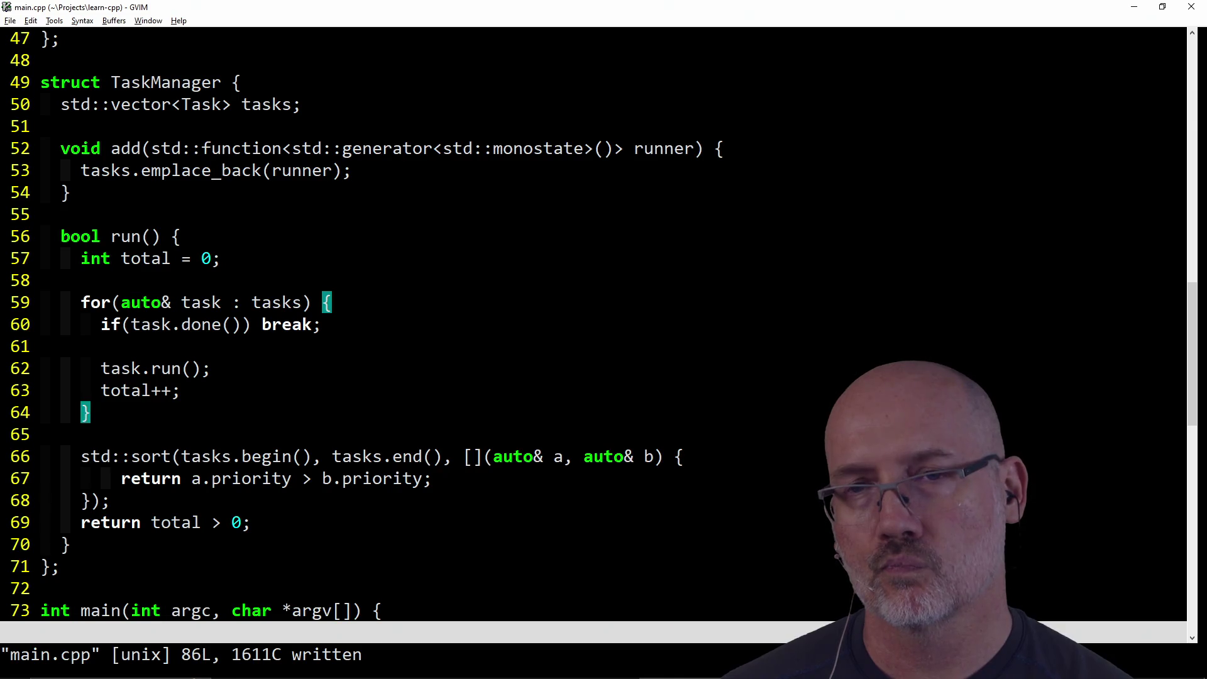
Step: Add an if(task.done()) line below total++, delete it again, and save main.cpp
key(k)
text(o)
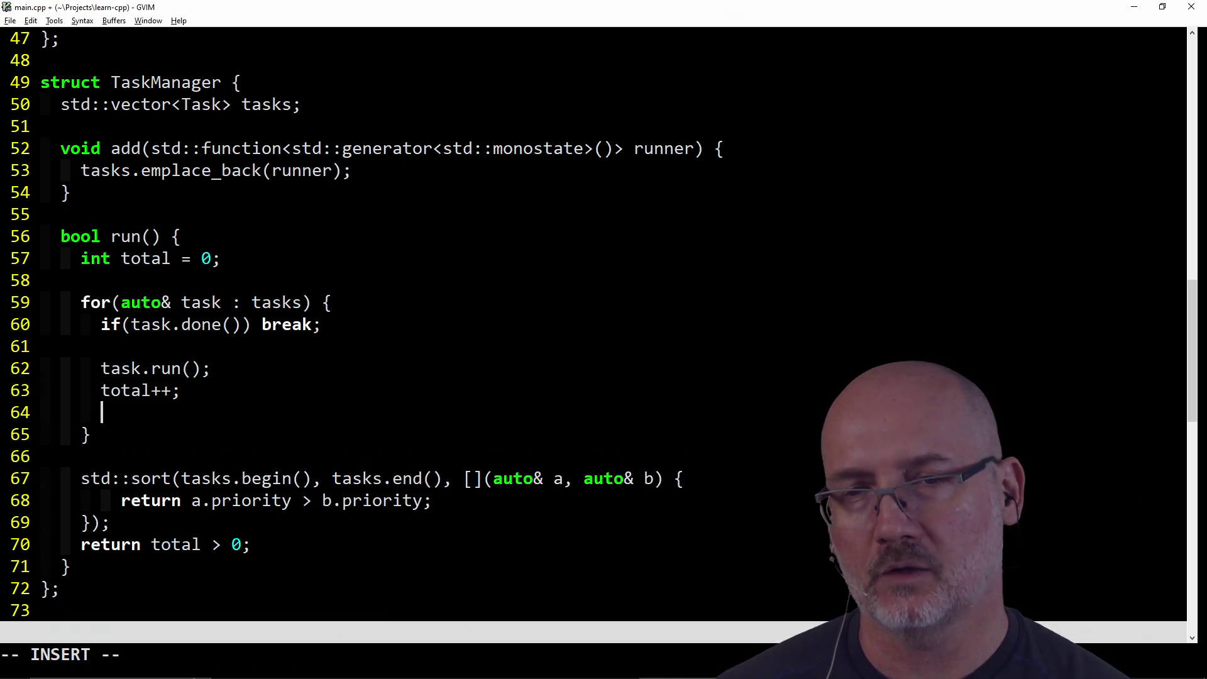
text(if(task)
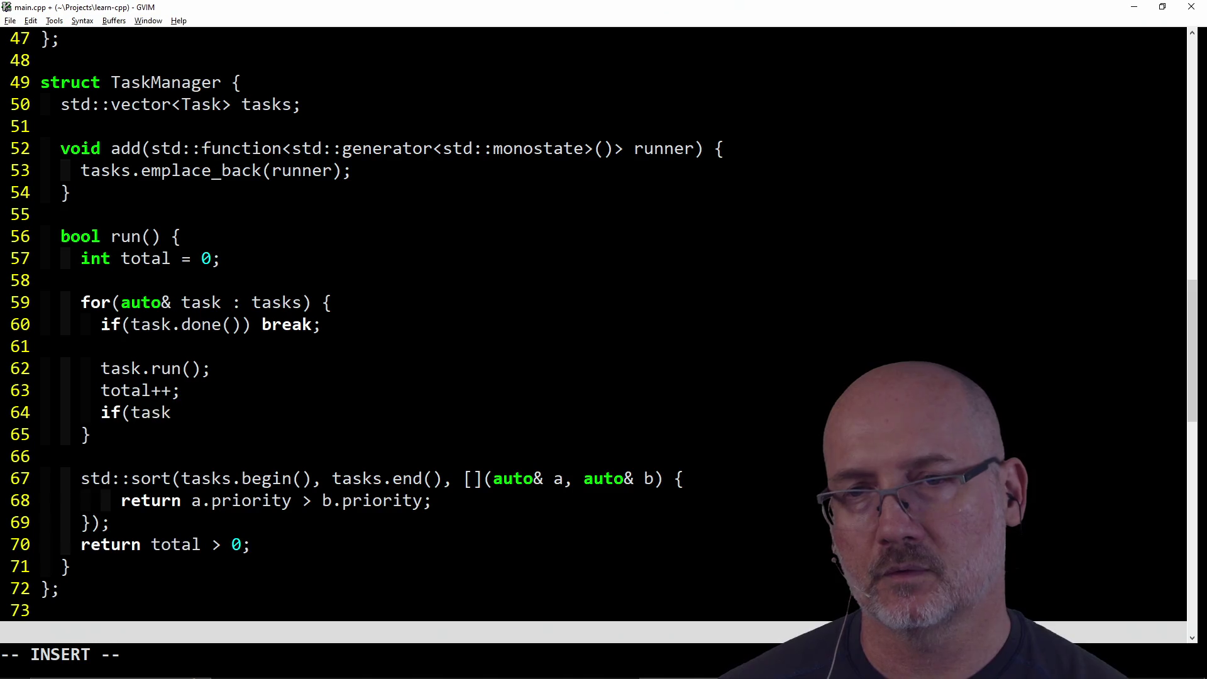
text(.done()
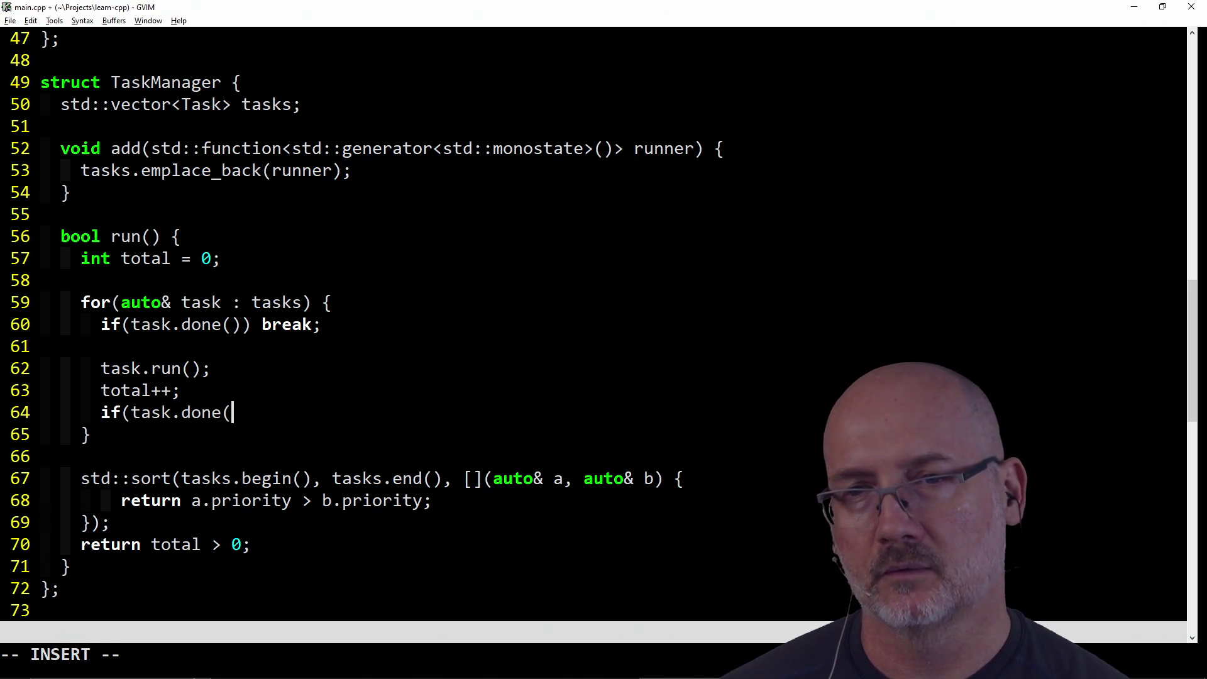
text()))
key(Escape)
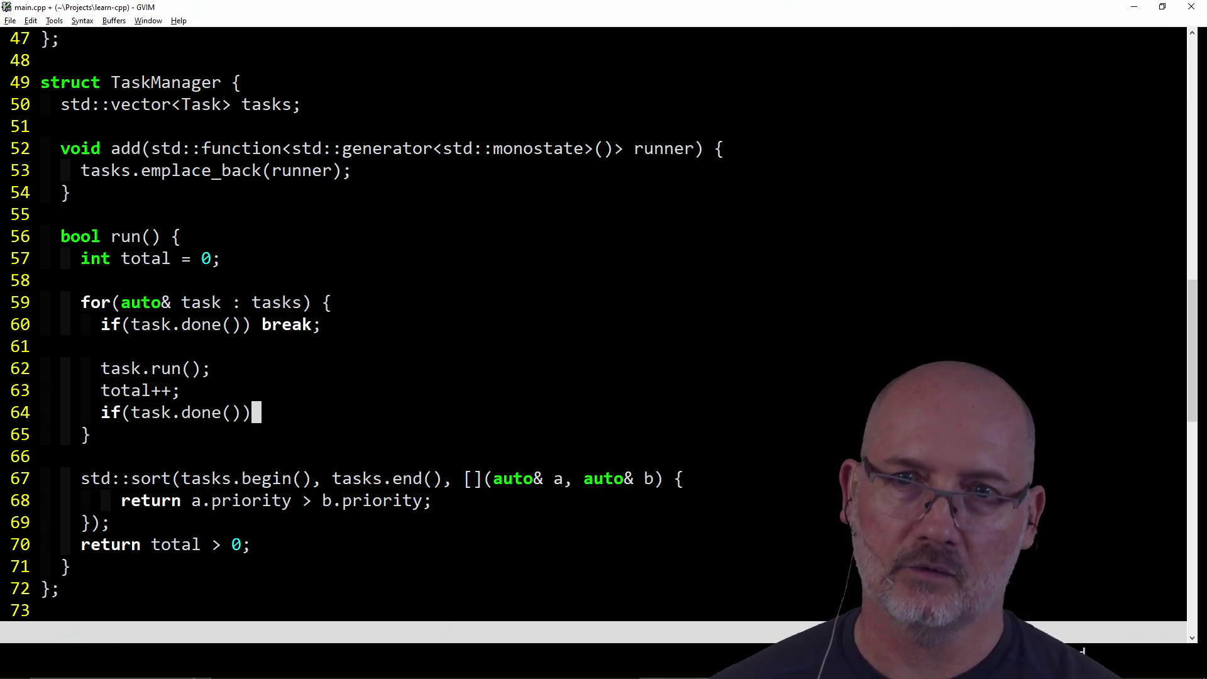
key(d)
key(d)
key(k)
key(k)
key(k)
text(:w)
key(Return)
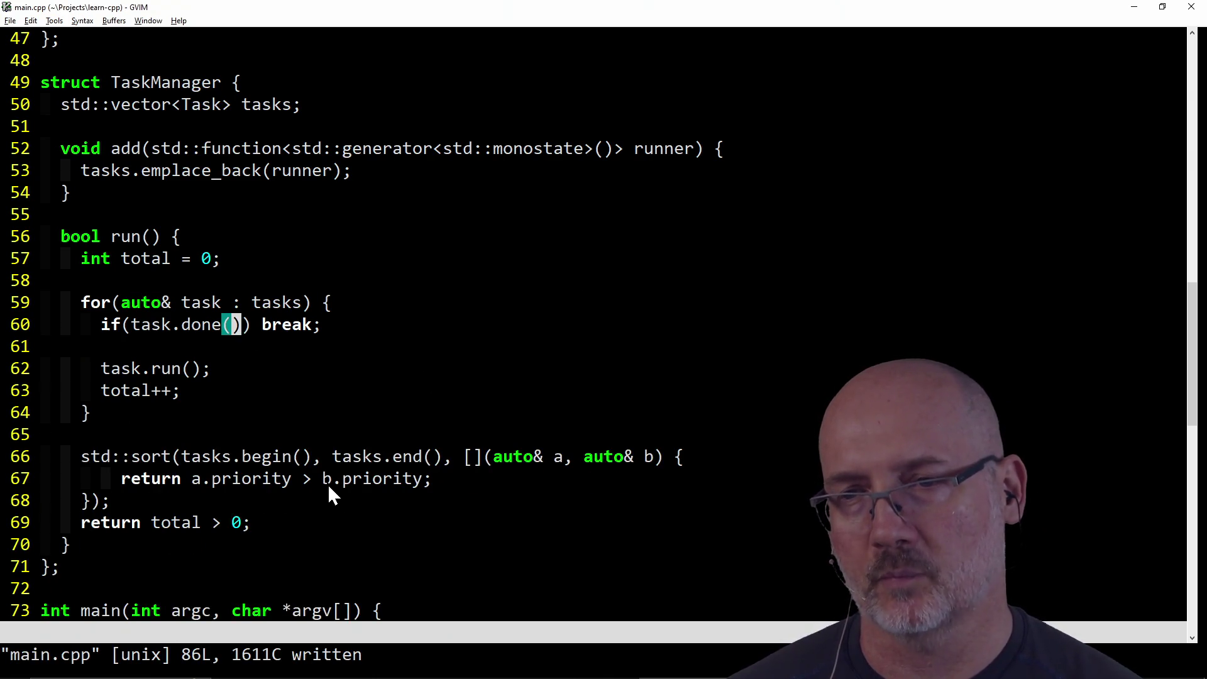
Step: Inspect the std::sort lambda on lines 66–68 and settle on the return on line 67
click(146, 457)
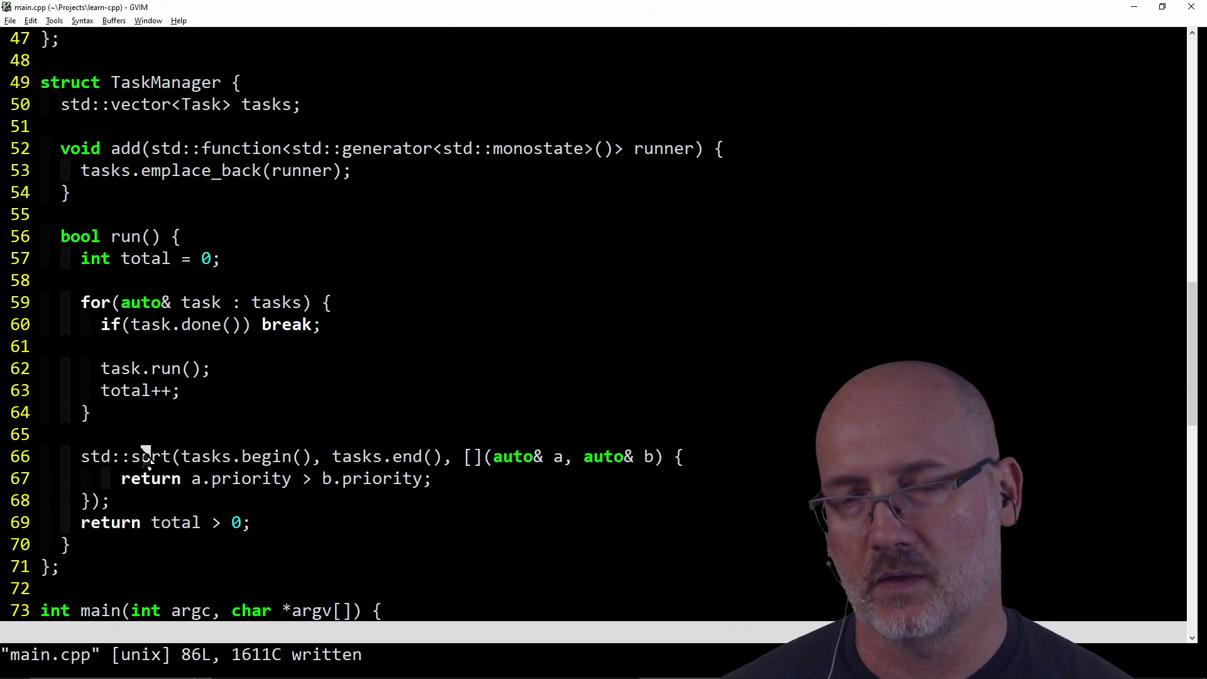
click(104, 413)
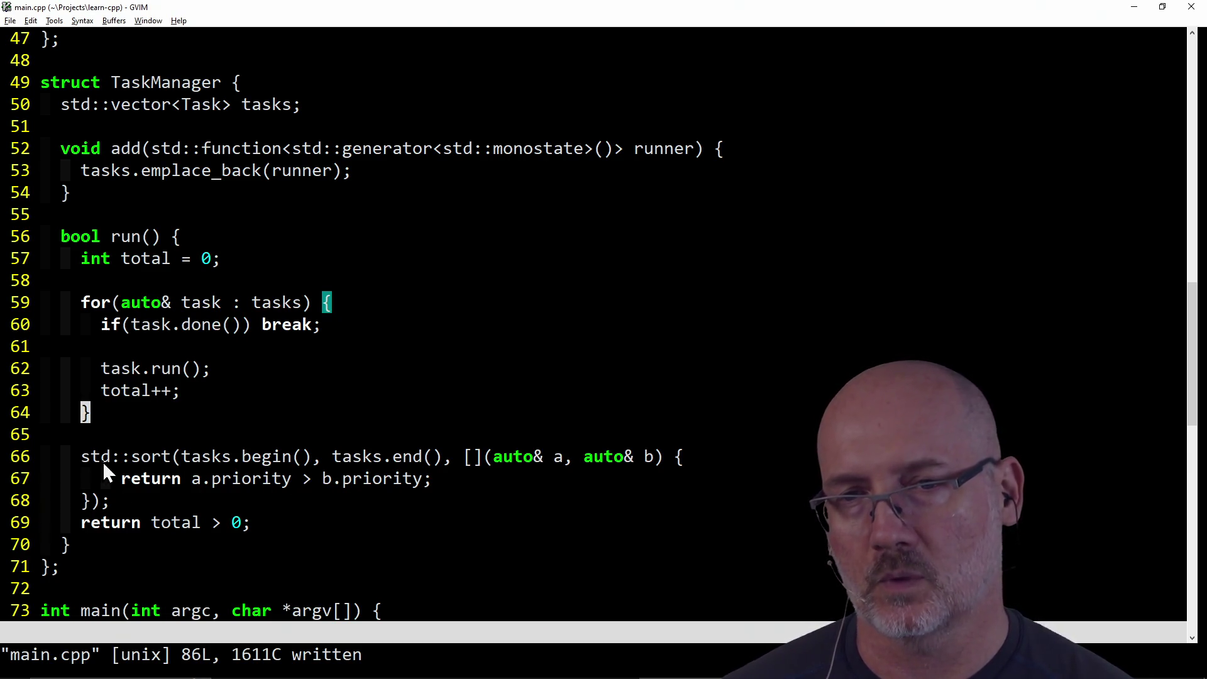
drag(103, 461, 97, 511)
click(136, 500)
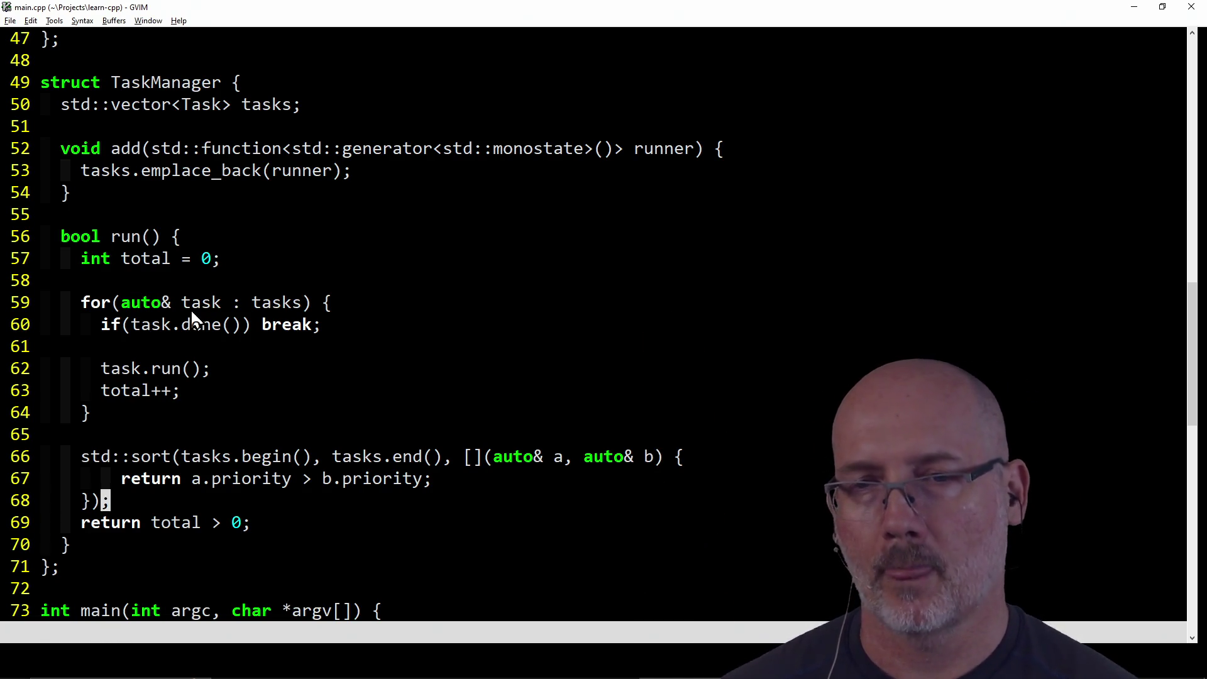
click(124, 481)
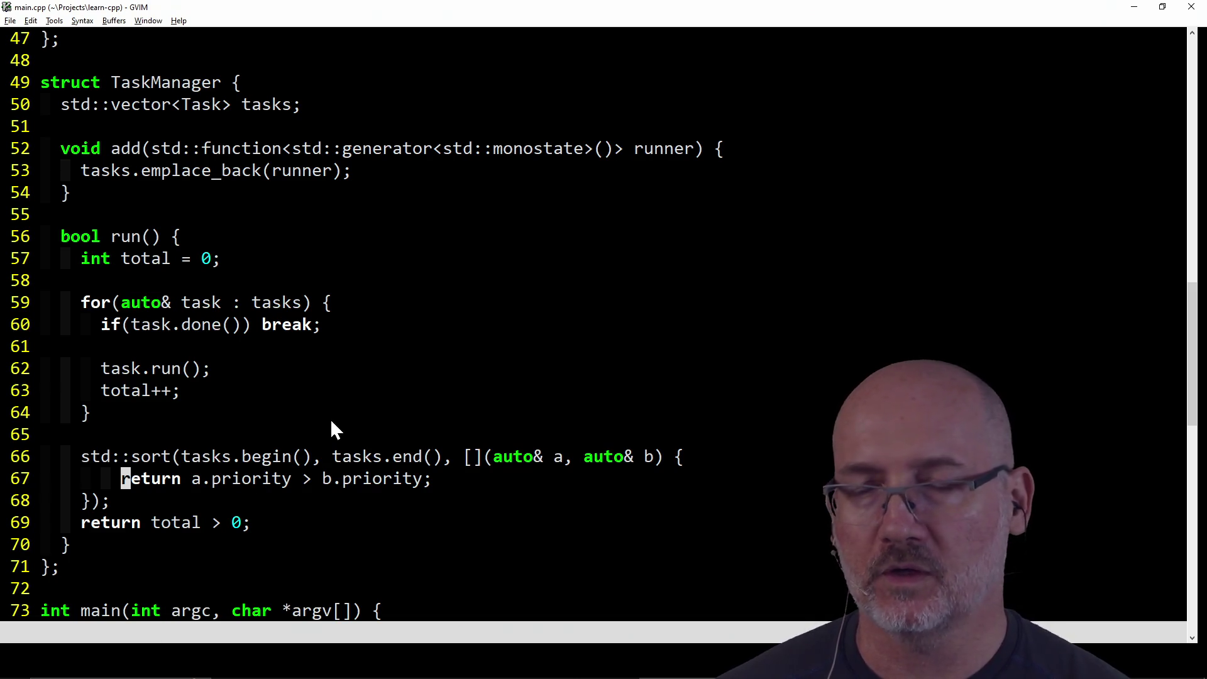
Step: Sketch a box beside the code, split it with a divider, and add strokes, D0 and an underline
drag(573, 192, 971, 280)
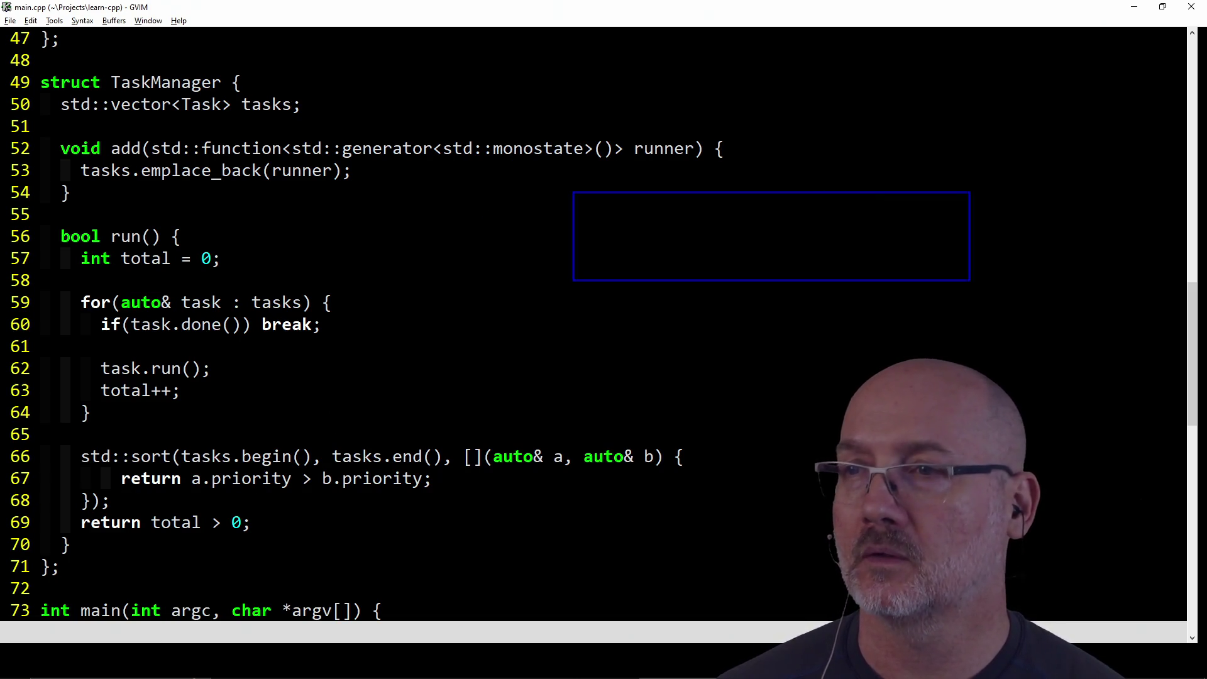
drag(737, 195, 741, 271)
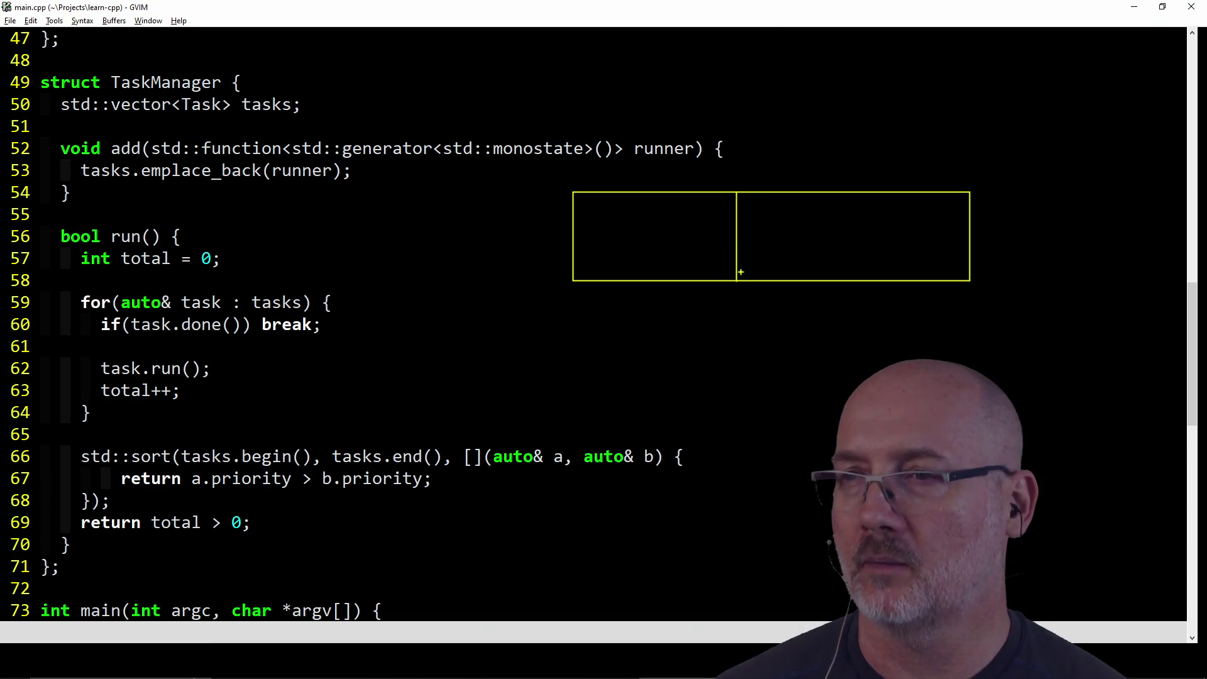
drag(739, 193, 794, 84)
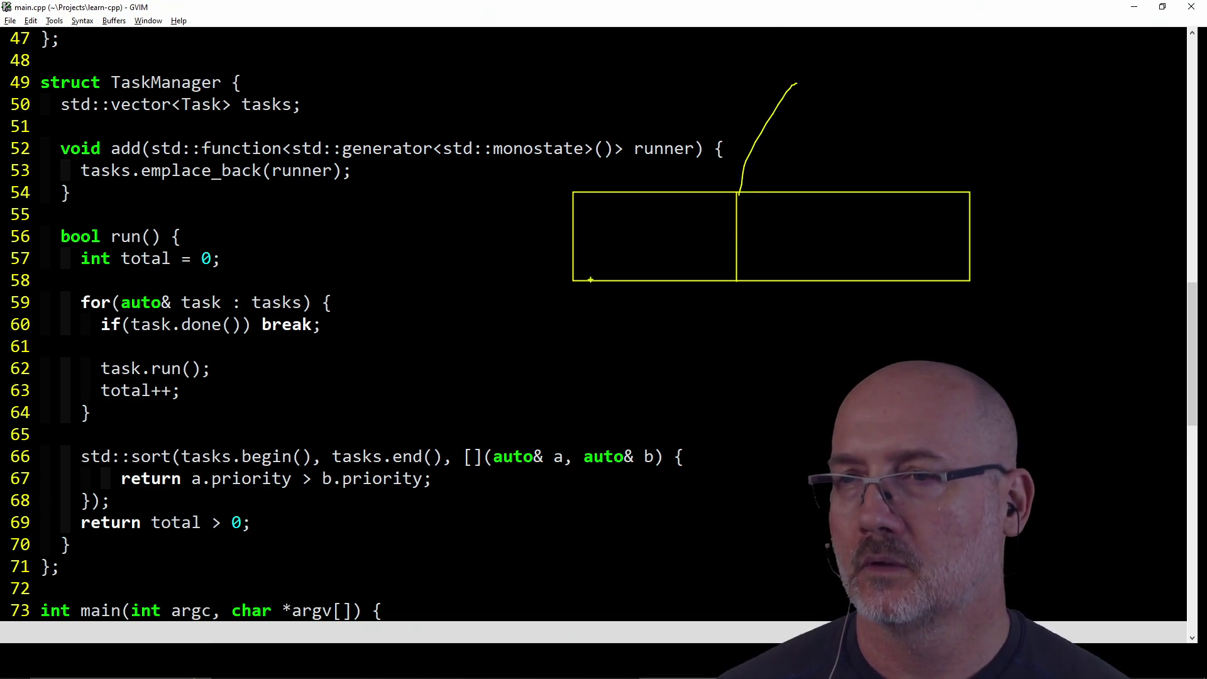
mouse_move(580, 260)
mouse_down()
mouse_move(727, 259)
mouse_move(618, 210)
mouse_move(615, 277)
mouse_up()
mouse_move(674, 208)
mouse_down()
mouse_move(674, 264)
mouse_move(677, 204)
mouse_move(700, 253)
mouse_move(721, 214)
mouse_up()
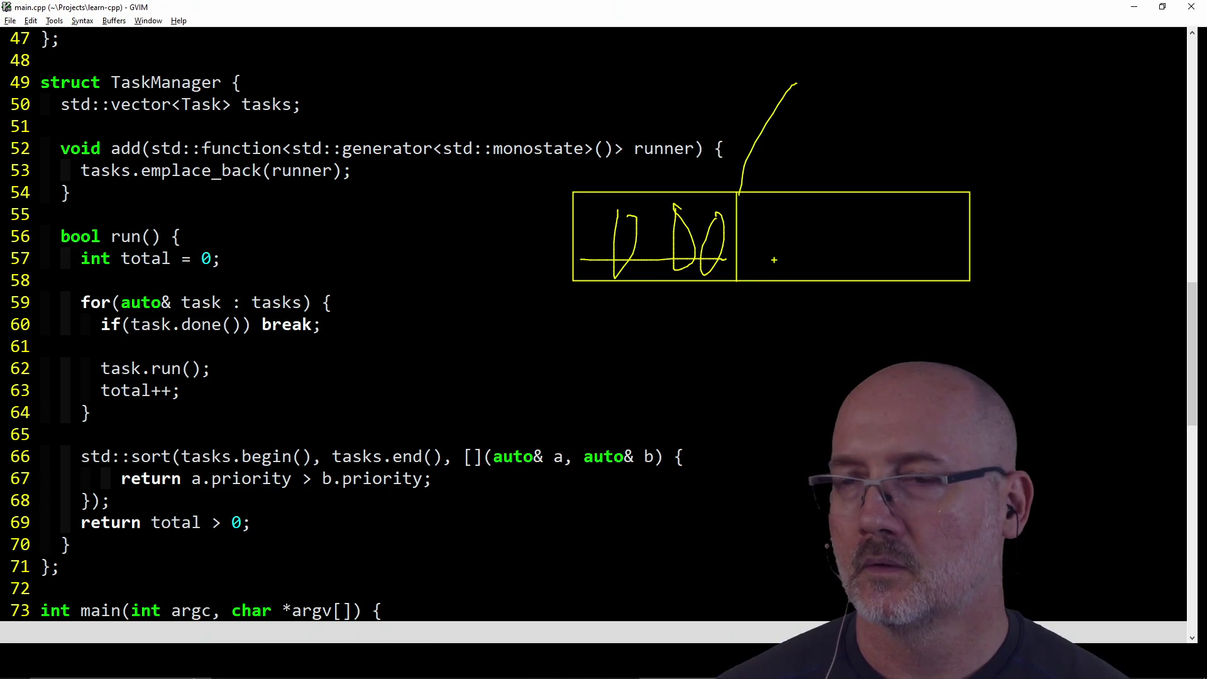
drag(657, 468, 745, 465)
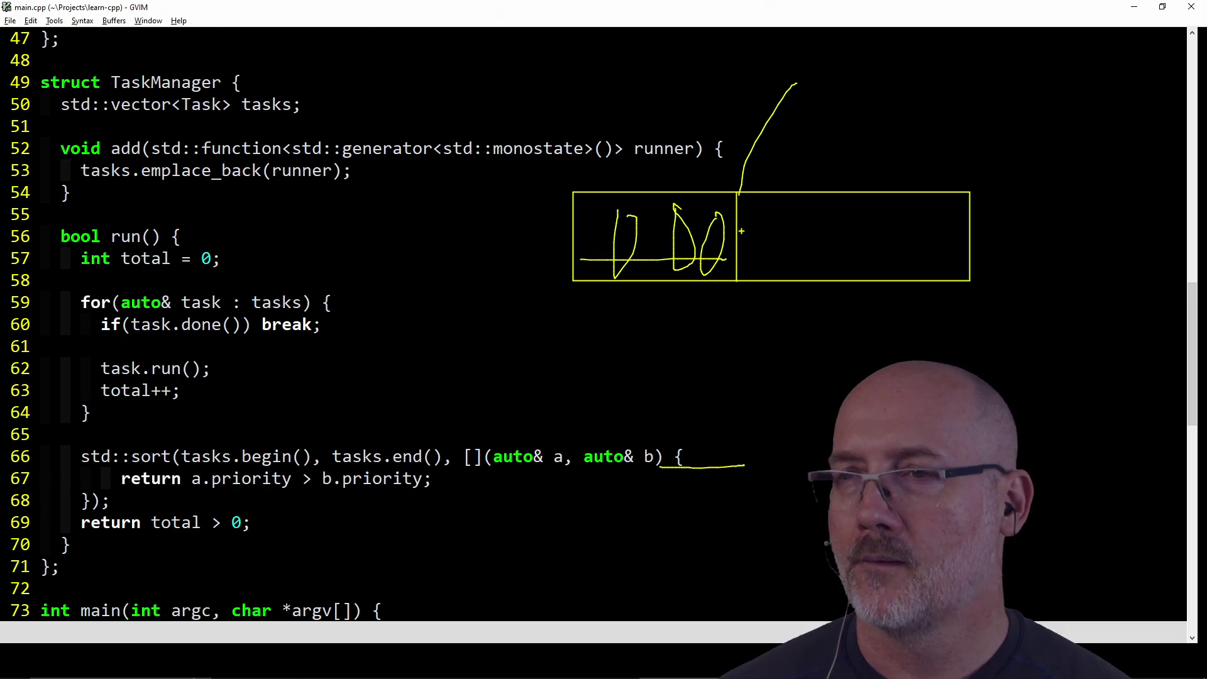
drag(685, 257, 685, 323)
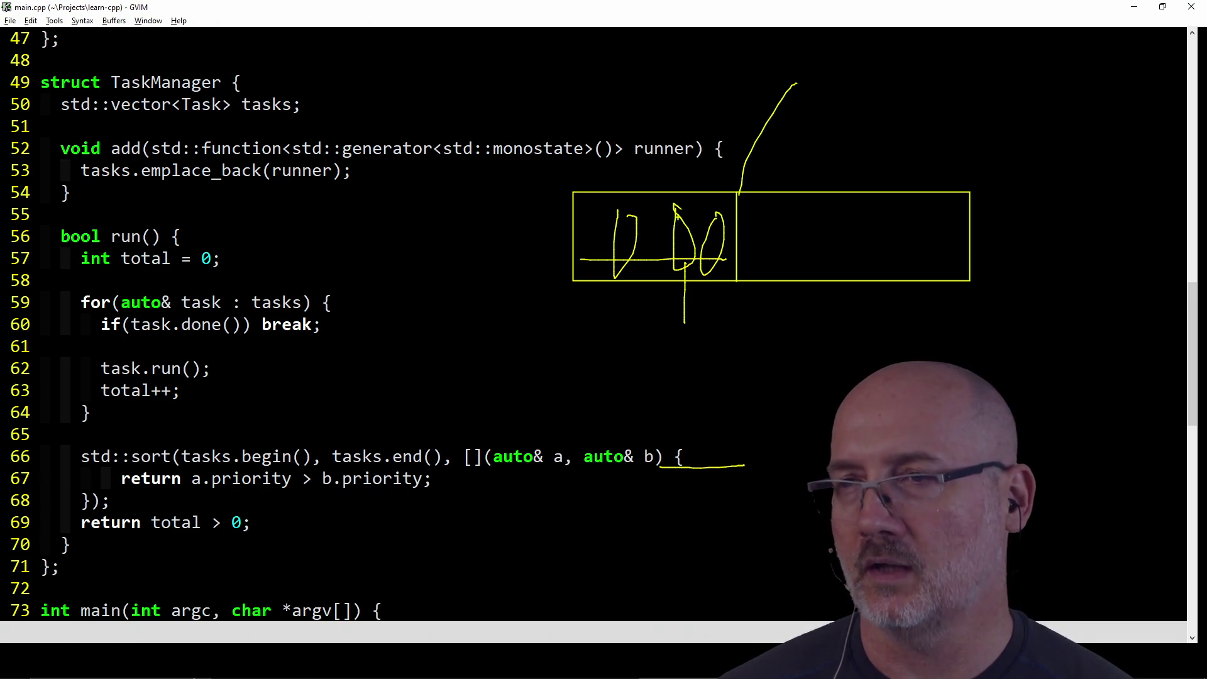
Step: Add more bent strokes and long vertical lines through and above the sketched box
mouse_move(693, 183)
mouse_down()
mouse_move(697, 281)
mouse_move(731, 279)
mouse_up()
mouse_move(688, 186)
mouse_down()
mouse_move(761, 185)
mouse_move(745, 277)
mouse_up()
mouse_move(565, 202)
mouse_down()
mouse_move(693, 201)
mouse_move(631, 201)
mouse_move(690, 201)
mouse_move(657, 283)
mouse_move(688, 286)
mouse_up()
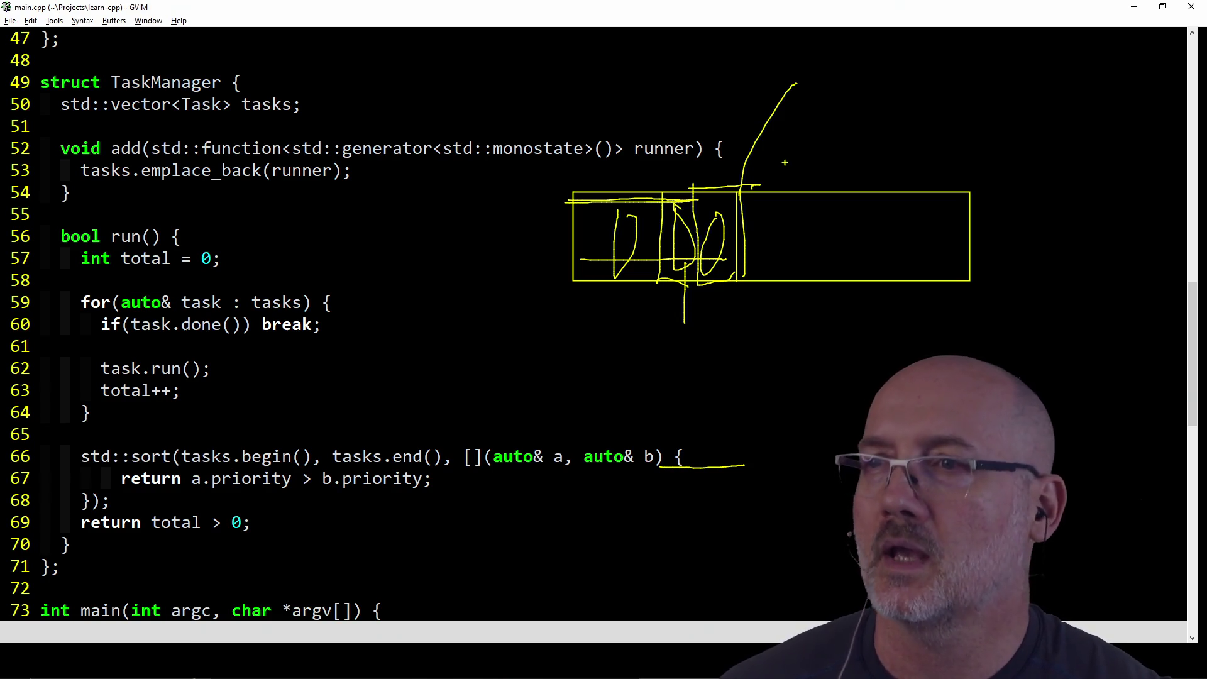
drag(734, 169, 740, 345)
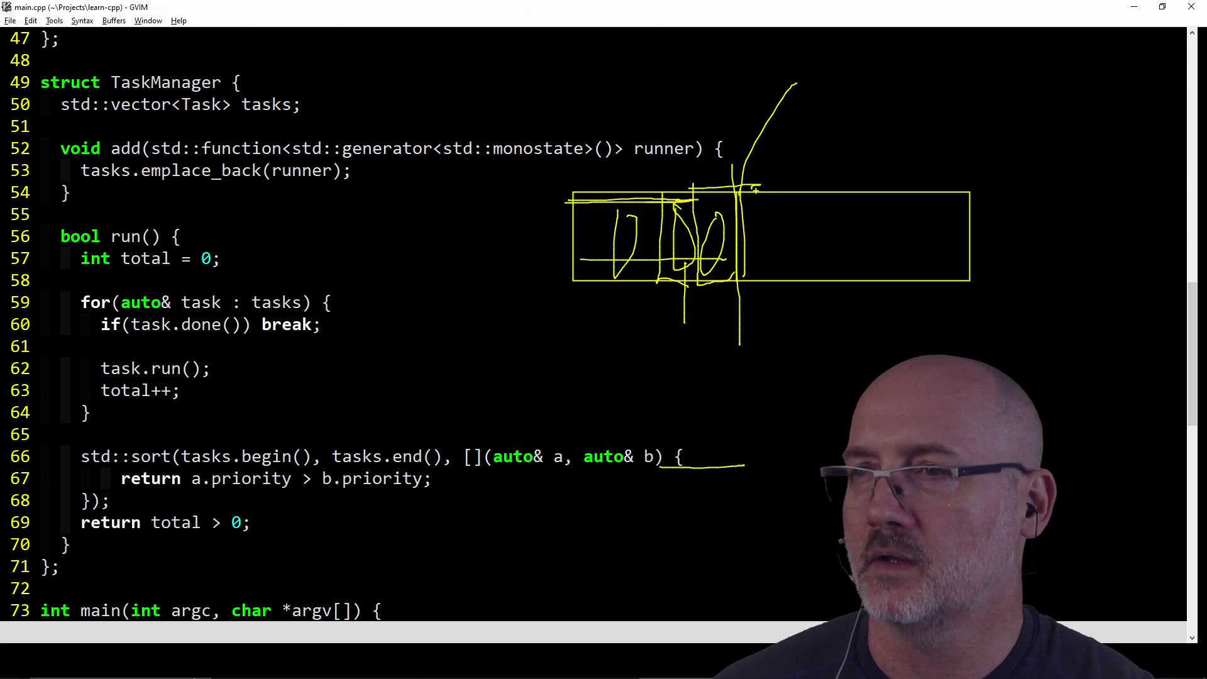
mouse_move(736, 195)
mouse_down()
mouse_move(739, 275)
mouse_move(772, 276)
mouse_move(770, 188)
mouse_move(786, 283)
mouse_up()
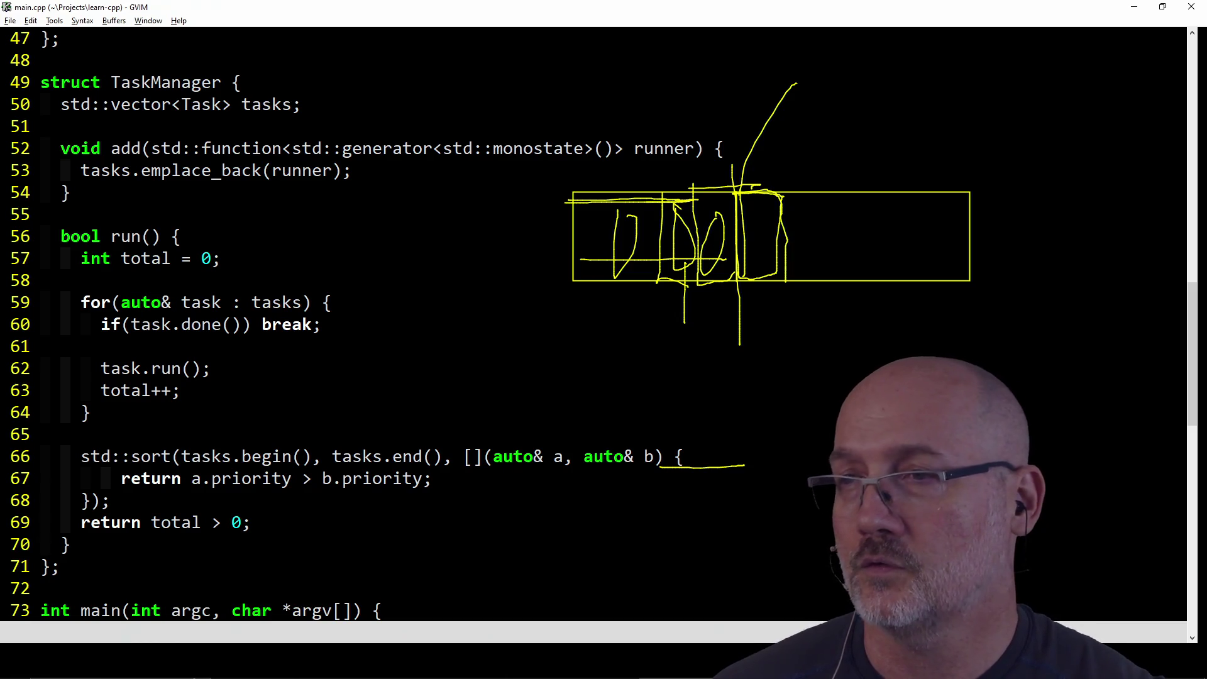
mouse_move(971, 160)
mouse_down()
mouse_move(737, 165)
mouse_move(740, 300)
mouse_move(879, 293)
mouse_up()
drag(739, 138, 743, 333)
Step: Erase the old sketch and draw a new wide box at upper right split by a divider
key(e)
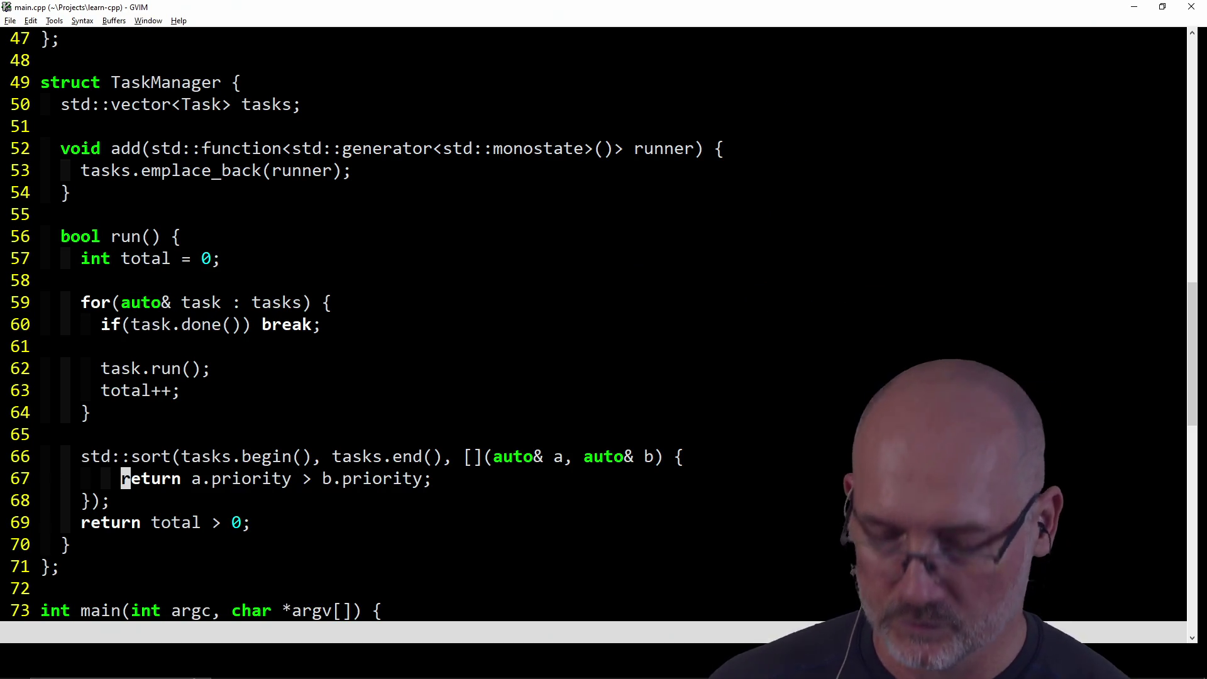
key(b)
mouse_move(769, 90)
mouse_down()
mouse_move(778, 138)
mouse_move(1156, 286)
mouse_move(1099, 201)
mouse_up()
key(y)
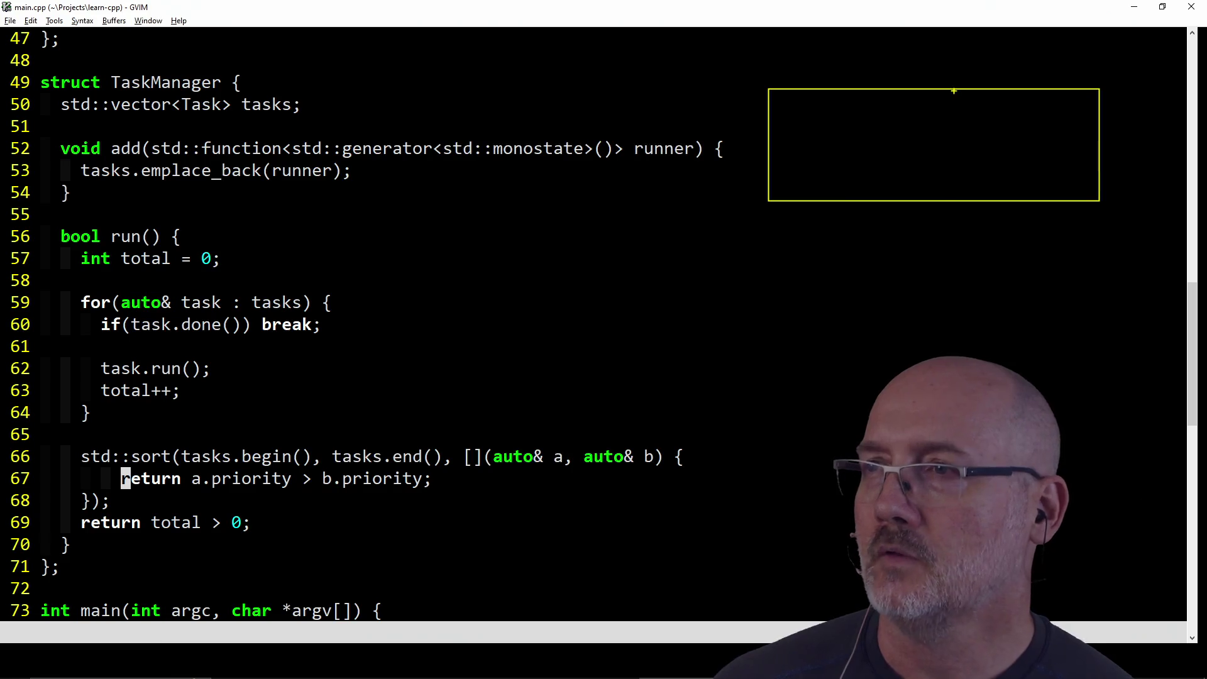
drag(953, 89, 954, 200)
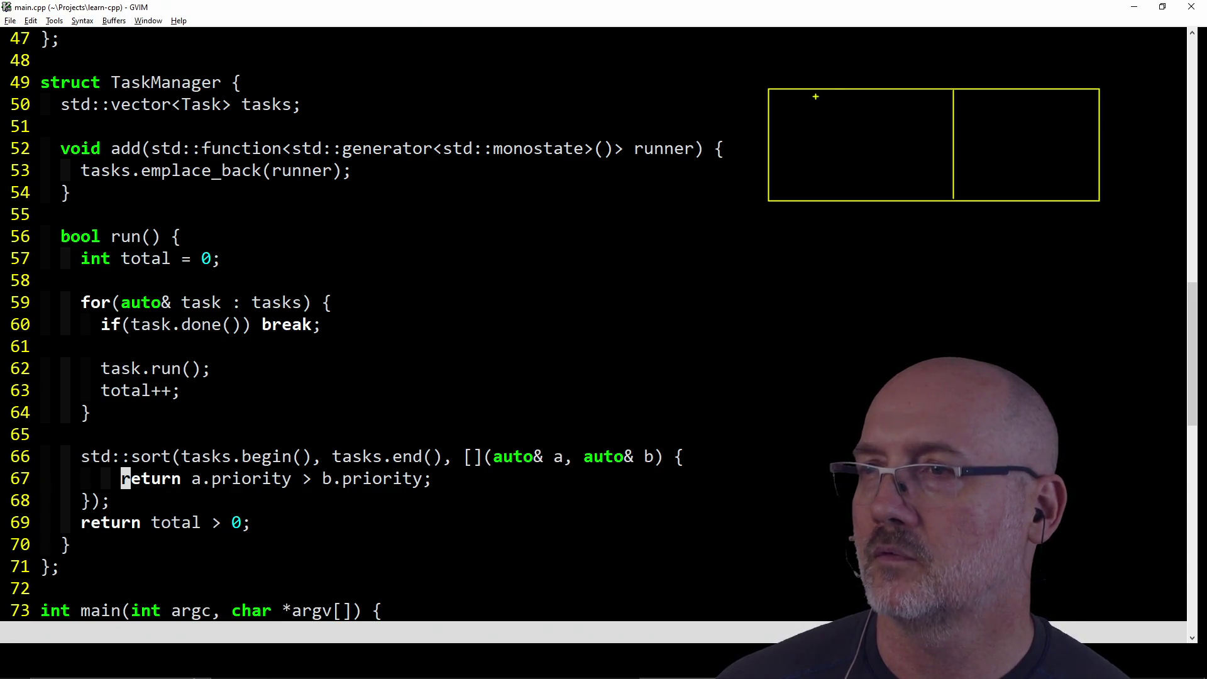
Step: Add four narrow slots, an oval in the third, an underline, and a second wide box below
drag(776, 94, 819, 194)
drag(827, 100, 863, 188)
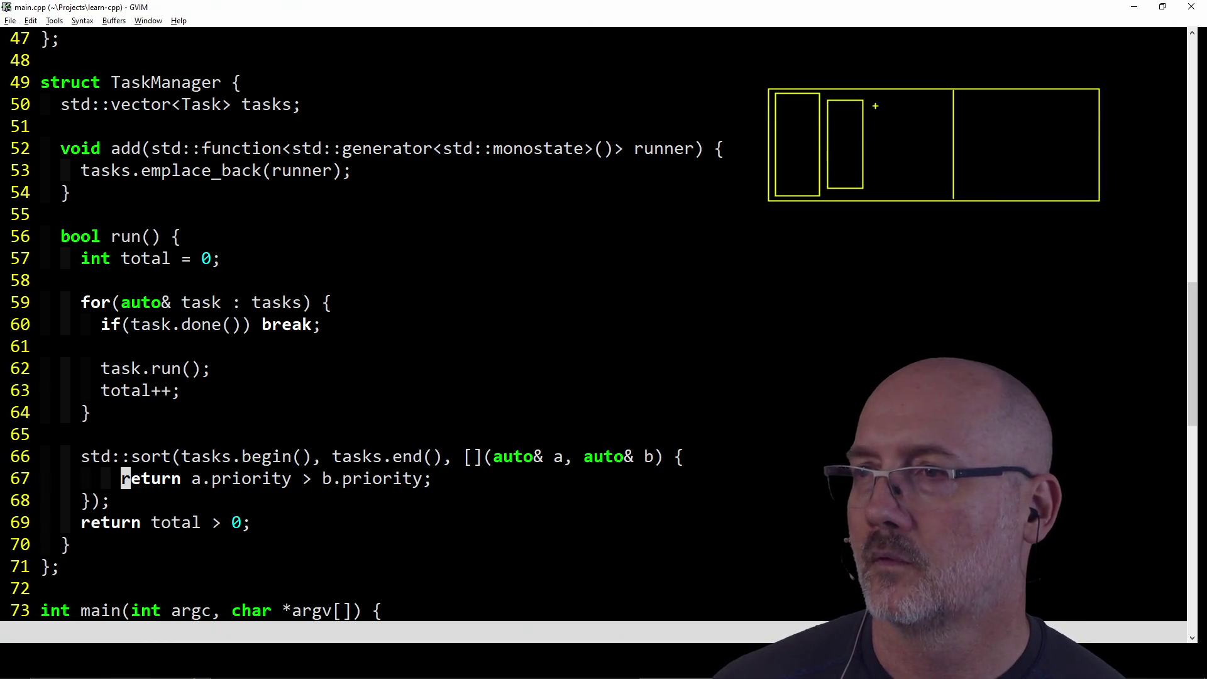
drag(874, 95, 909, 184)
mouse_move(920, 104)
mouse_down()
mouse_move(949, 189)
mouse_move(962, 191)
mouse_up()
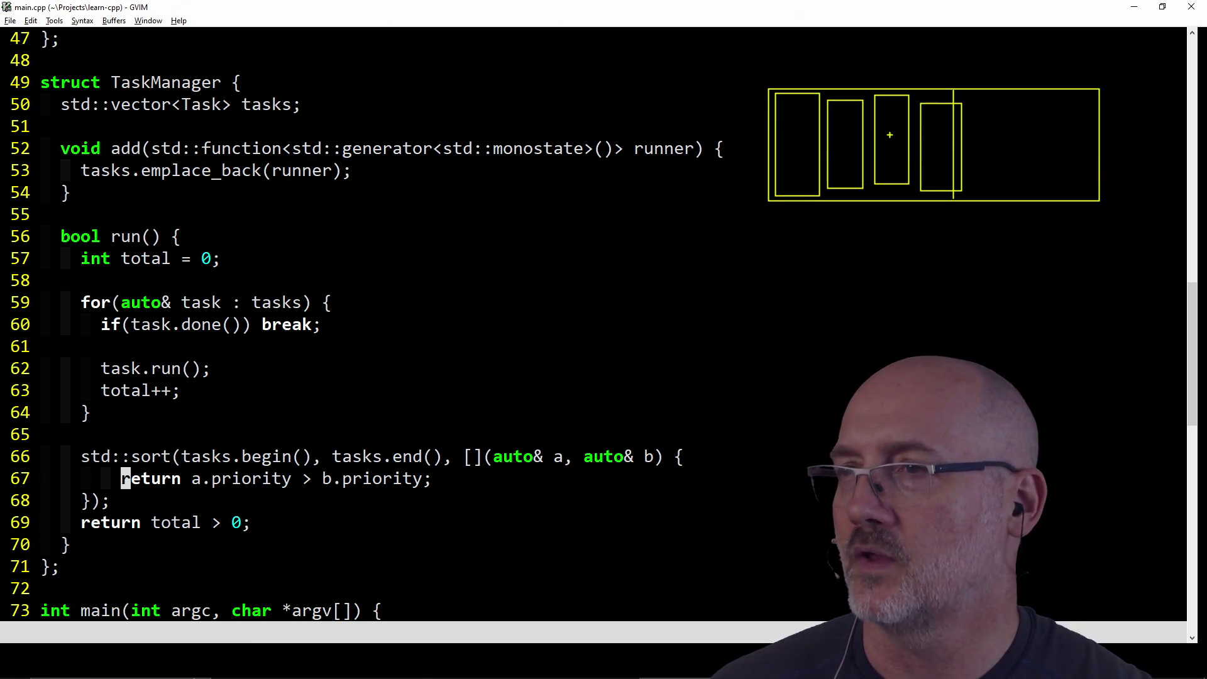
drag(888, 133, 892, 124)
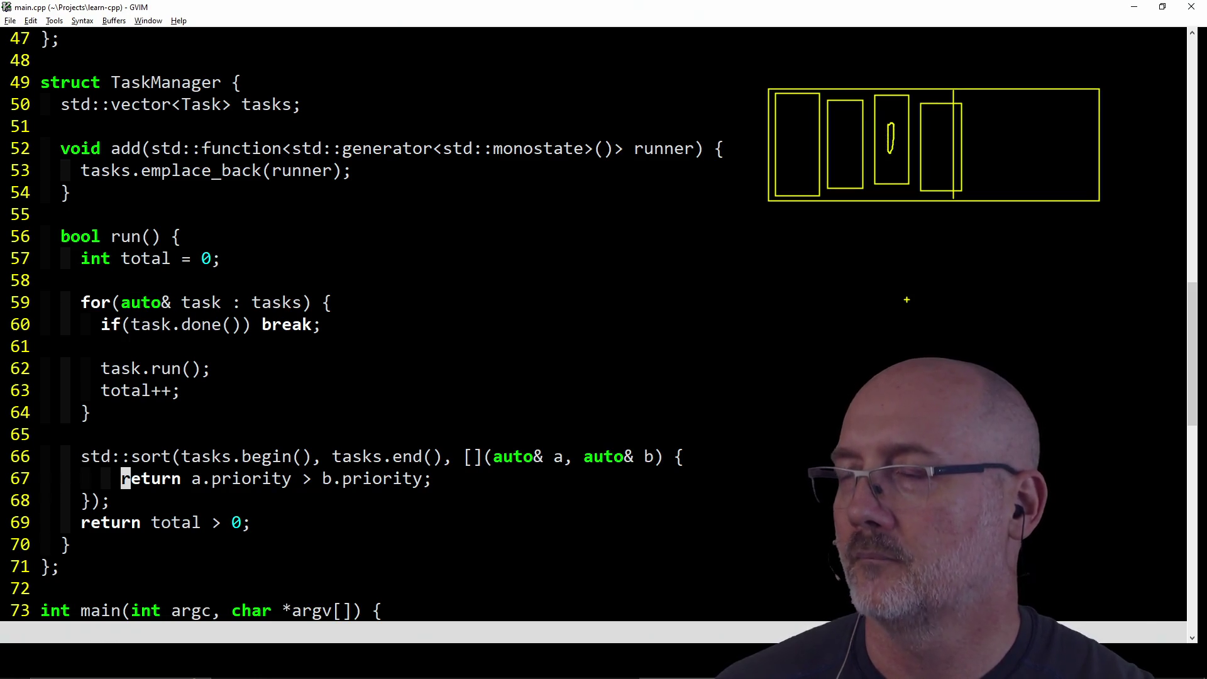
drag(769, 218, 953, 216)
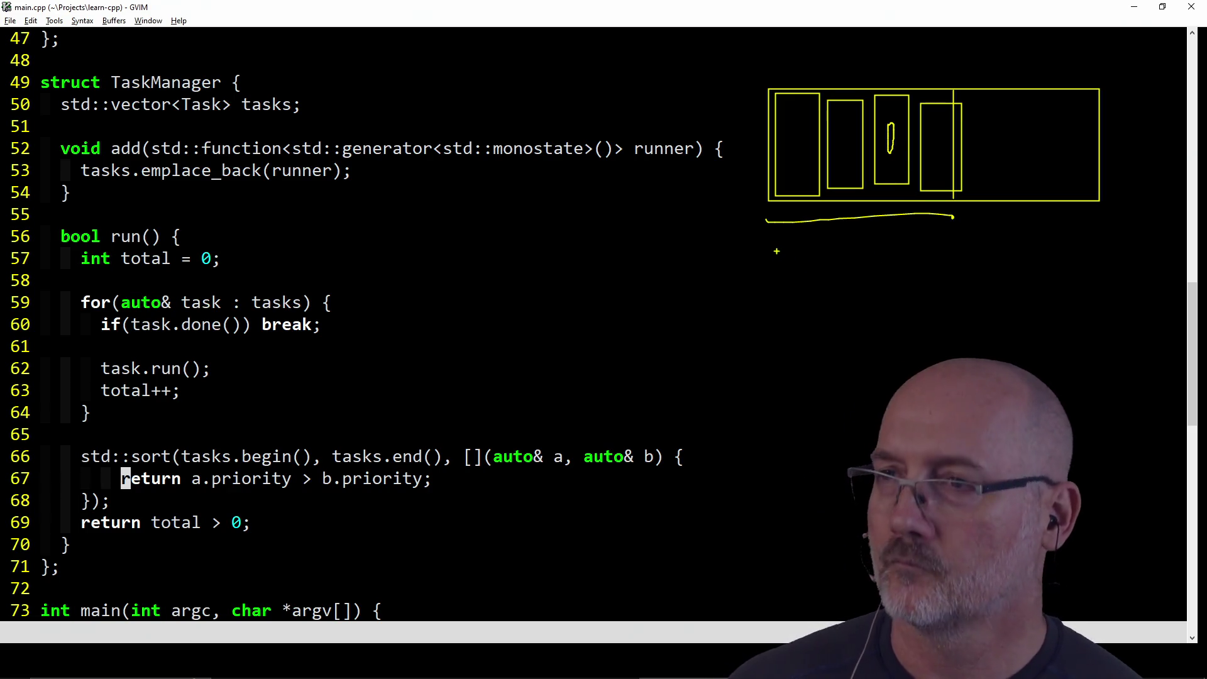
mouse_move(776, 251)
mouse_down()
mouse_move(1151, 390)
mouse_move(1113, 341)
mouse_up()
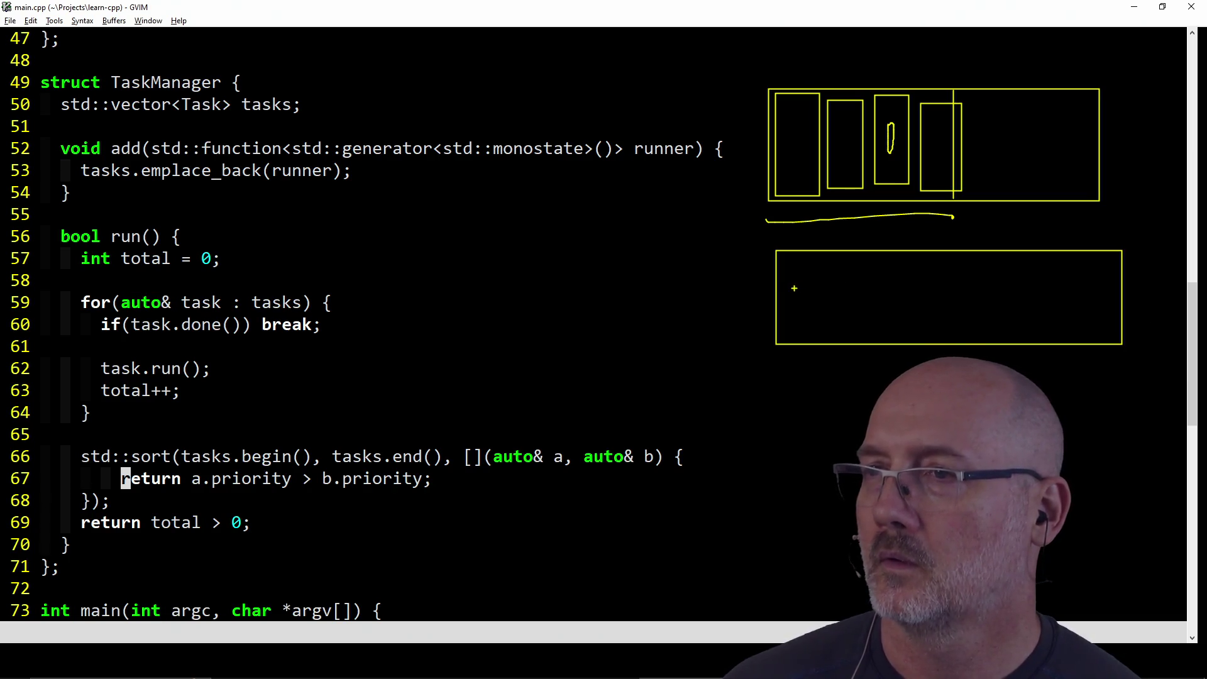
drag(782, 266, 814, 330)
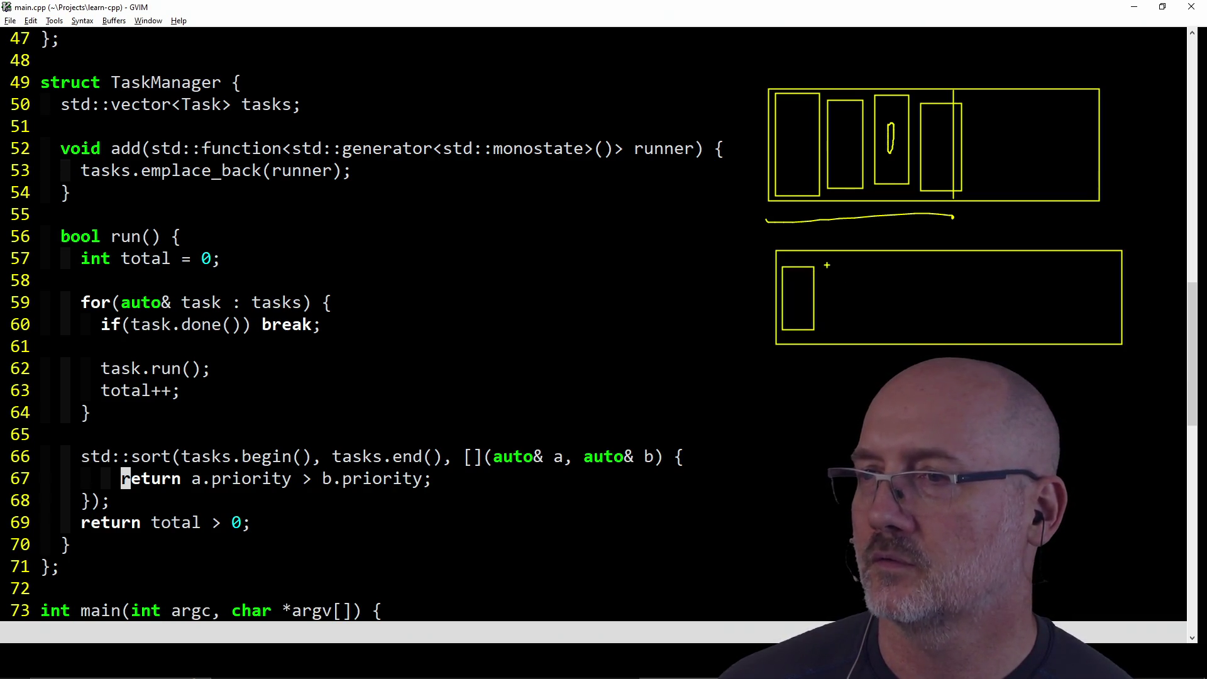
drag(827, 268, 852, 333)
drag(863, 263, 889, 338)
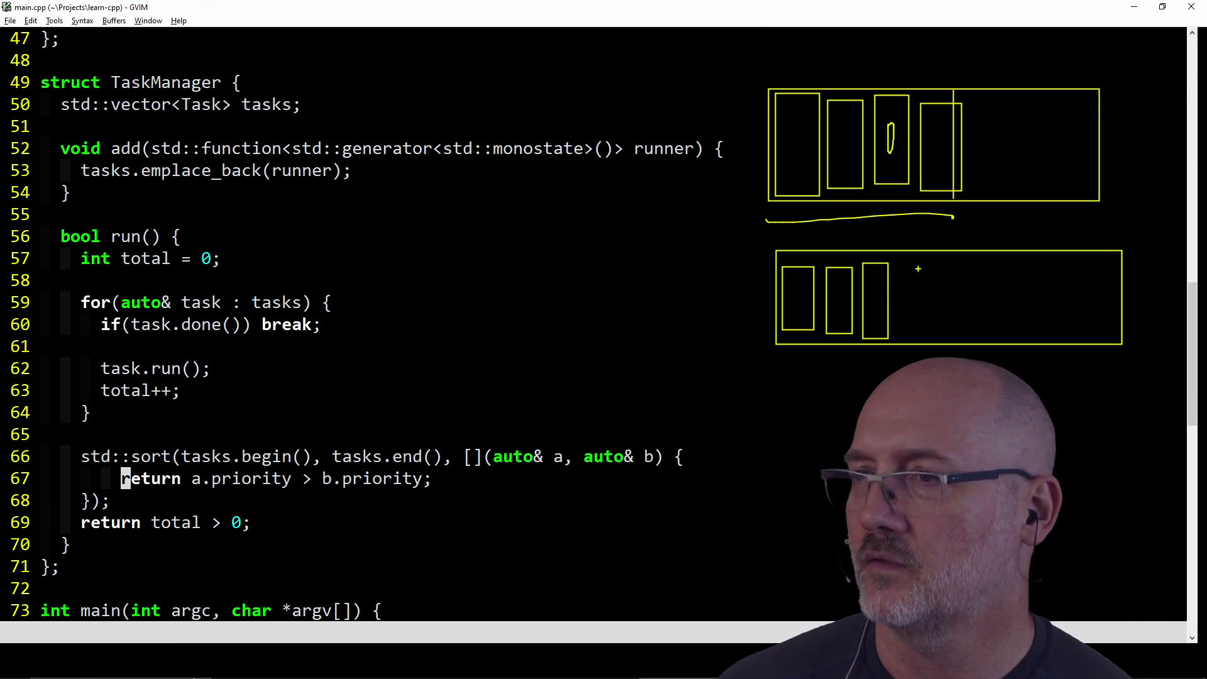
drag(912, 262, 955, 326)
drag(932, 281, 933, 275)
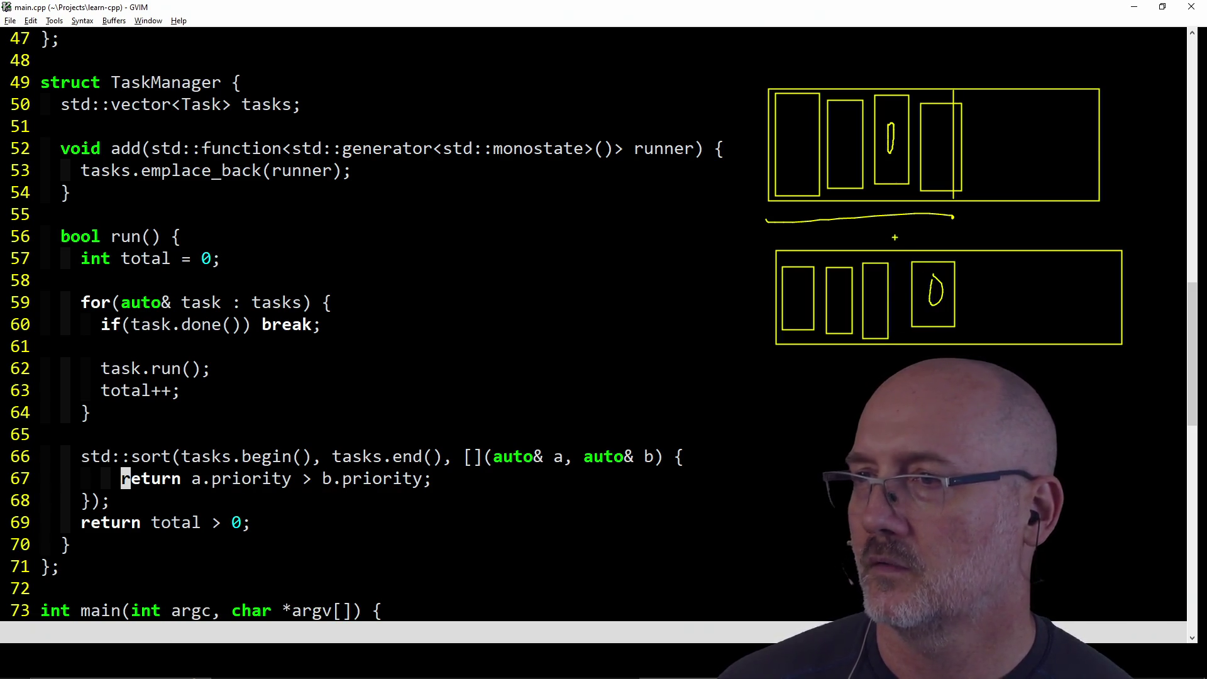
drag(895, 237, 894, 363)
mouse_move(1064, 237)
mouse_down()
mouse_move(883, 246)
mouse_move(892, 242)
mouse_up()
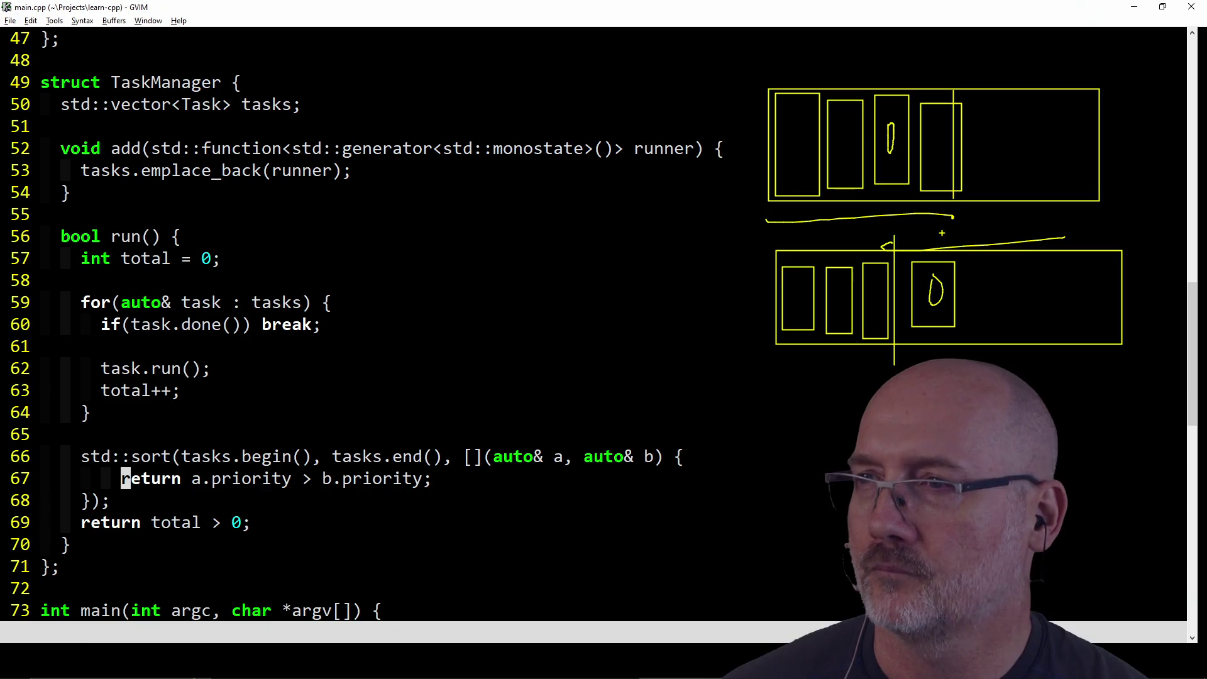
drag(891, 245, 1081, 243)
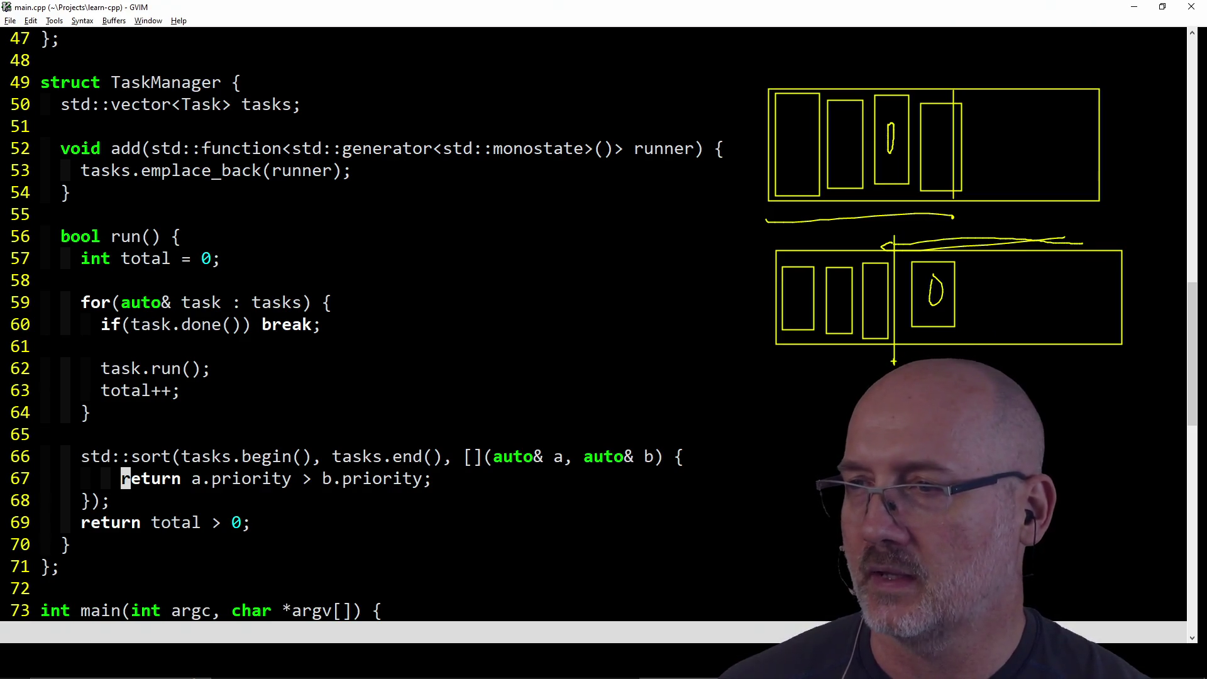
drag(893, 362, 1145, 359)
drag(1070, 241, 1160, 239)
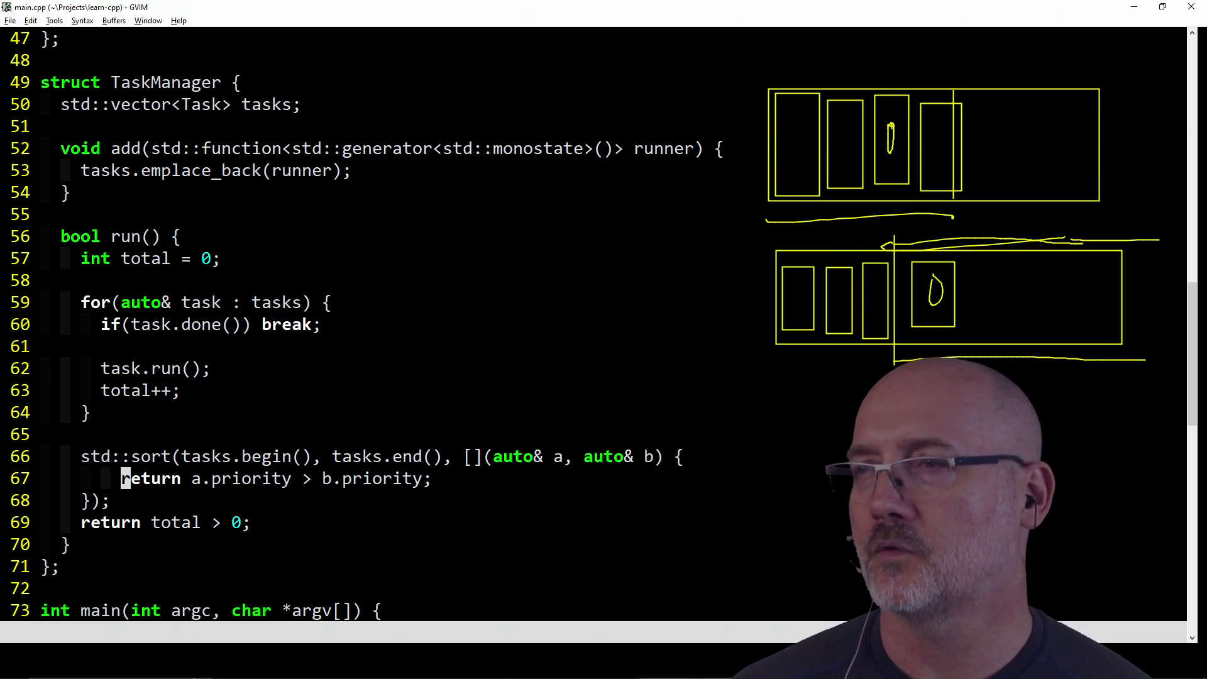
drag(888, 219, 904, 362)
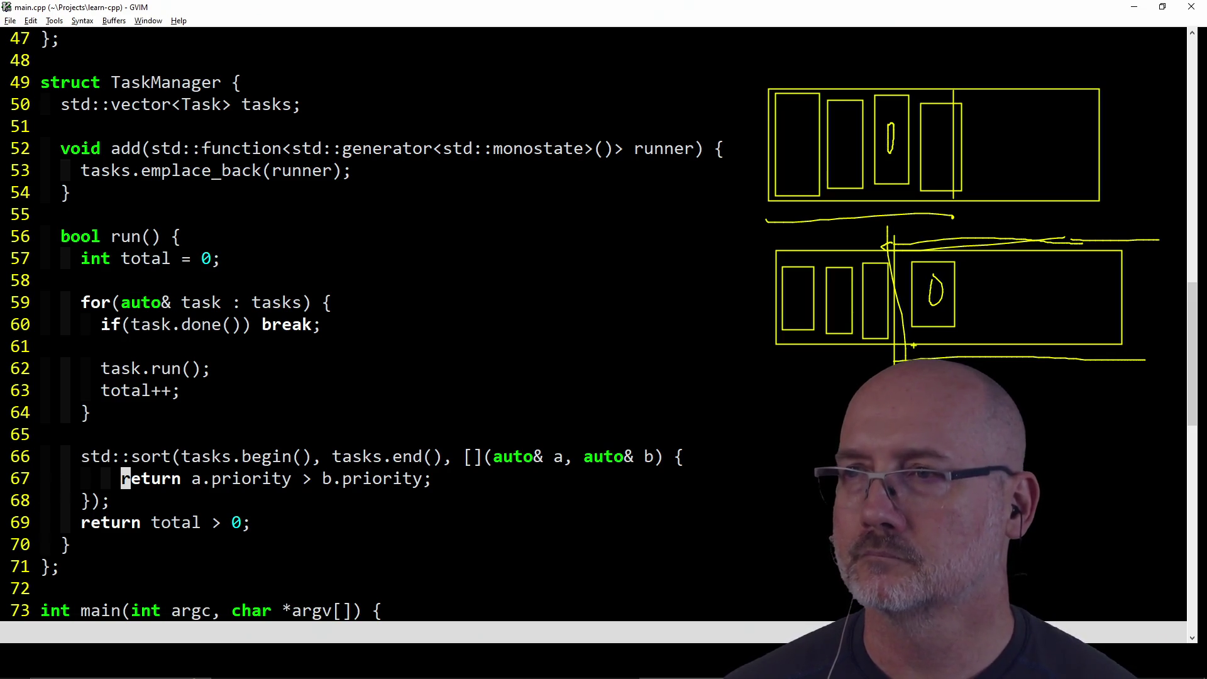
key(Escape)
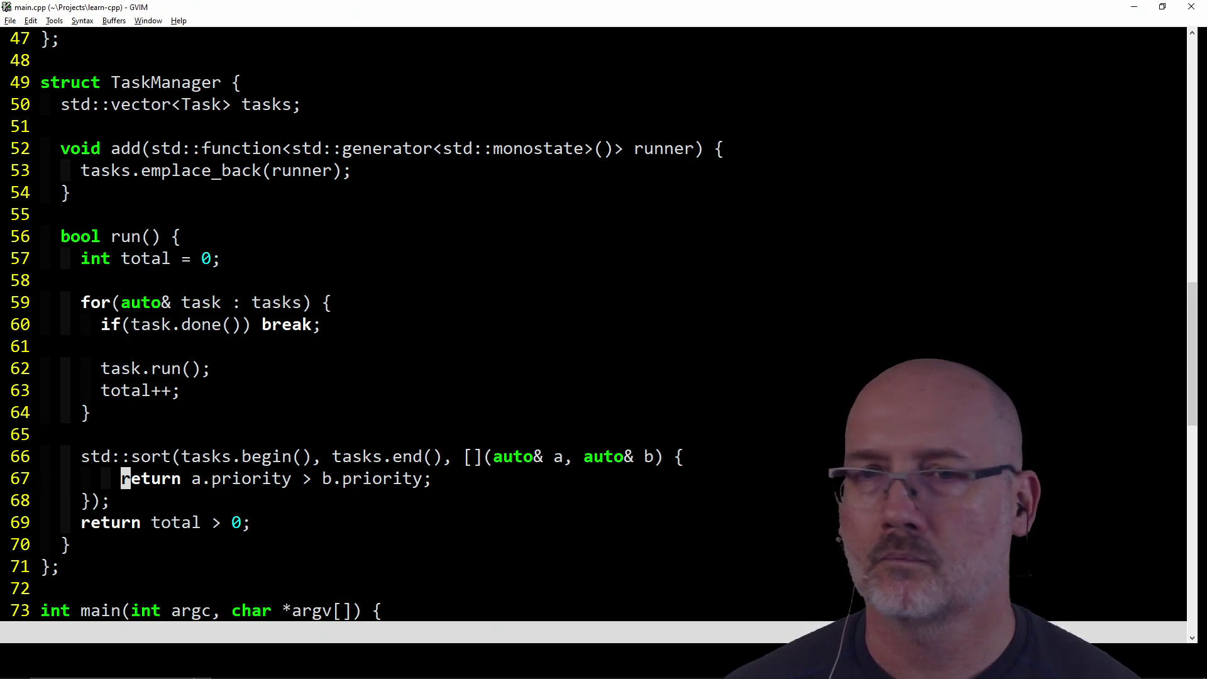
Step: Undo the priority sort and loop edits in main.cpp, then save it
click(476, 367)
key(u)
key(u)
key(u)
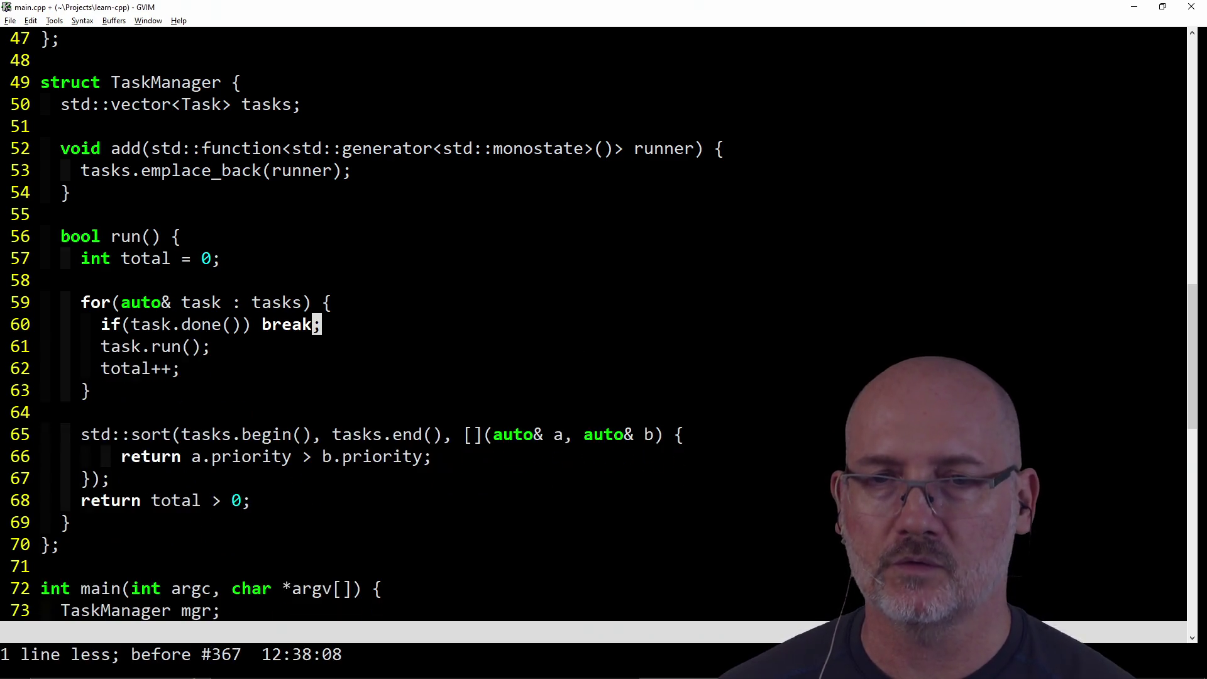
key(u)
key(u)
key(u)
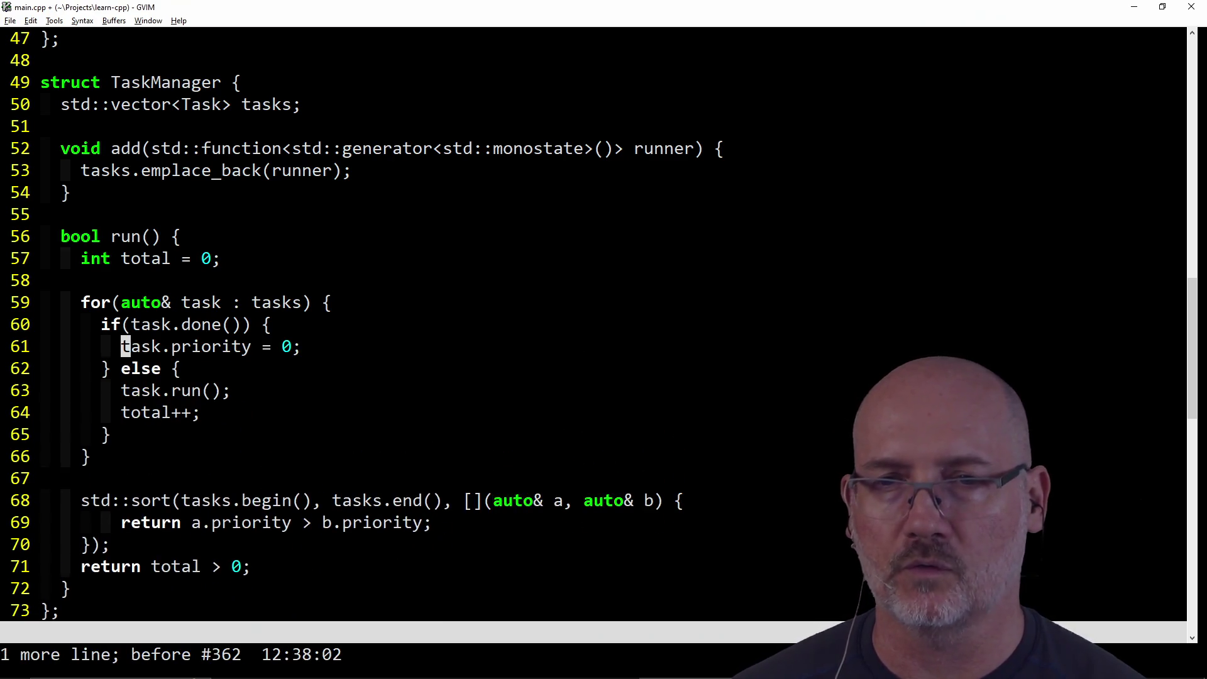
key(u)
key(u)
key(u)
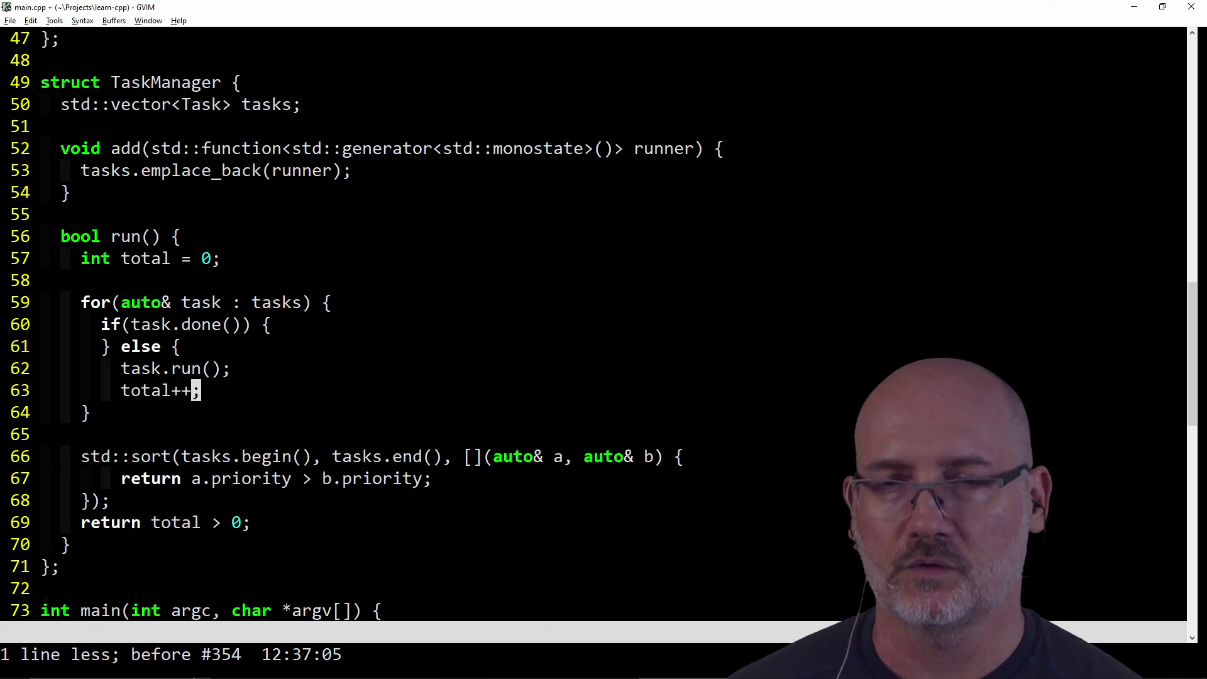
key(u)
key(u)
key(u)
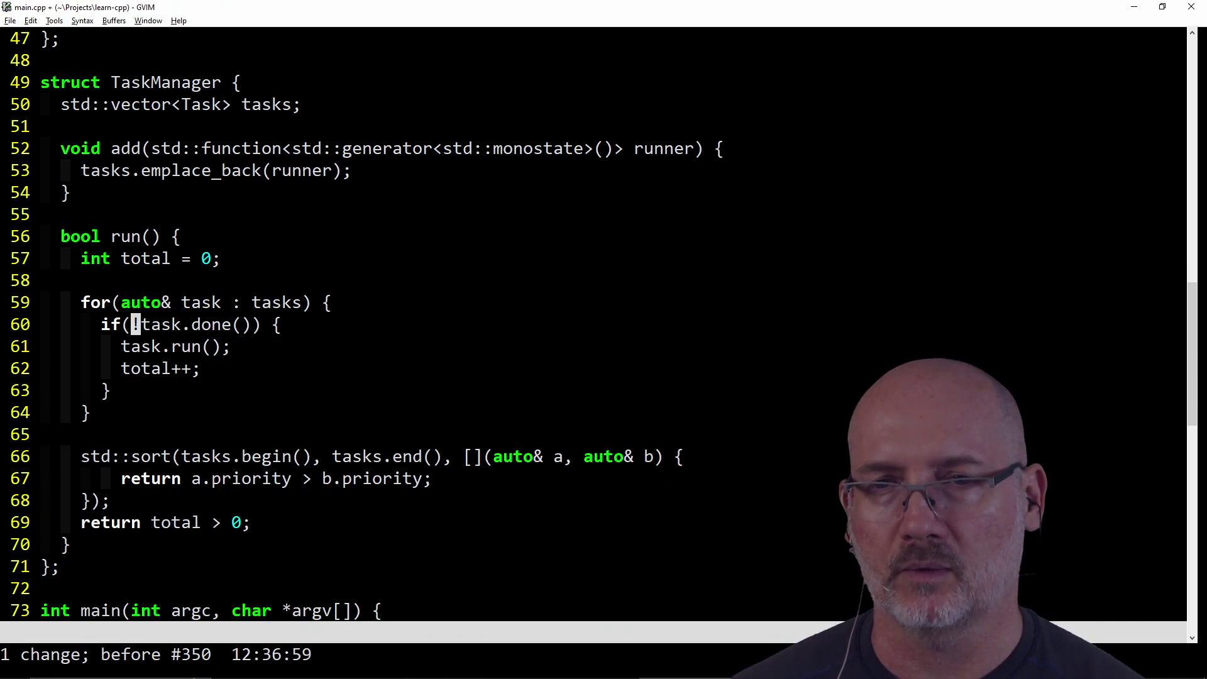
key(u)
key(u)
key(u)
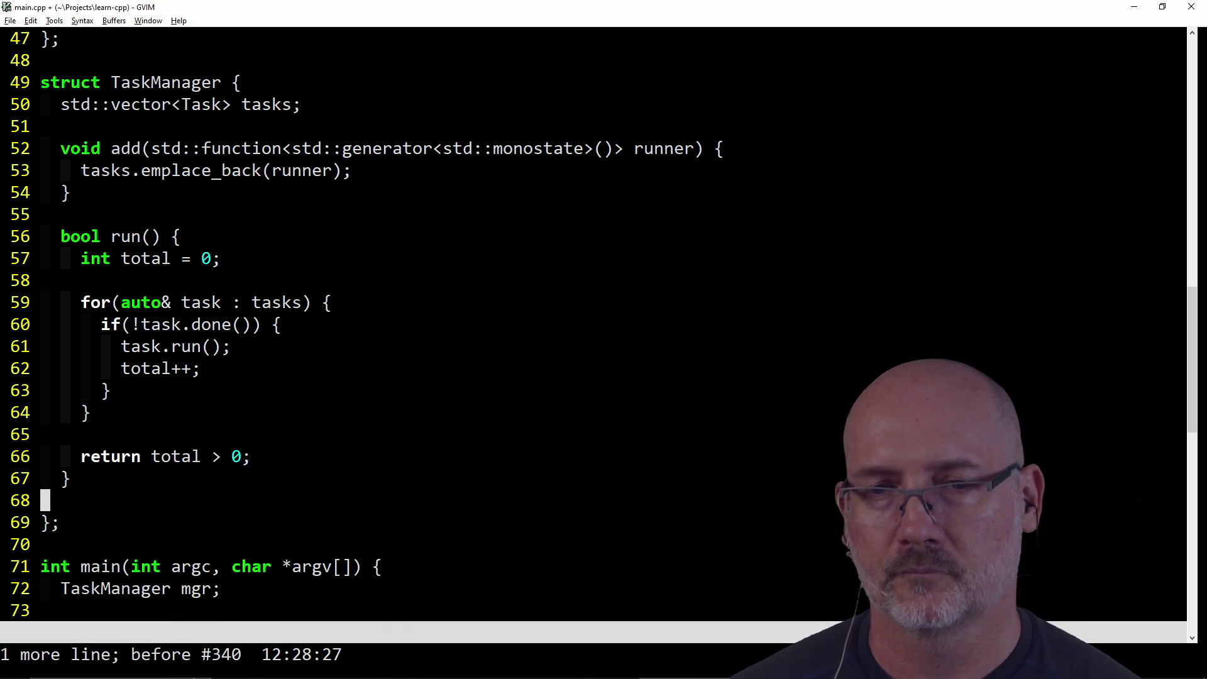
key(u)
key(u)
text(:w)
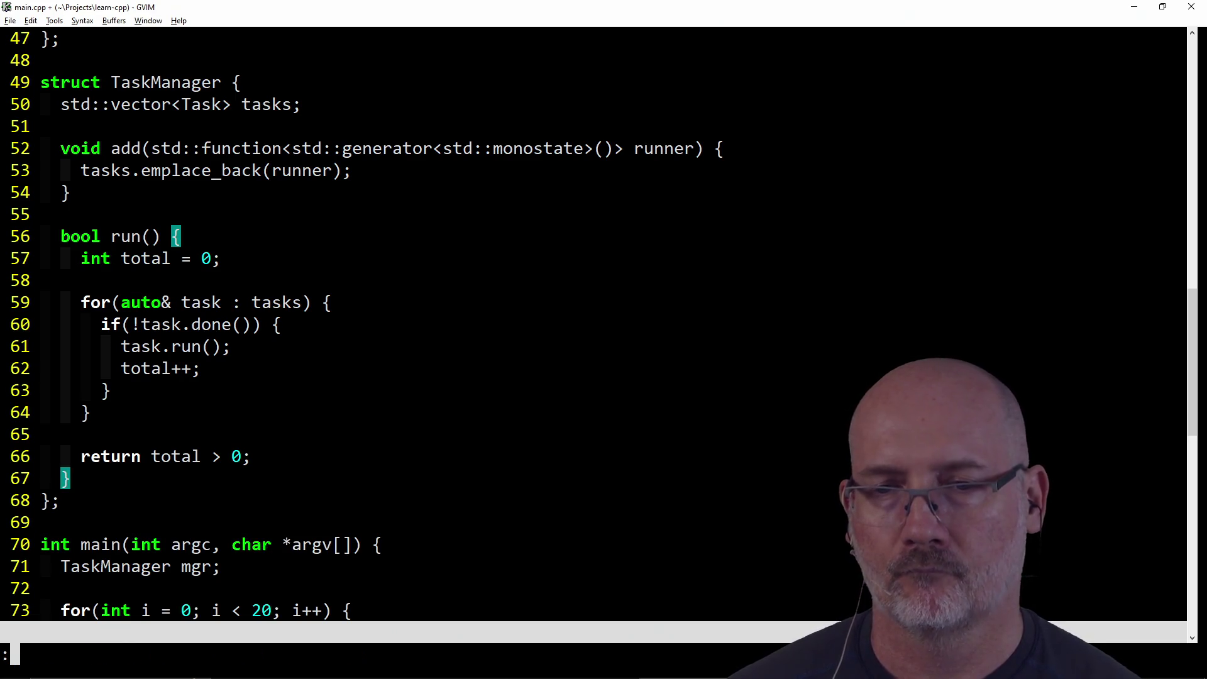
key(Return)
Step: Save all files and build the project with :wa
key(G)
click(45, 544)
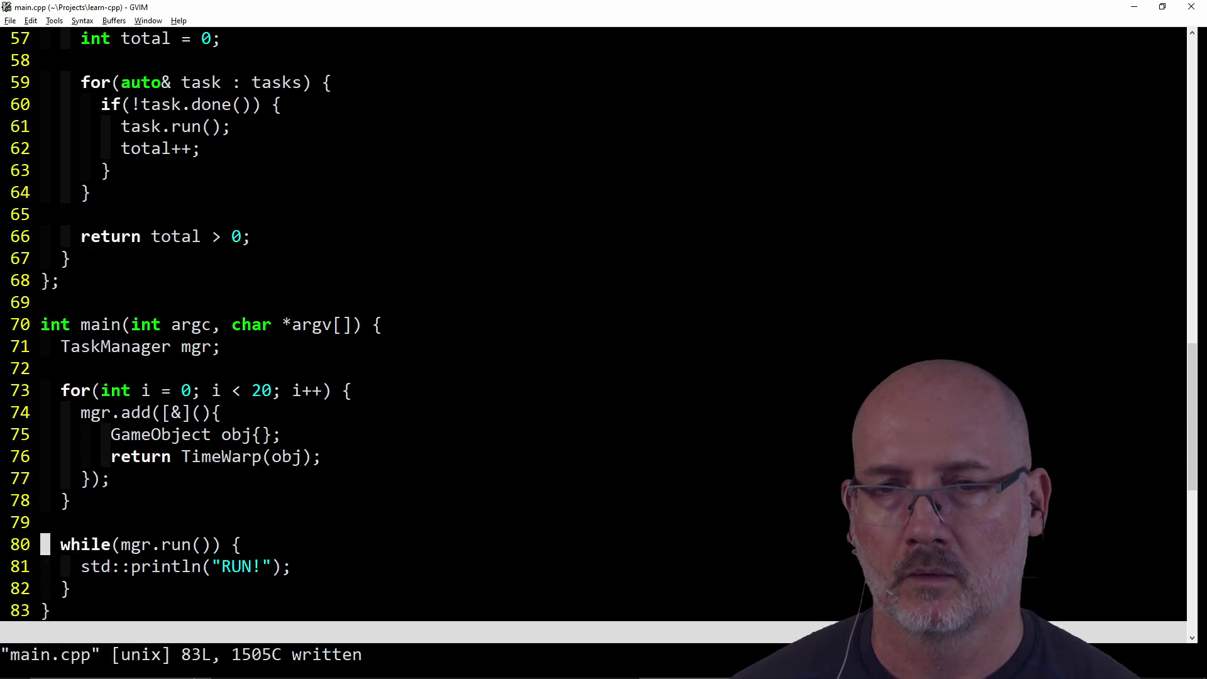
text(:wa)
key(Return)
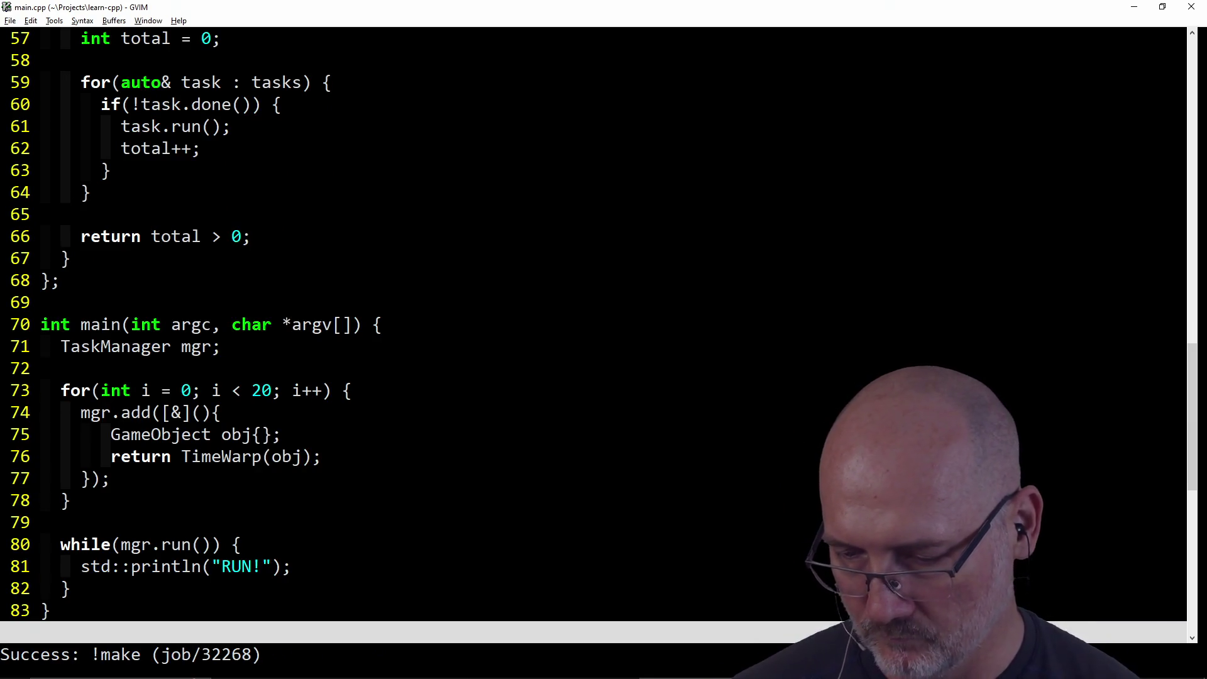
Step: Run the rebuilt program several times in PowerShell to compare its output
key(alt+Tab)
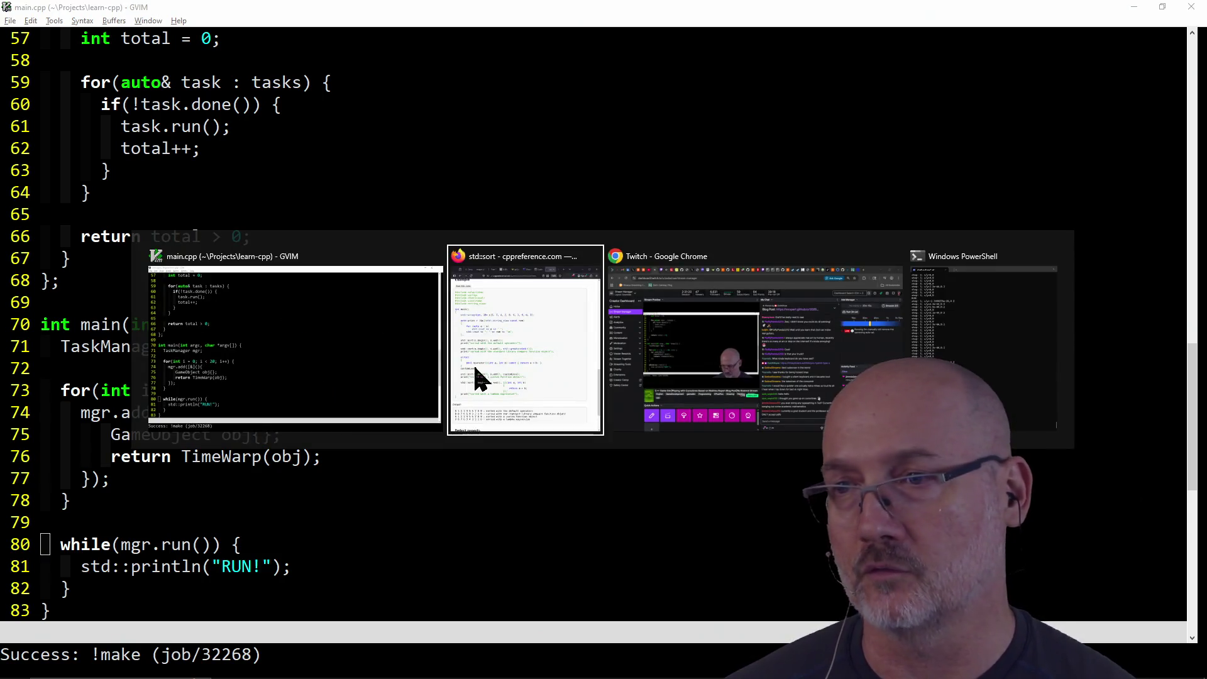
key(alt+Tab)
key(alt+Tab)
key(Return)
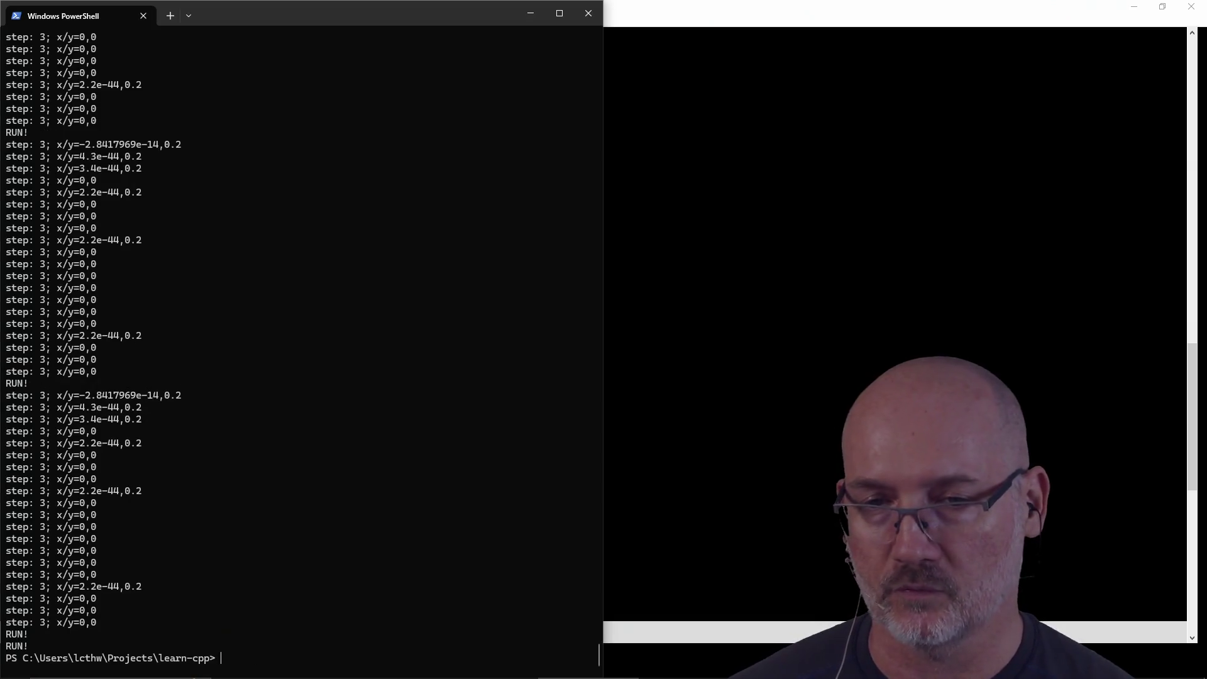
key(Up)
key(Return)
key(Return)
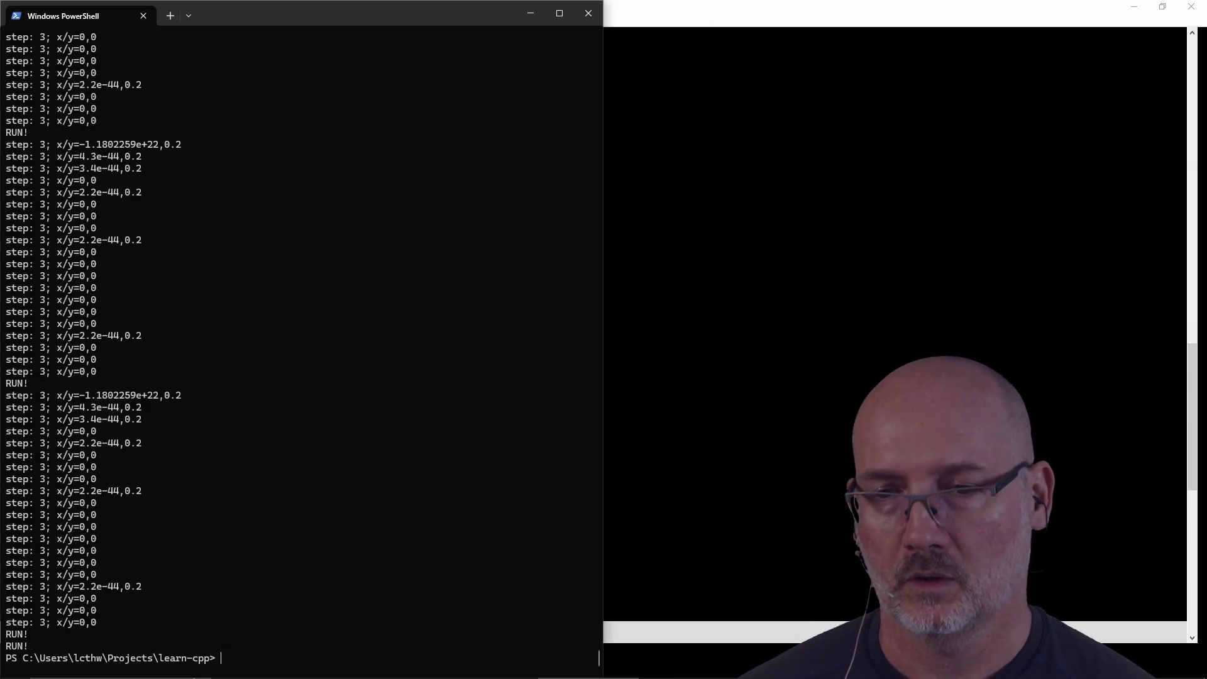
key(Return)
key(alt+Tab)
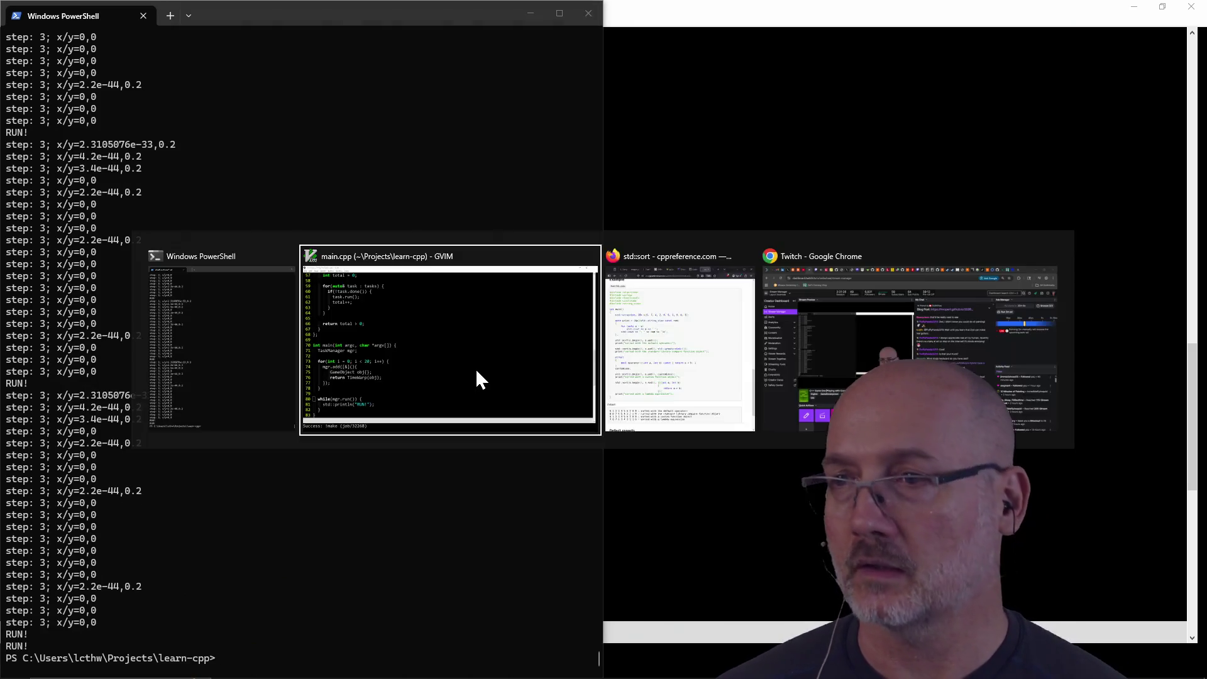
Step: Search Google for luatex in a new tab and open the official LuaTeX website
key(Tab)
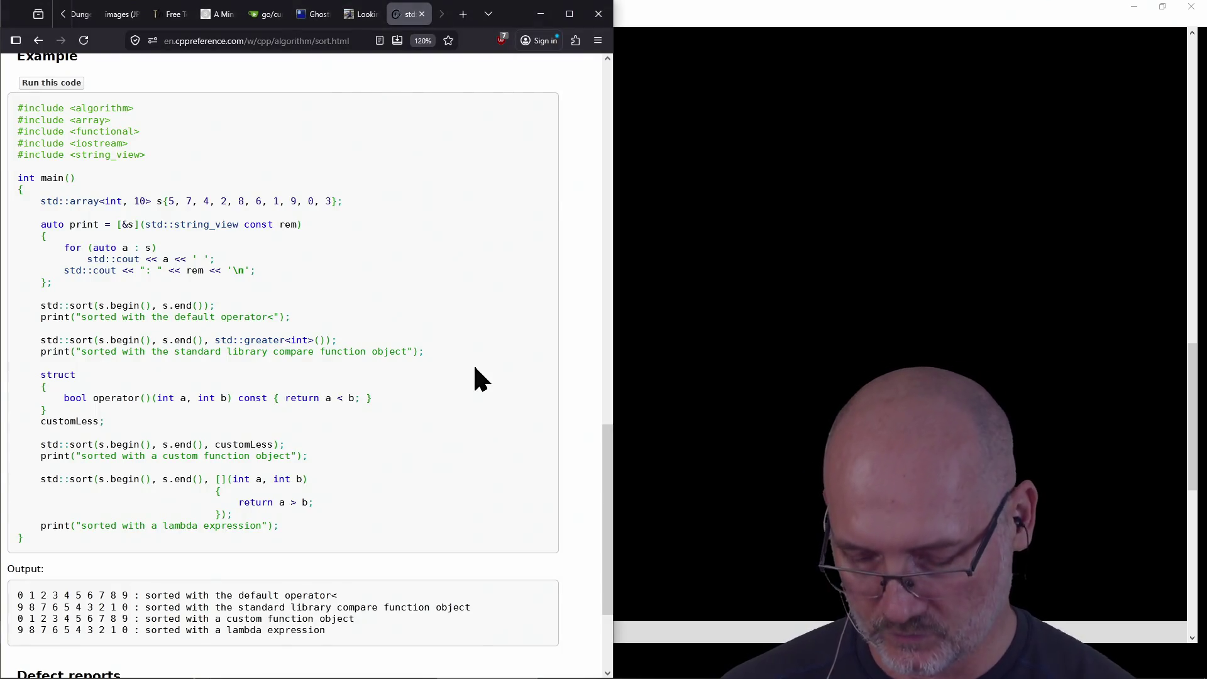
key(ctrl+t)
text(luatex)
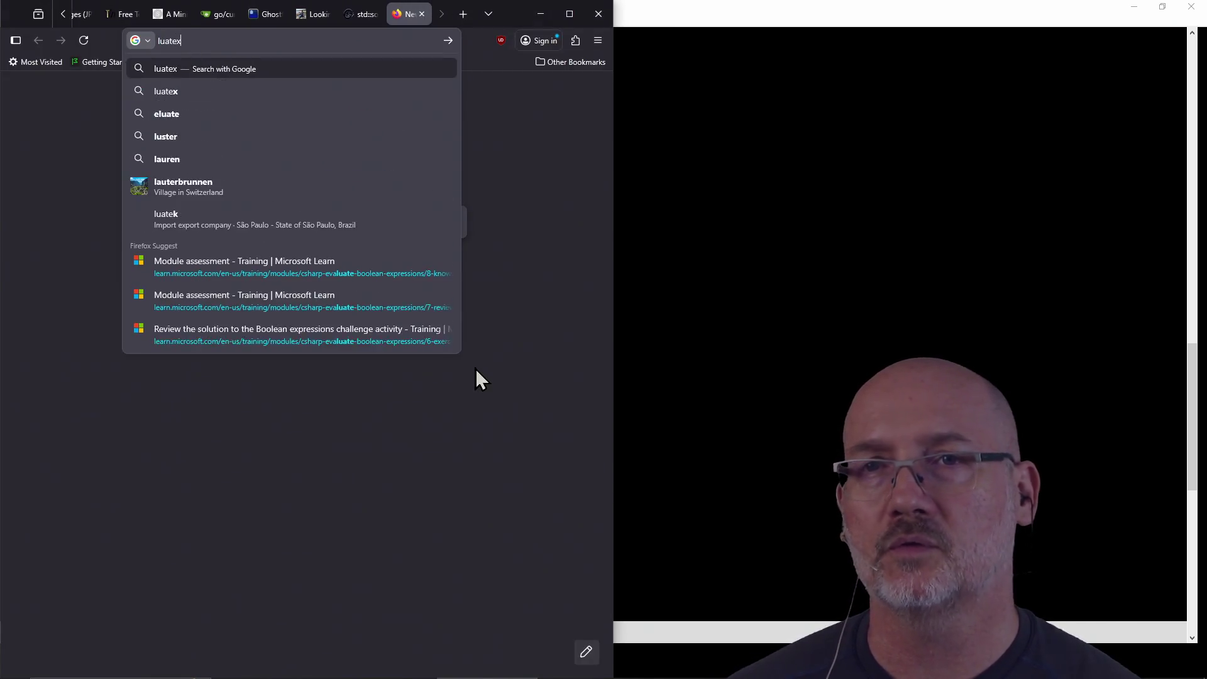
key(Return)
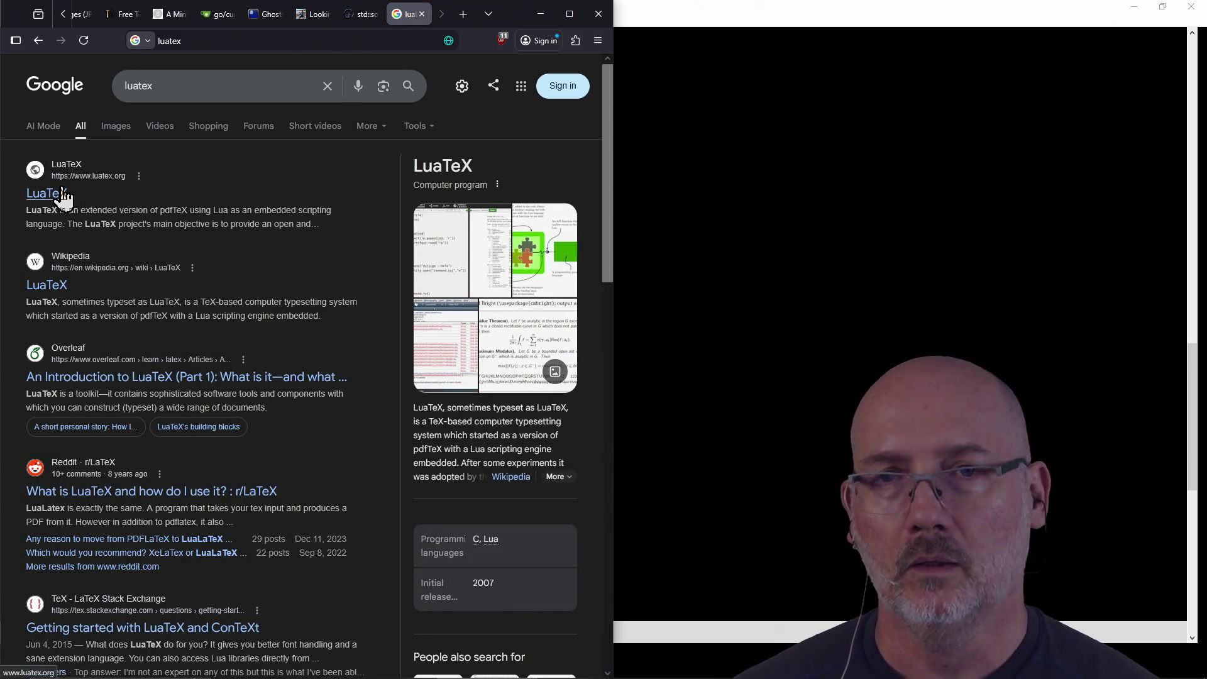
click(48, 194)
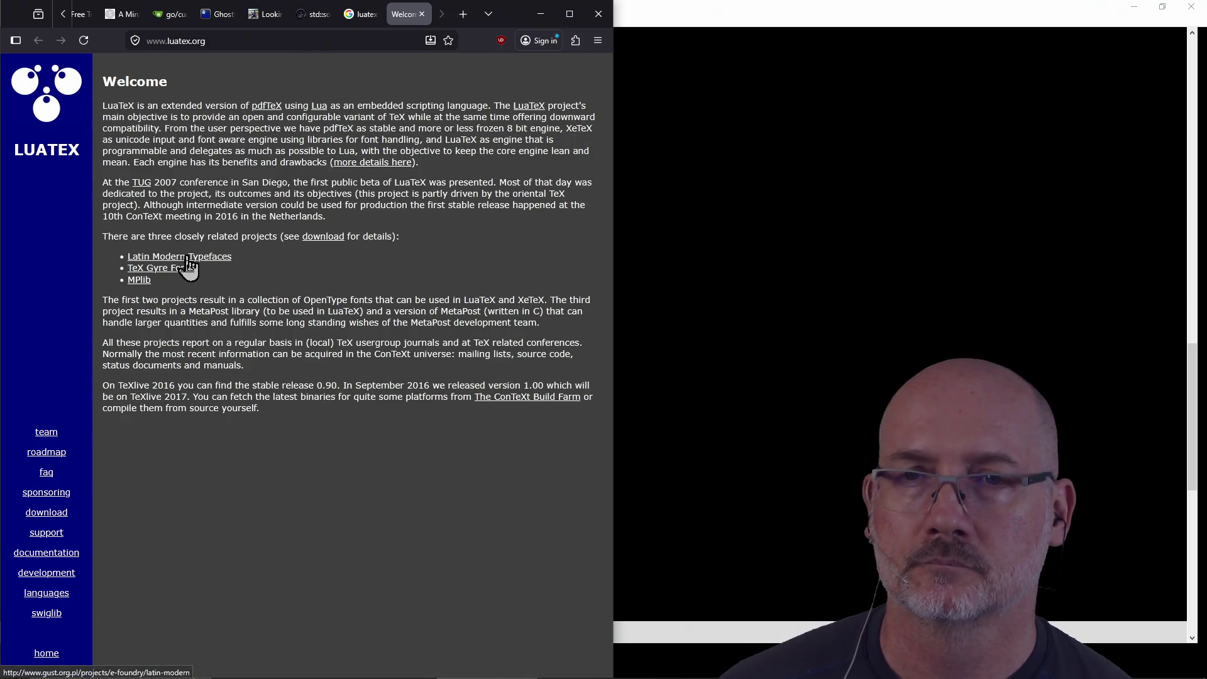
Step: Browse the Latin Modern Typefaces, Kurier/Iwona and Latin Modern Math pages
click(214, 256)
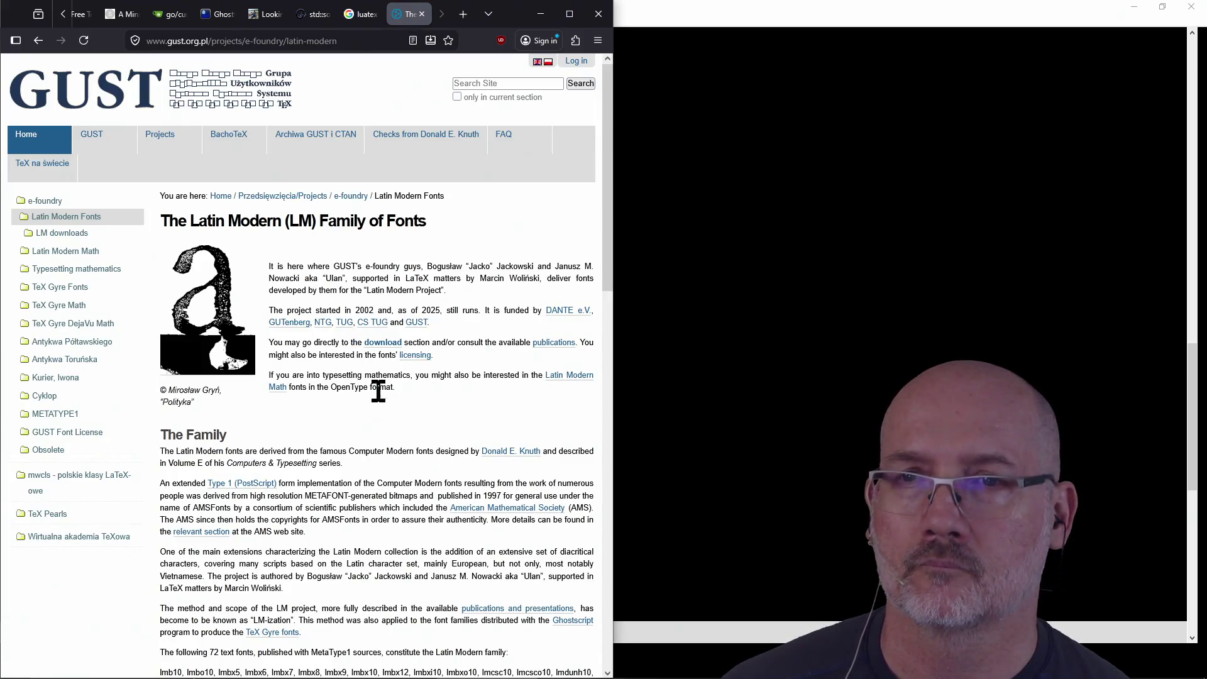
scroll(387, 412, down, 1)
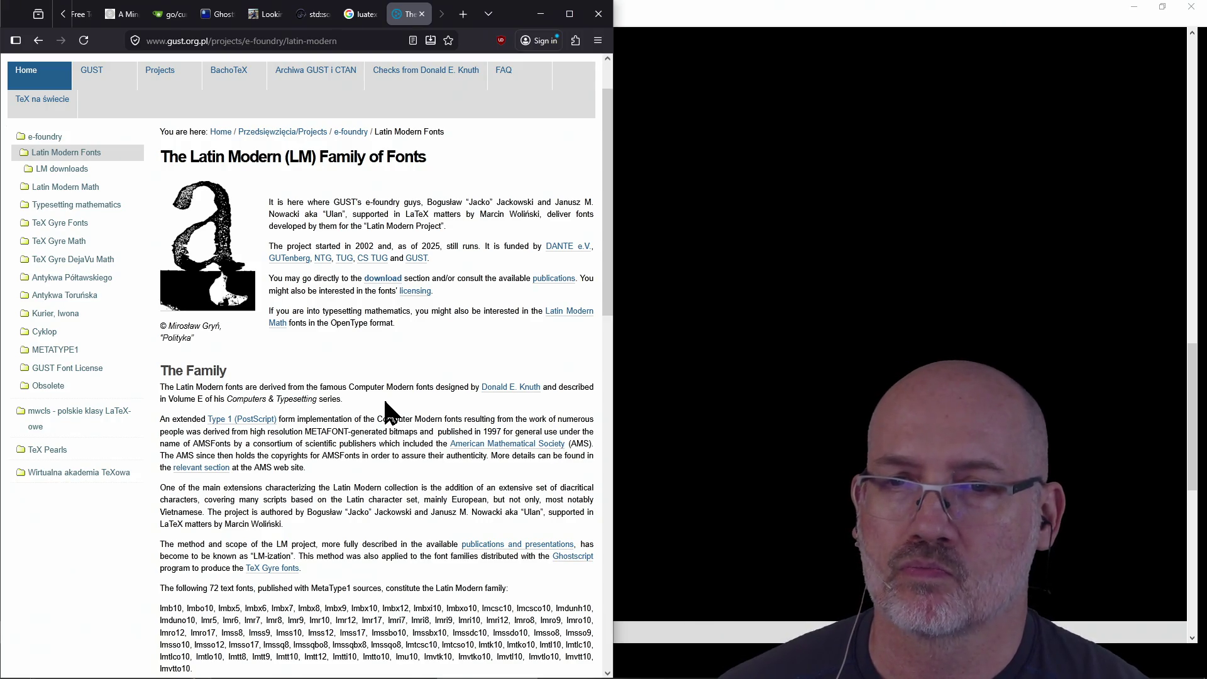
scroll(364, 481, down, 8)
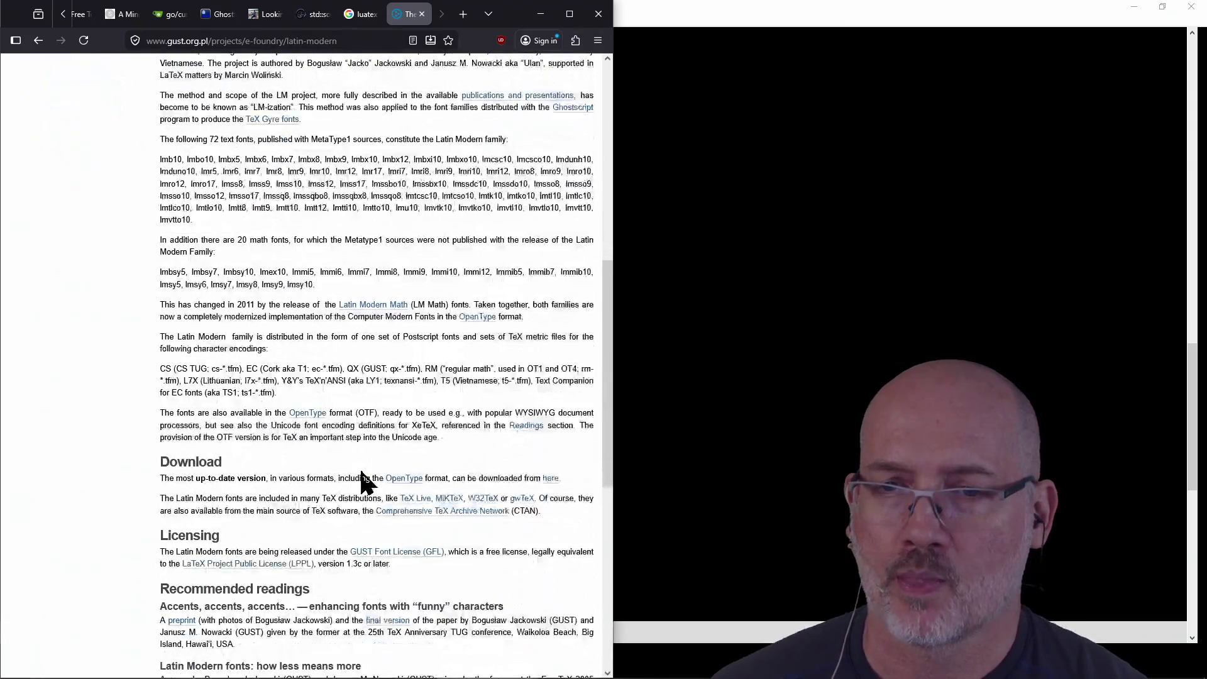
scroll(362, 473, down, 3)
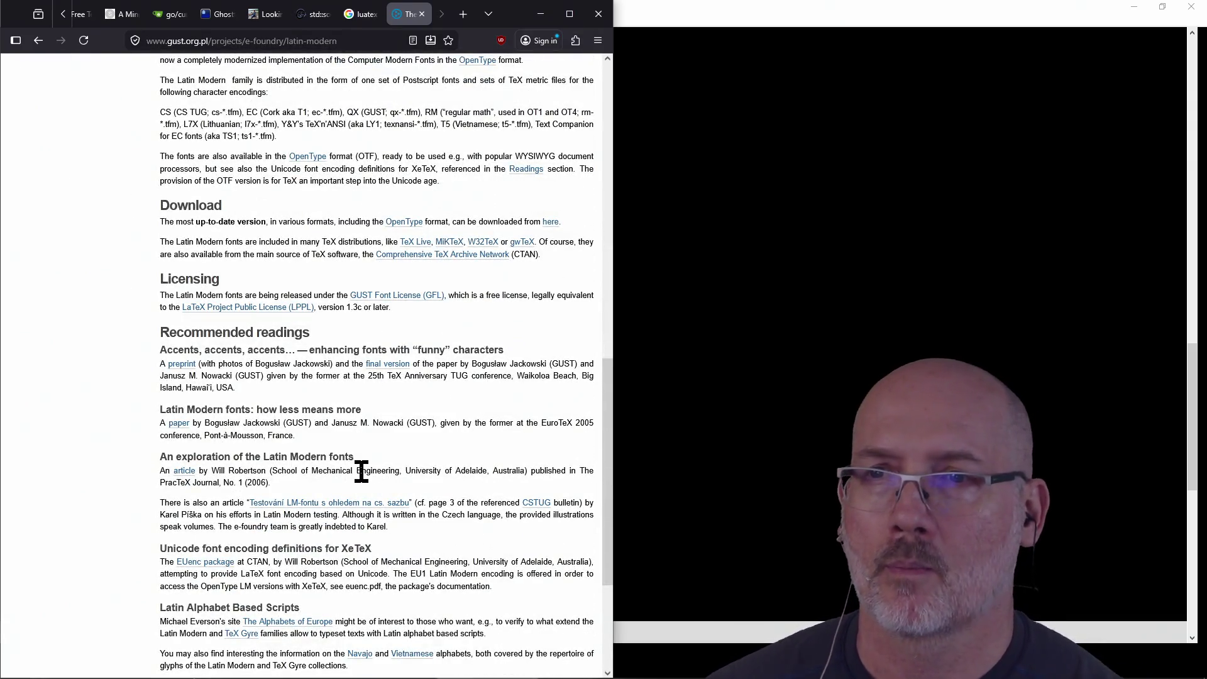
scroll(386, 450, up, 15)
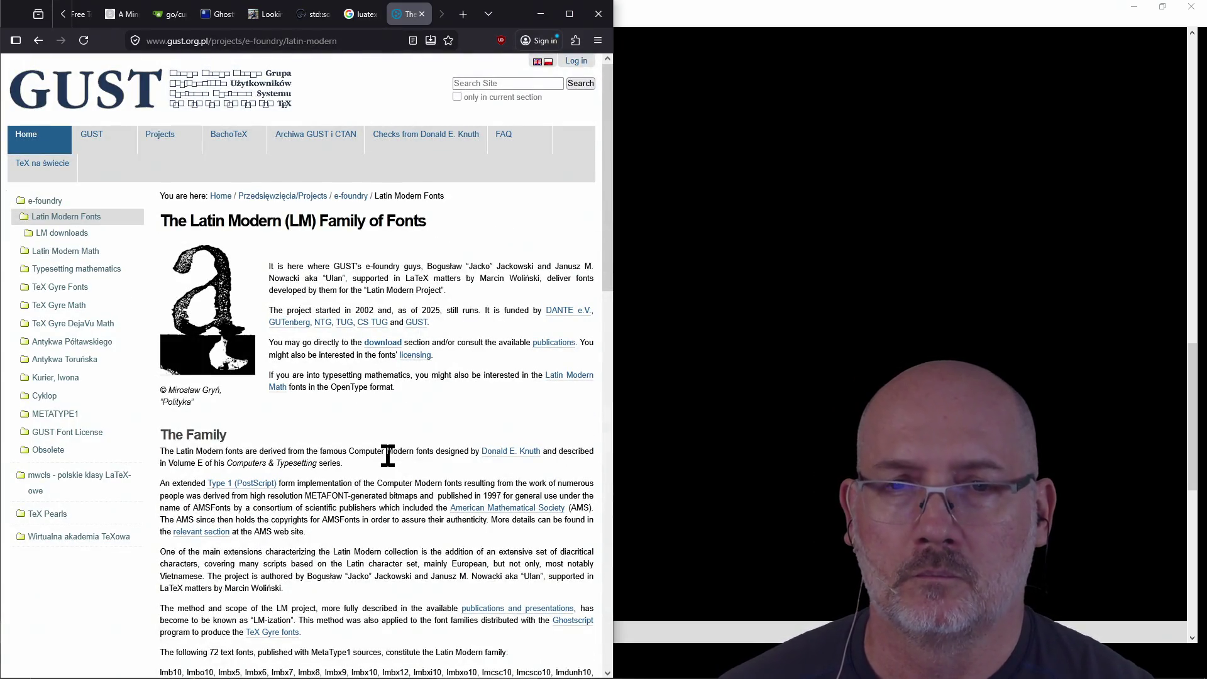
click(65, 380)
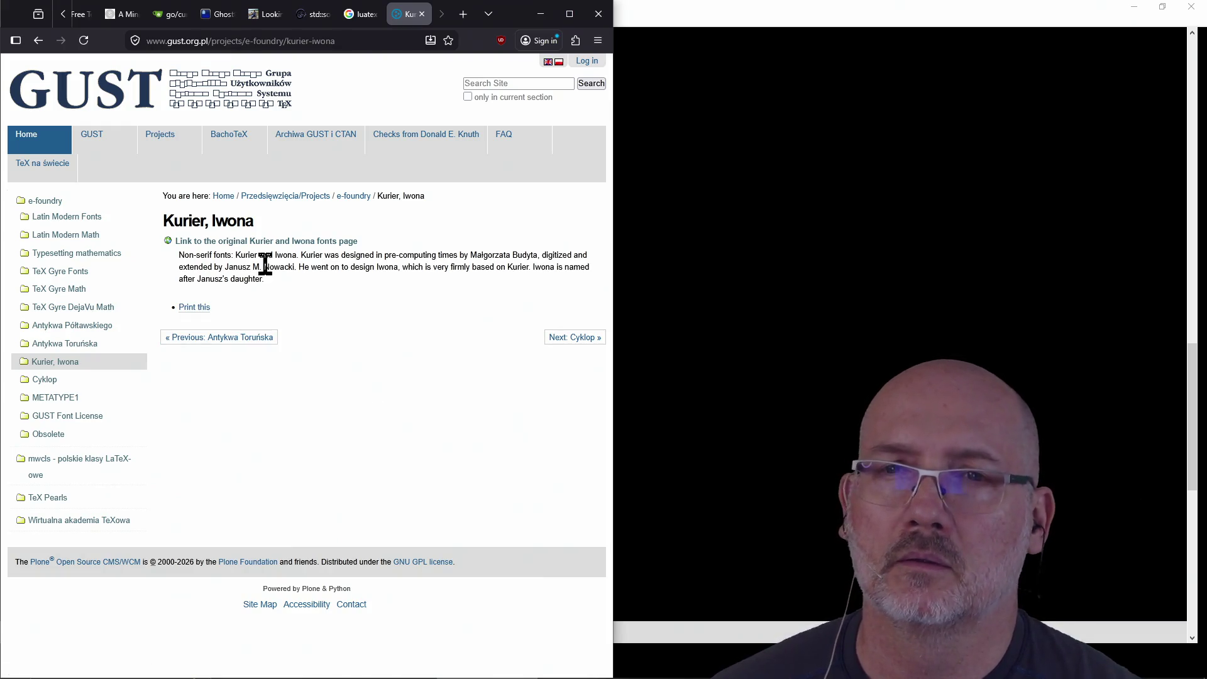
click(79, 236)
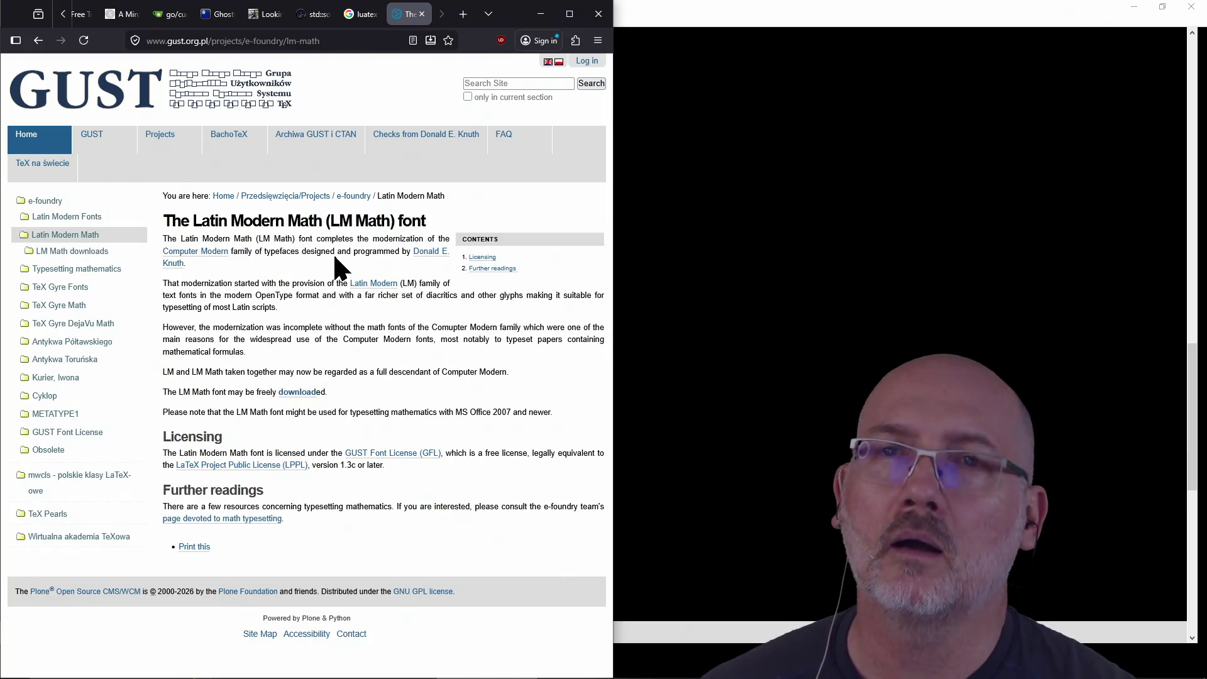
Step: Go back to the LuaTeX welcome page, then close it and the luatex search tab
click(34, 41)
click(35, 42)
click(35, 41)
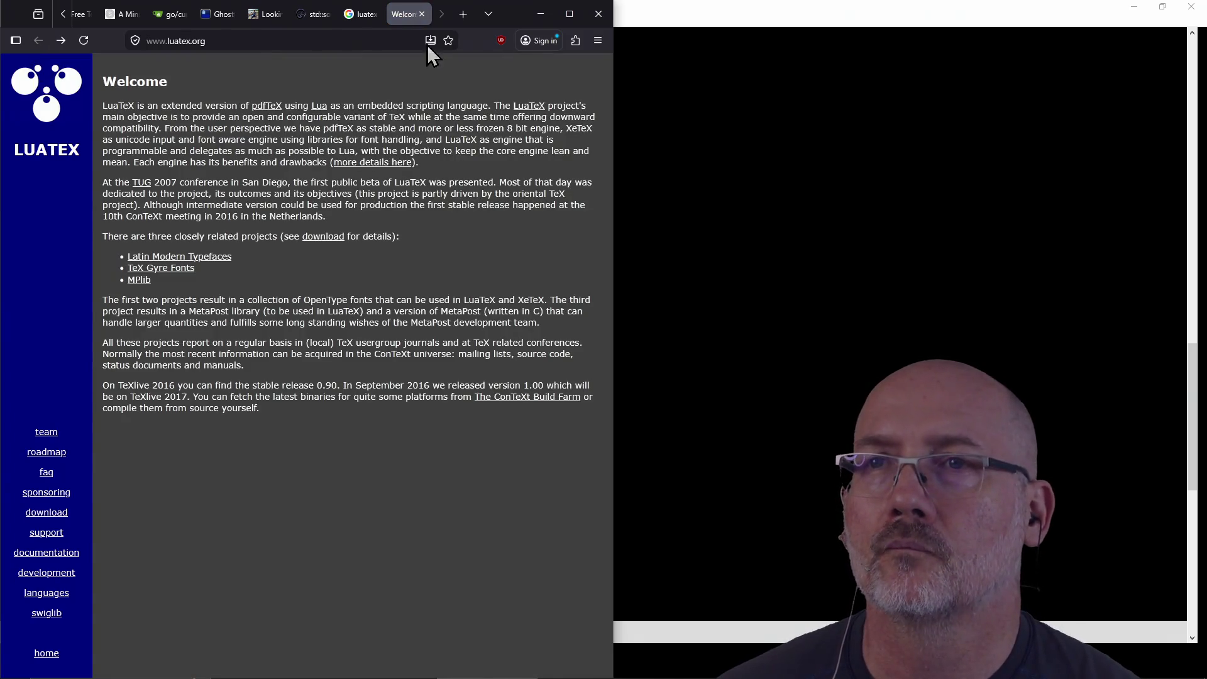
click(423, 13)
click(422, 13)
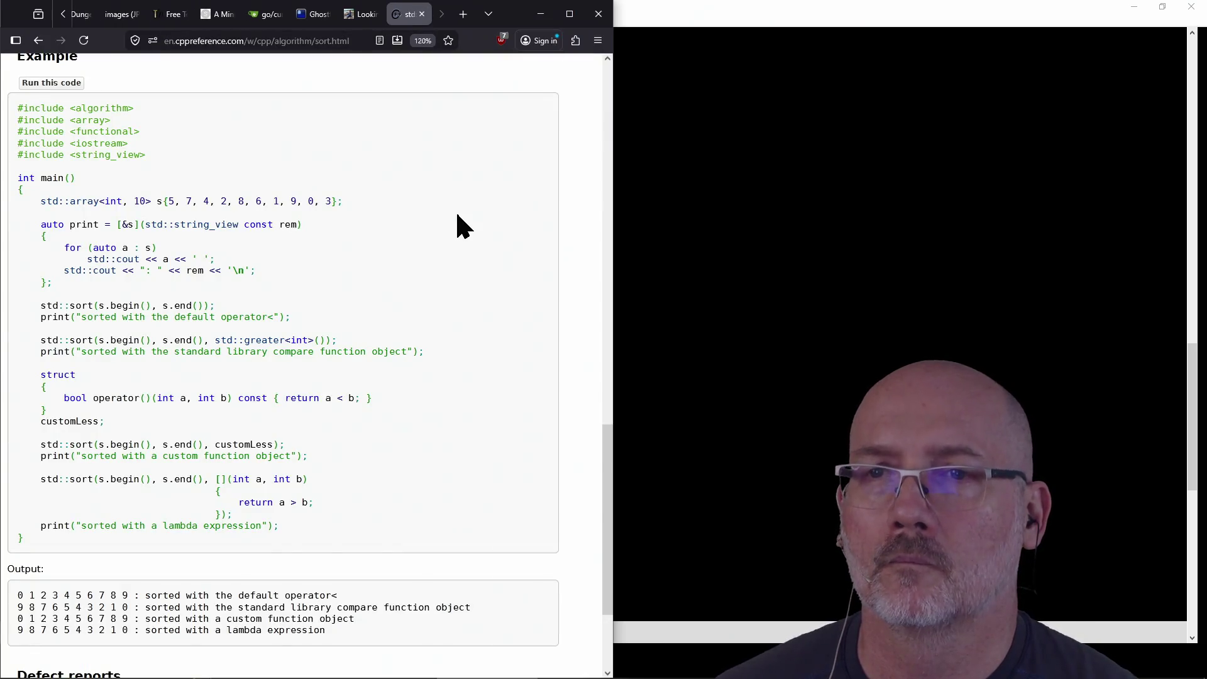
Step: Search Google for 'latex emacs' in a new Firefox tab
click(690, 266)
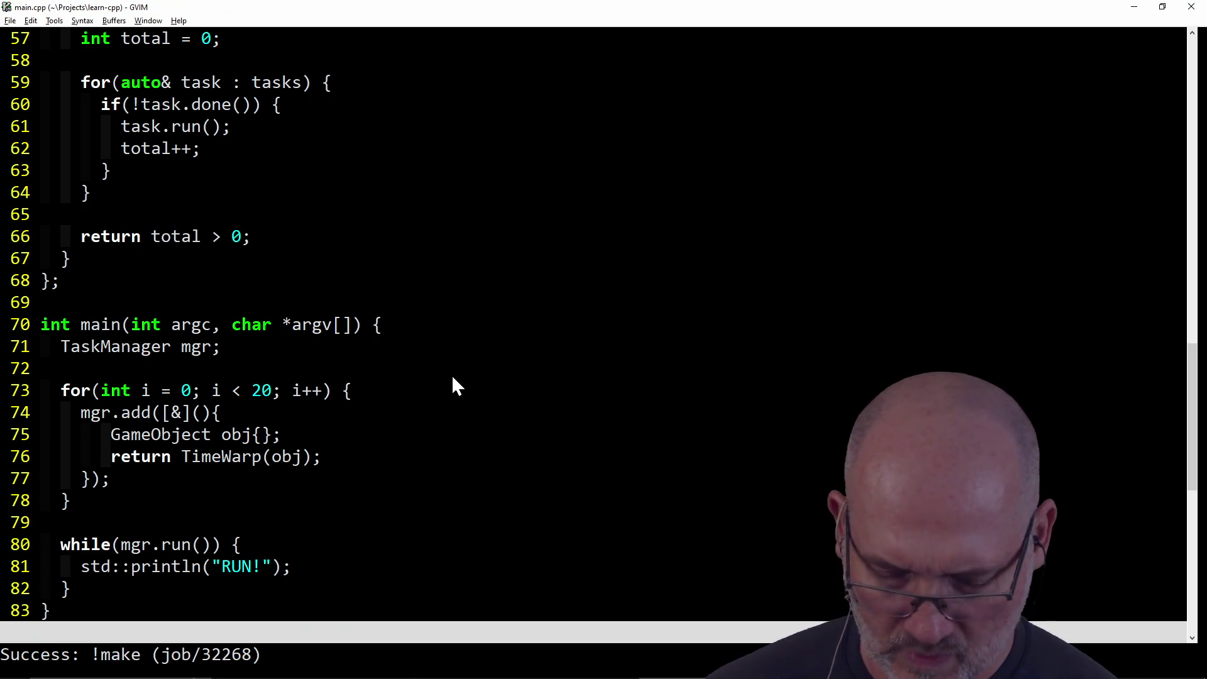
key(alt+Tab)
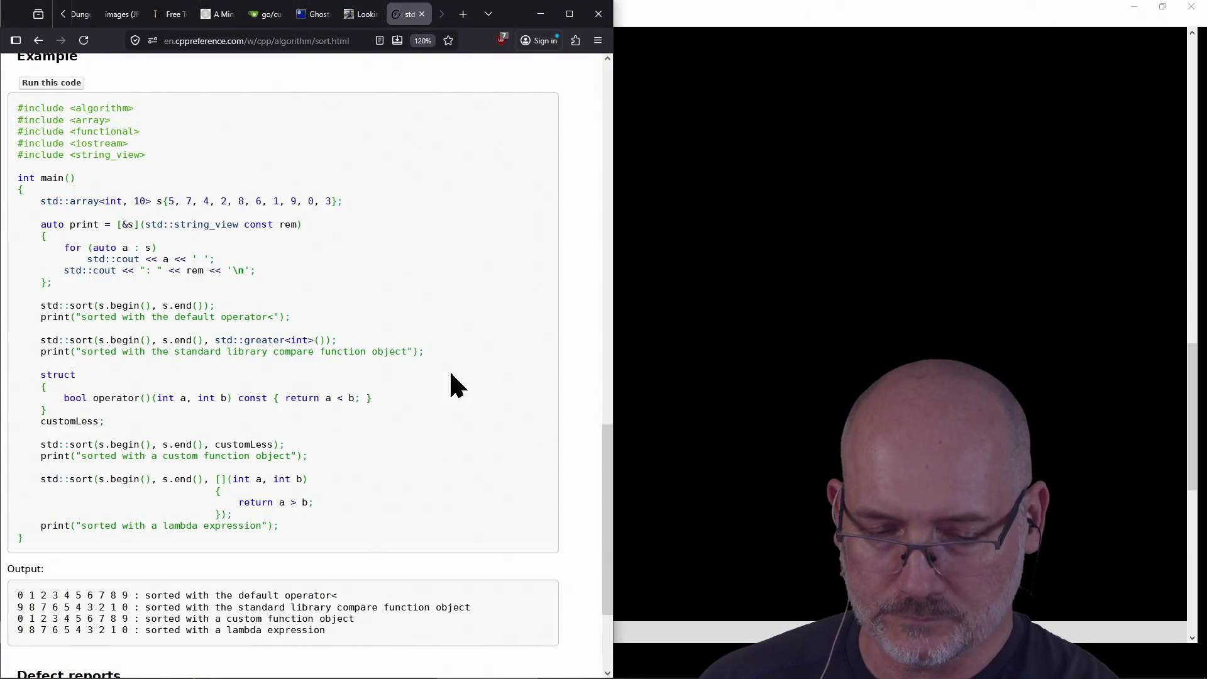
key(ctrl+t)
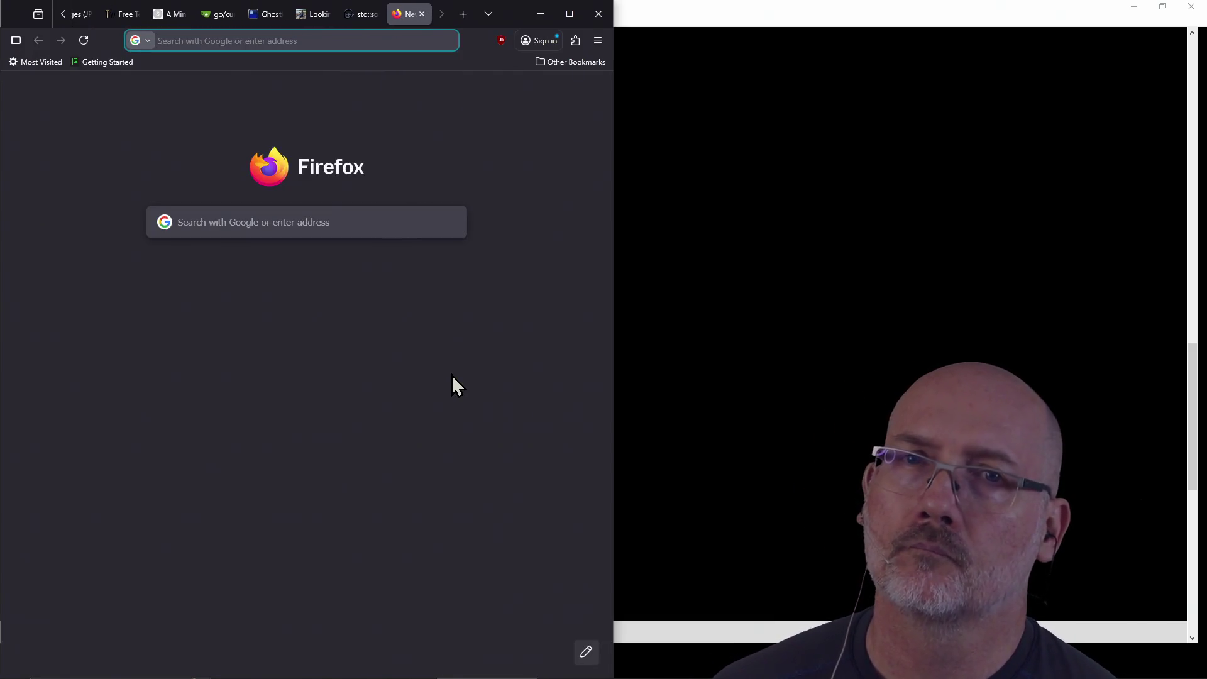
text(latex )
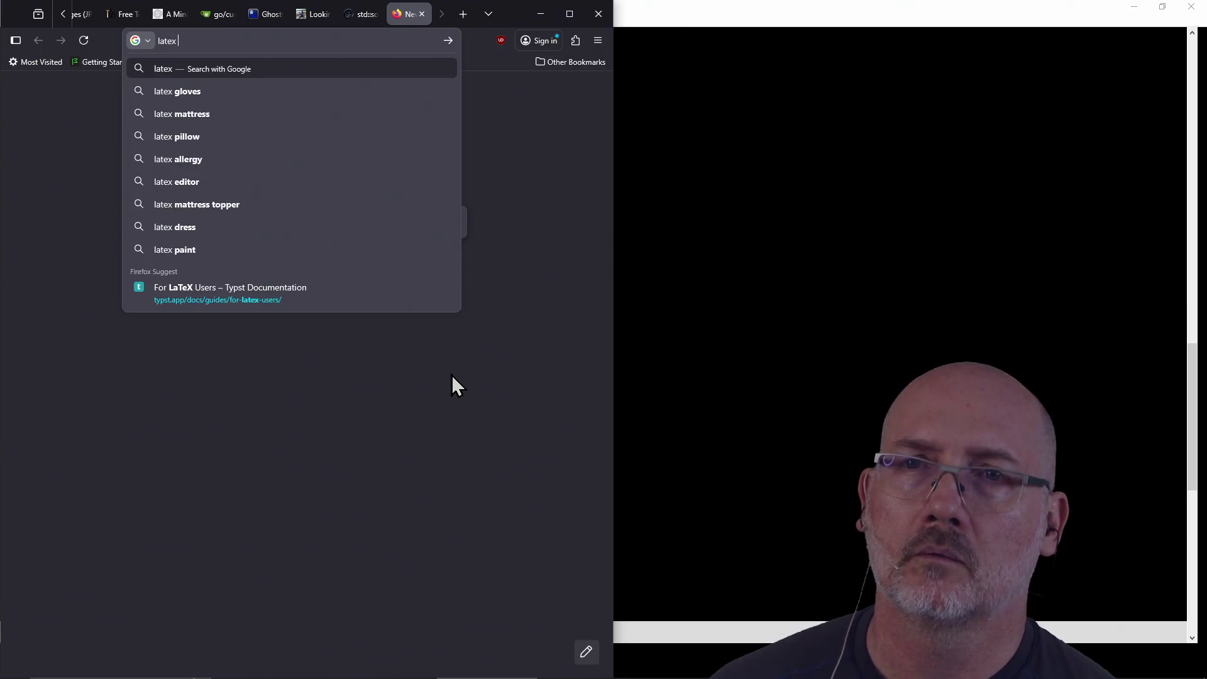
text(emacs)
key(Return)
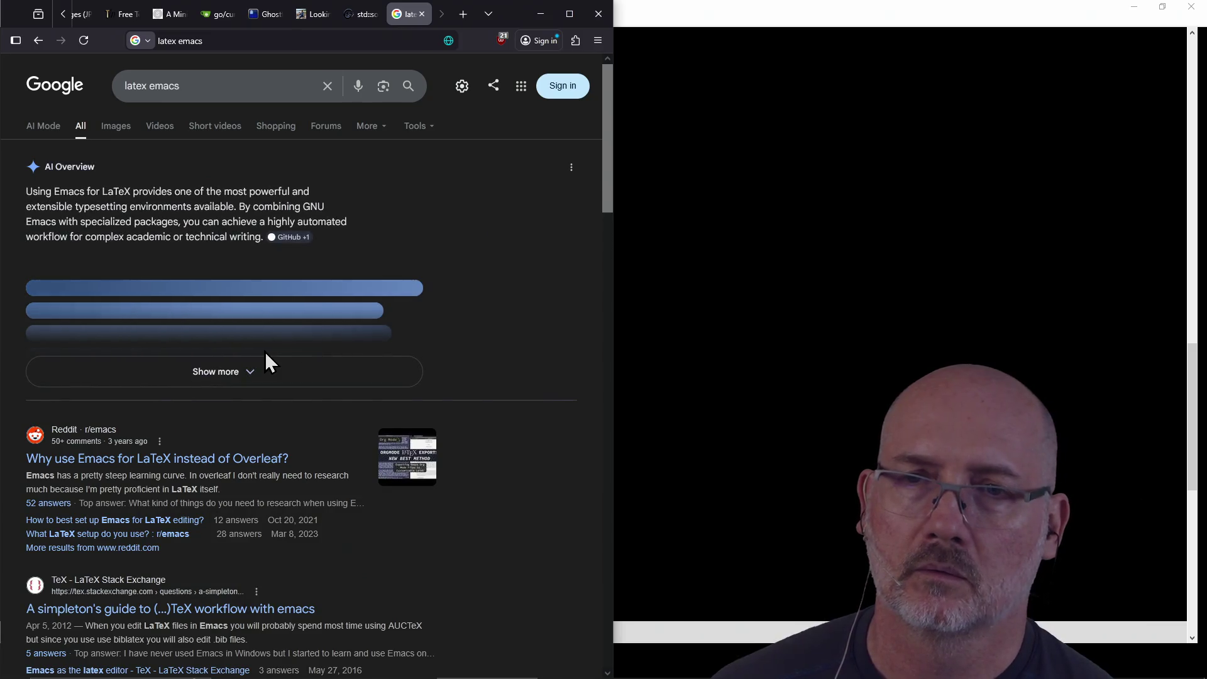
Step: Expand the AI Overview with Show more and read through the results
click(265, 381)
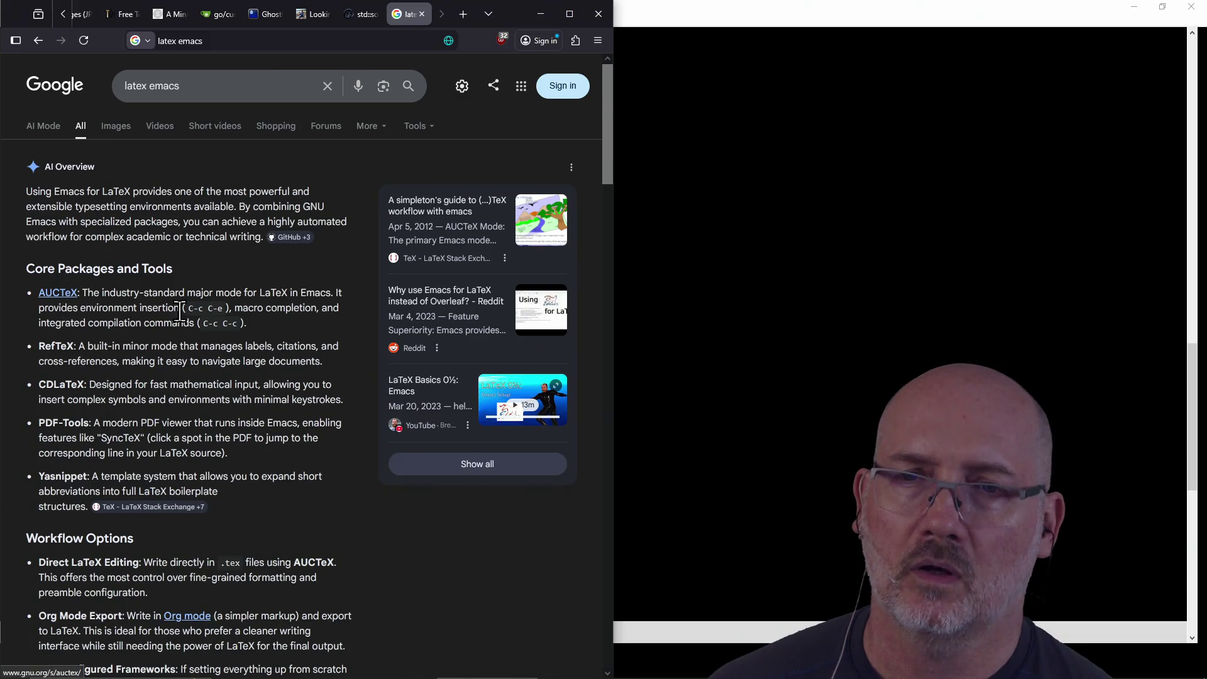
scroll(300, 300, down, 3)
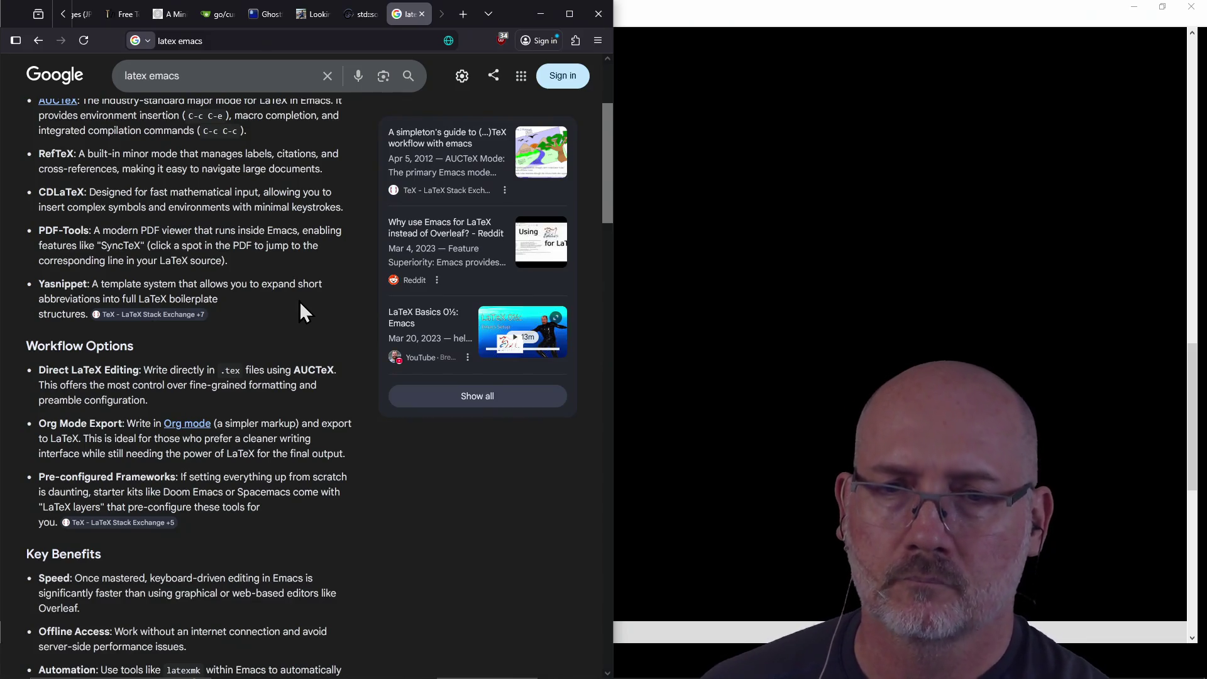
scroll(299, 302, down, 5)
scroll(299, 302, down, 1)
mouse_move(299, 302)
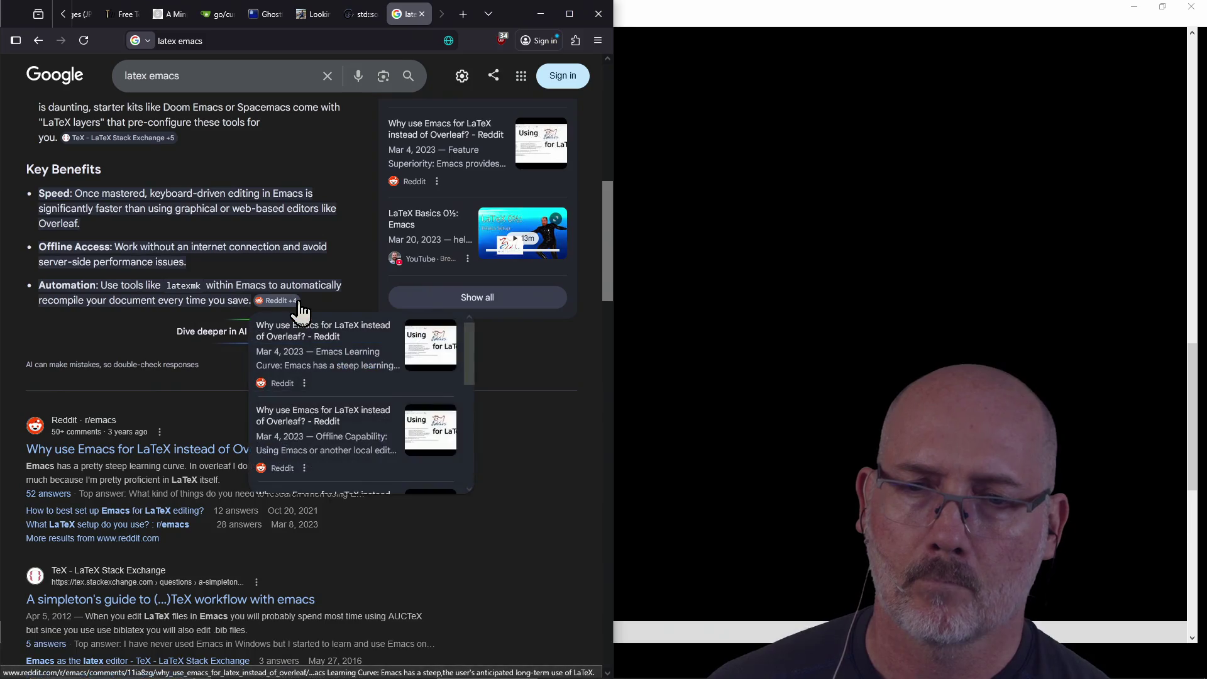
scroll(563, 569, down, 3)
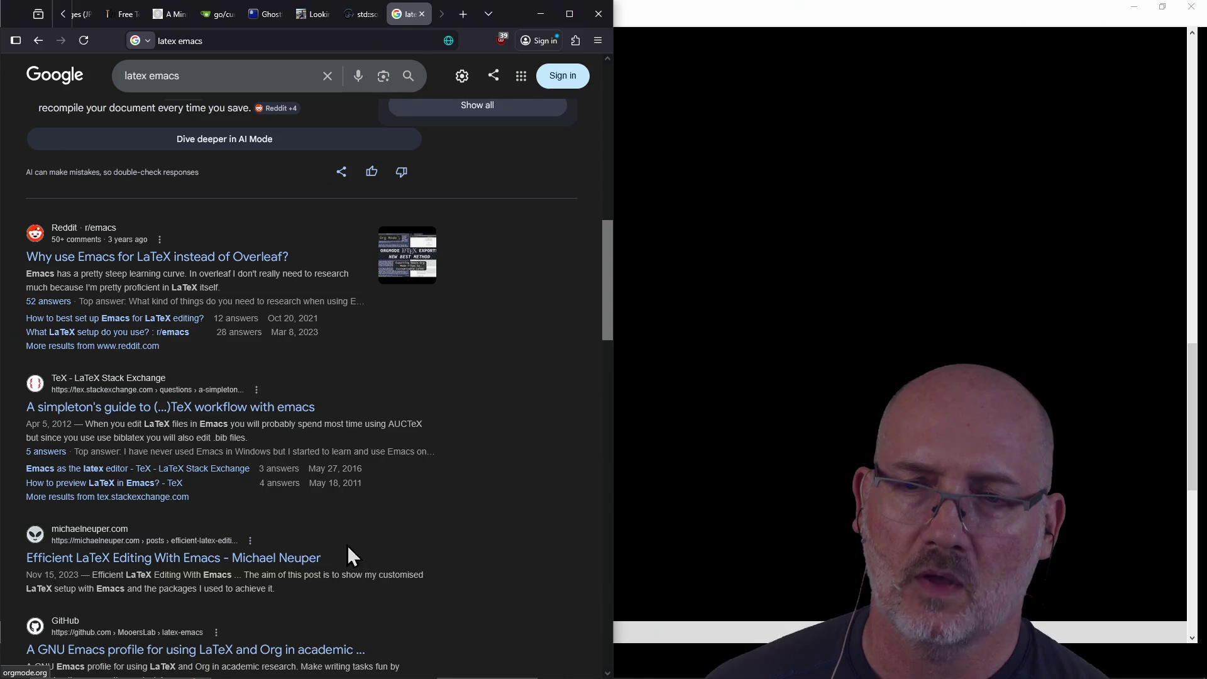
scroll(522, 534, up, 4)
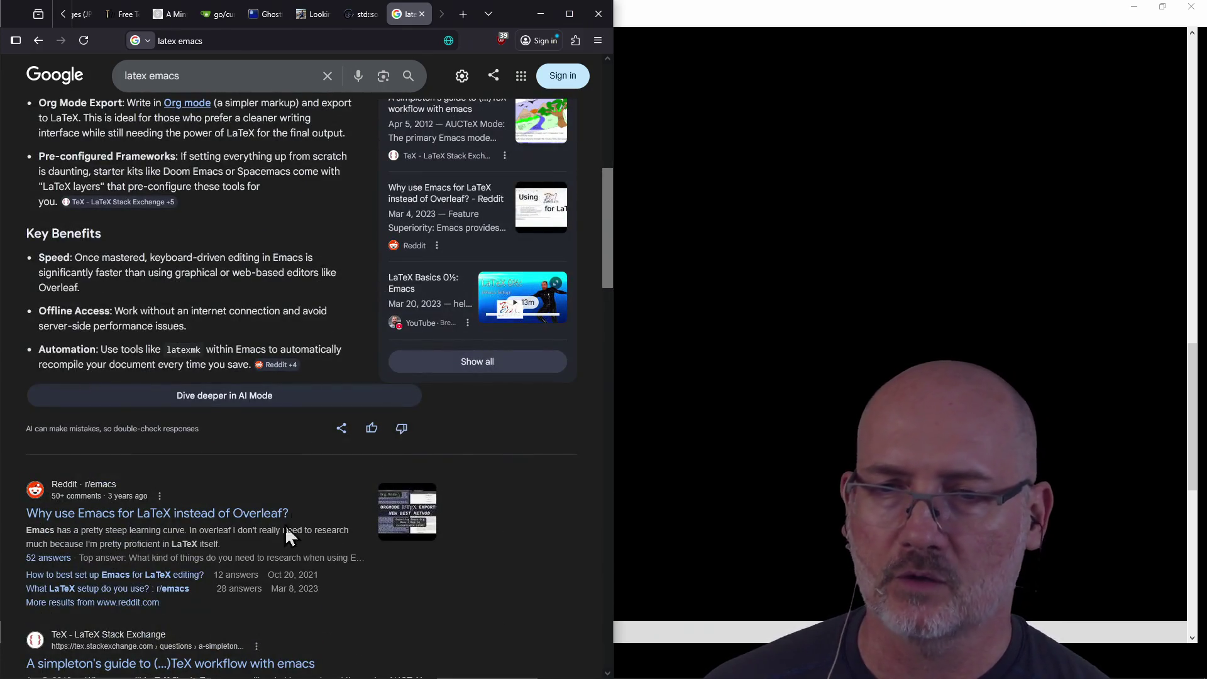
scroll(286, 528, up, 8)
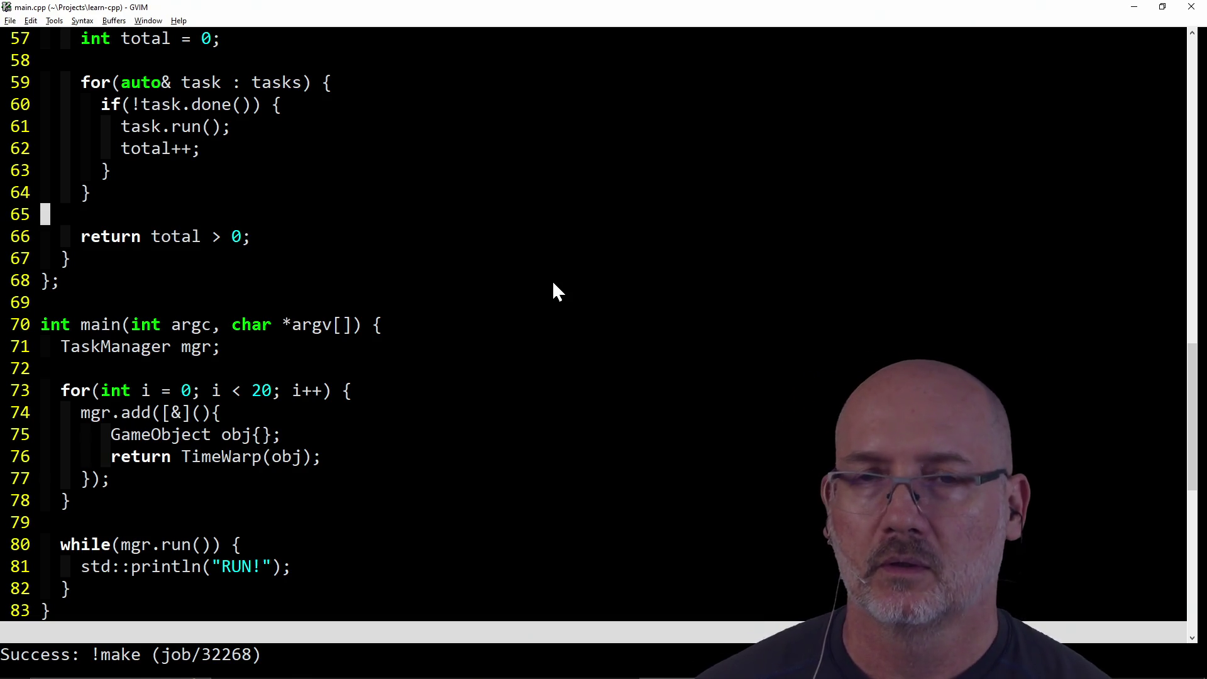
Step: Move to run()'s task loop, save and rebuild with :wa, then run ./main in PowerShell
key(j)
key(j)
key(j)
key(k)
key(k)
key(k)
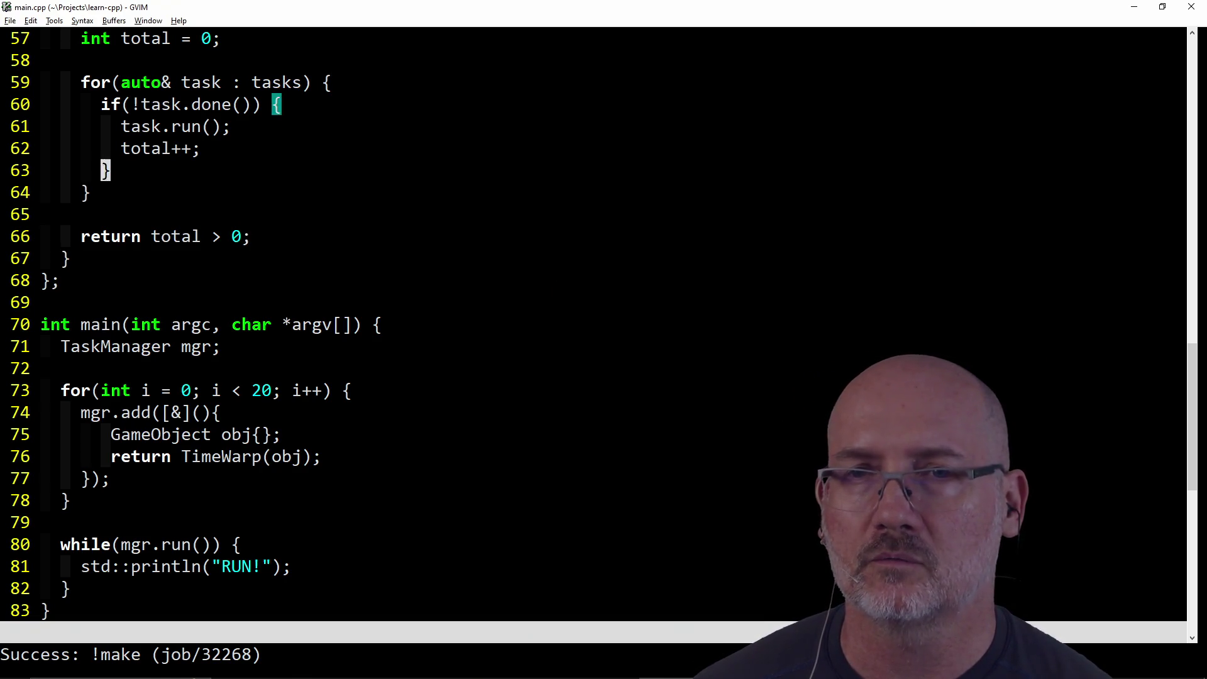
key(bracketleft)
key(braceleft)
key(j)
key(j)
key(j)
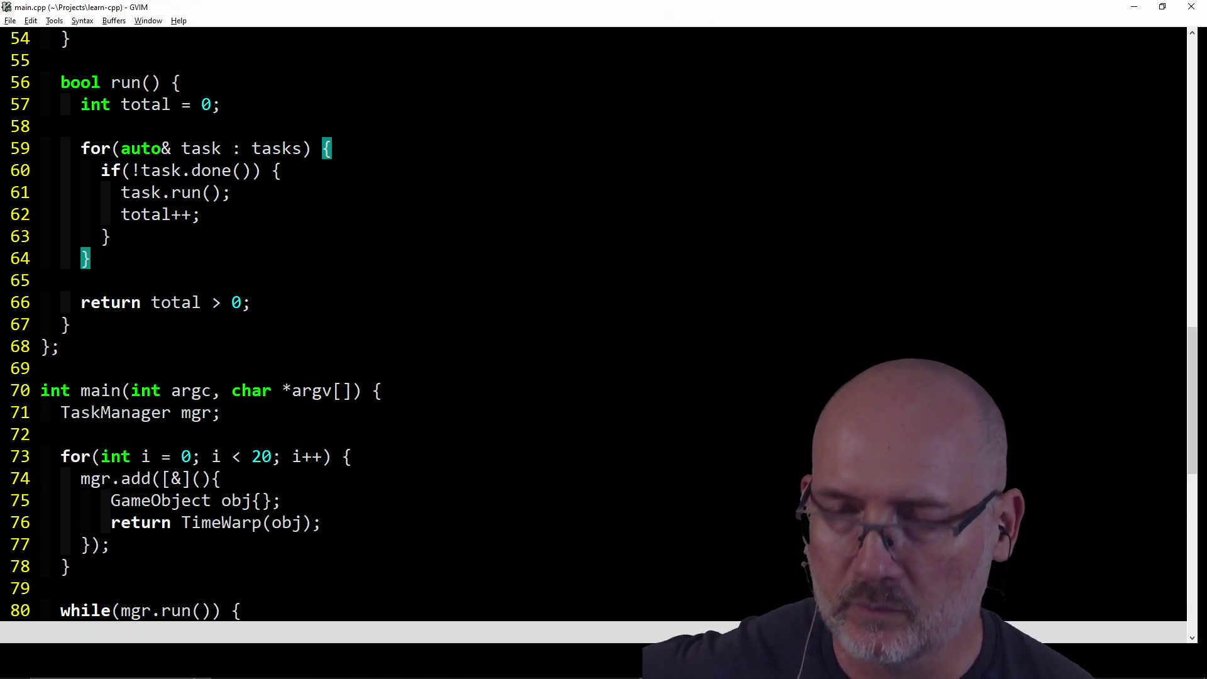
scroll(590, 259, up, 8)
text(:wa)
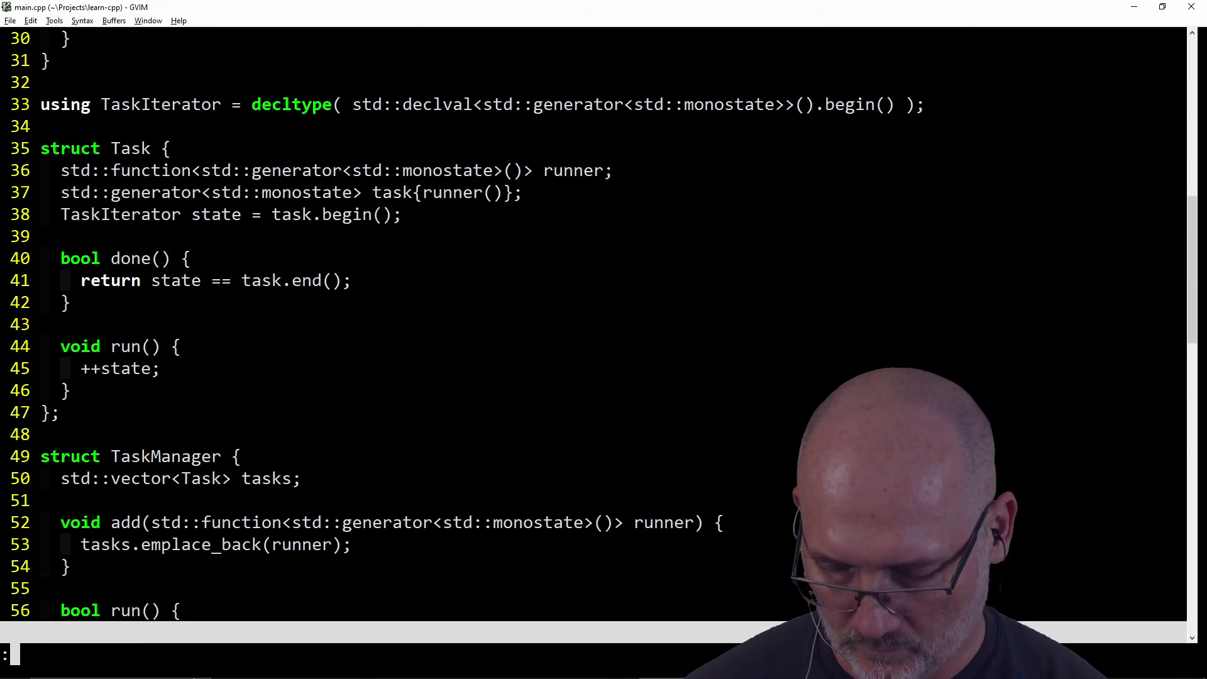
key(Return)
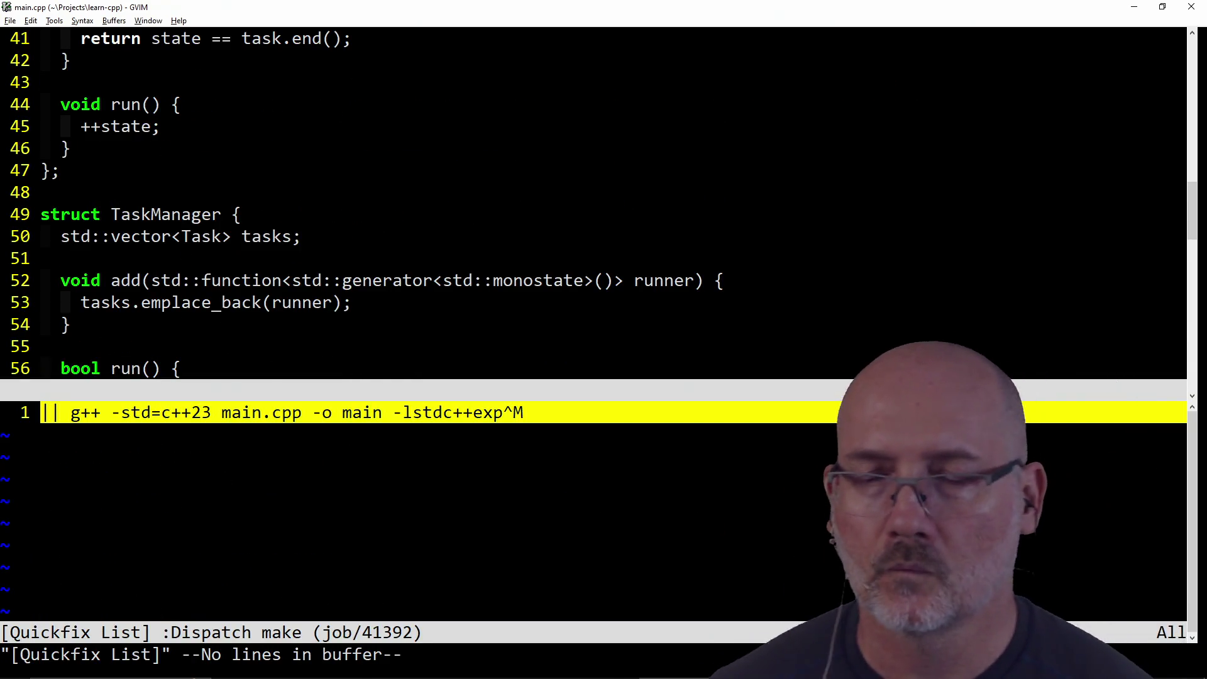
key(alt+Tab)
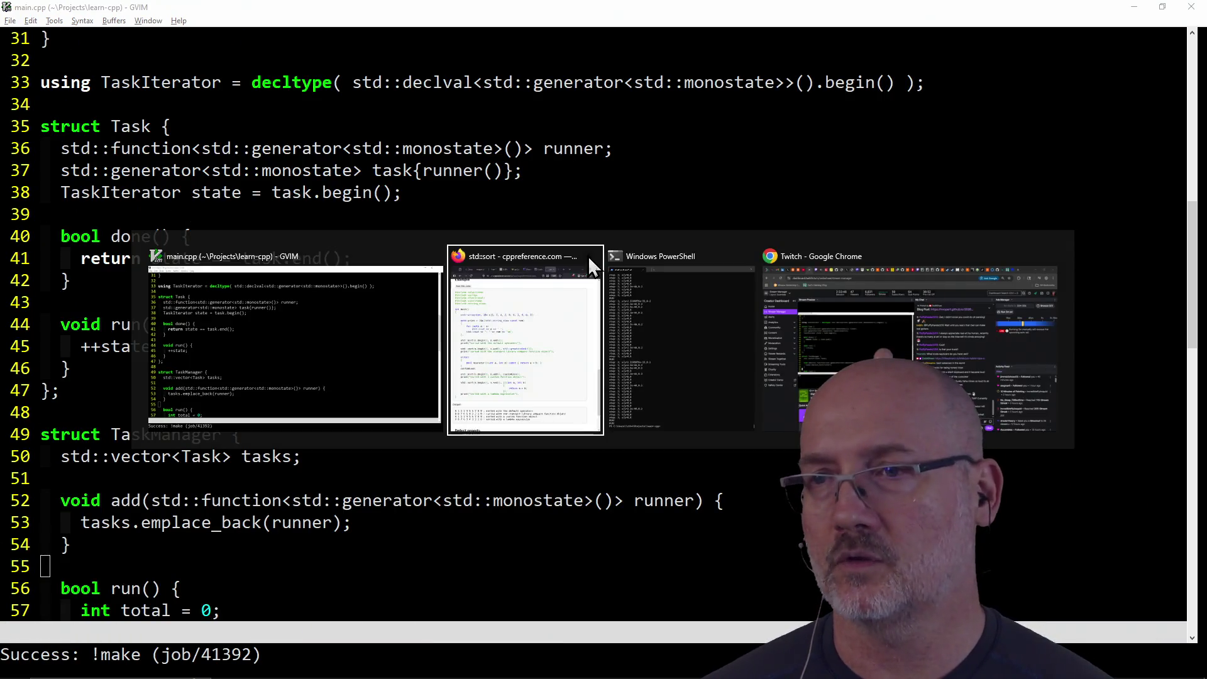
key(Return)
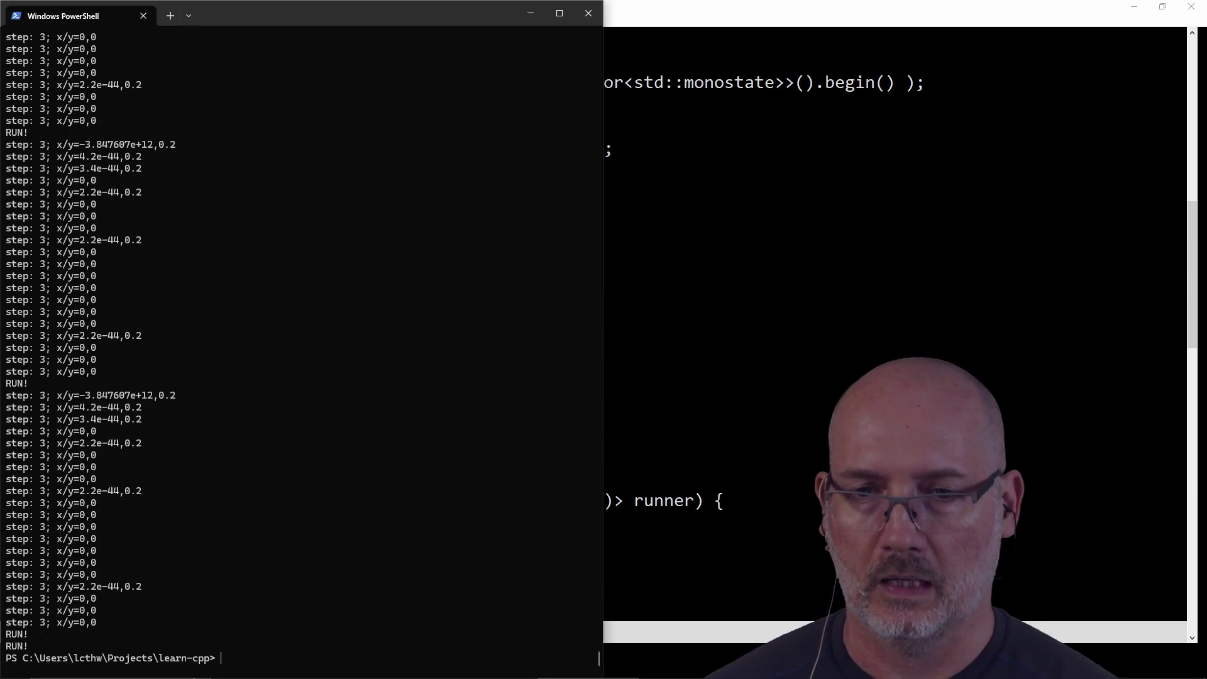
Step: Clear the PowerShell terminal and change into the raycaster_engine folder
text(clear)
key(Return)
text(cd ../)
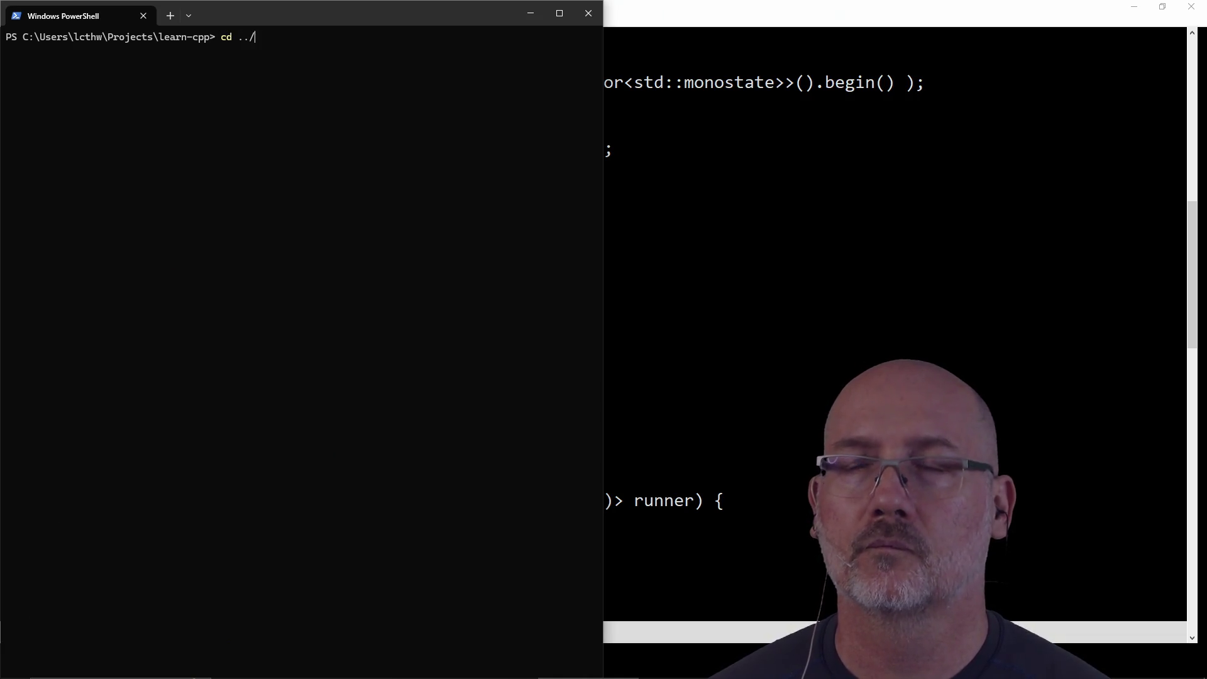
text(asyncwhat_engine)
key(Return)
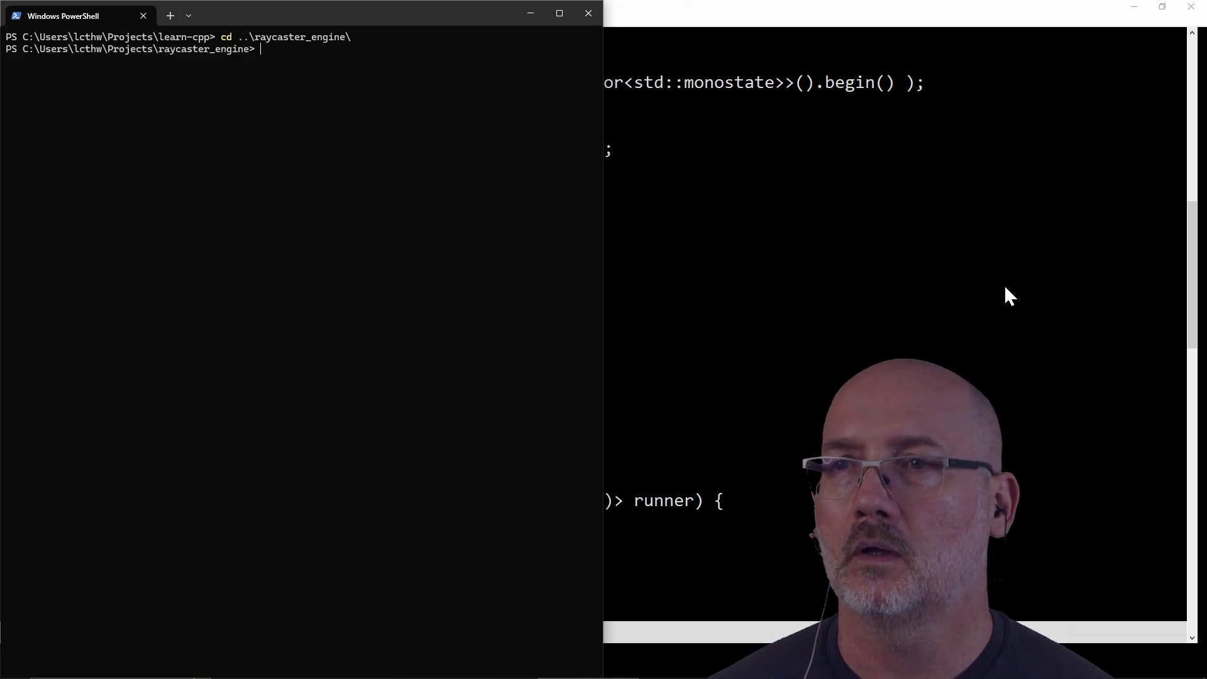
Step: Reopen GVIM maximized, set its directory to ~\Projects\raycaster_engine, and launch make run
key(alt+Tab)
text(:)
key(Return)
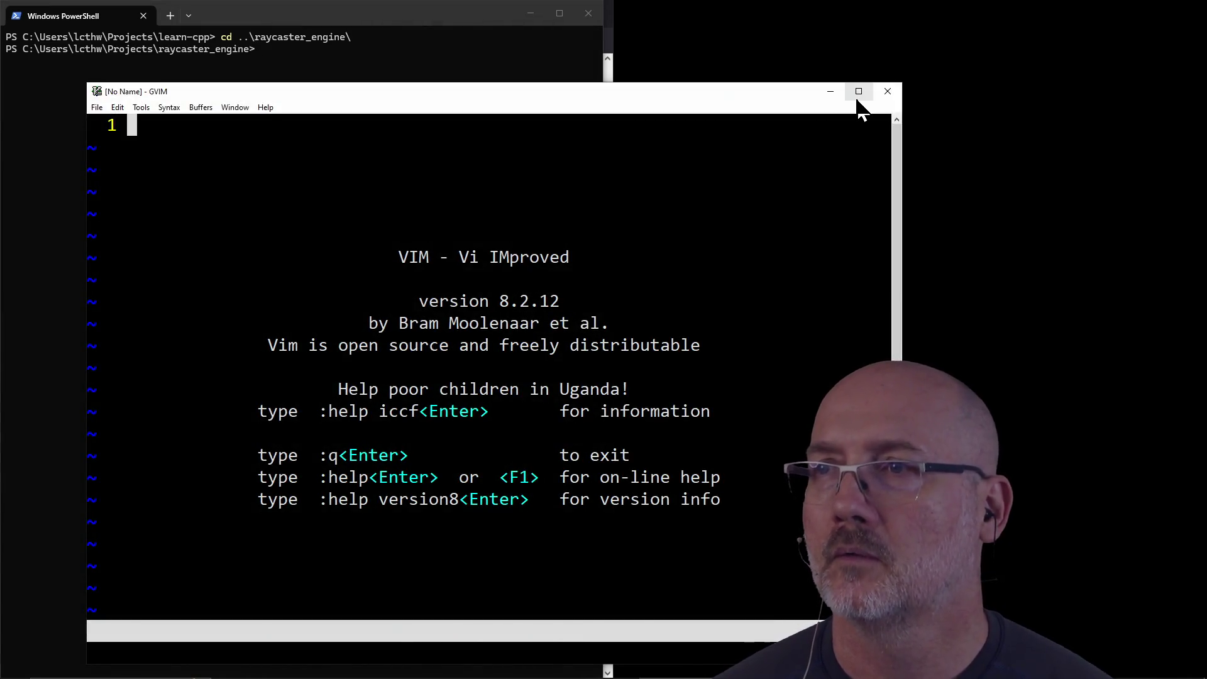
click(859, 92)
text(:cd ~\Projects\)
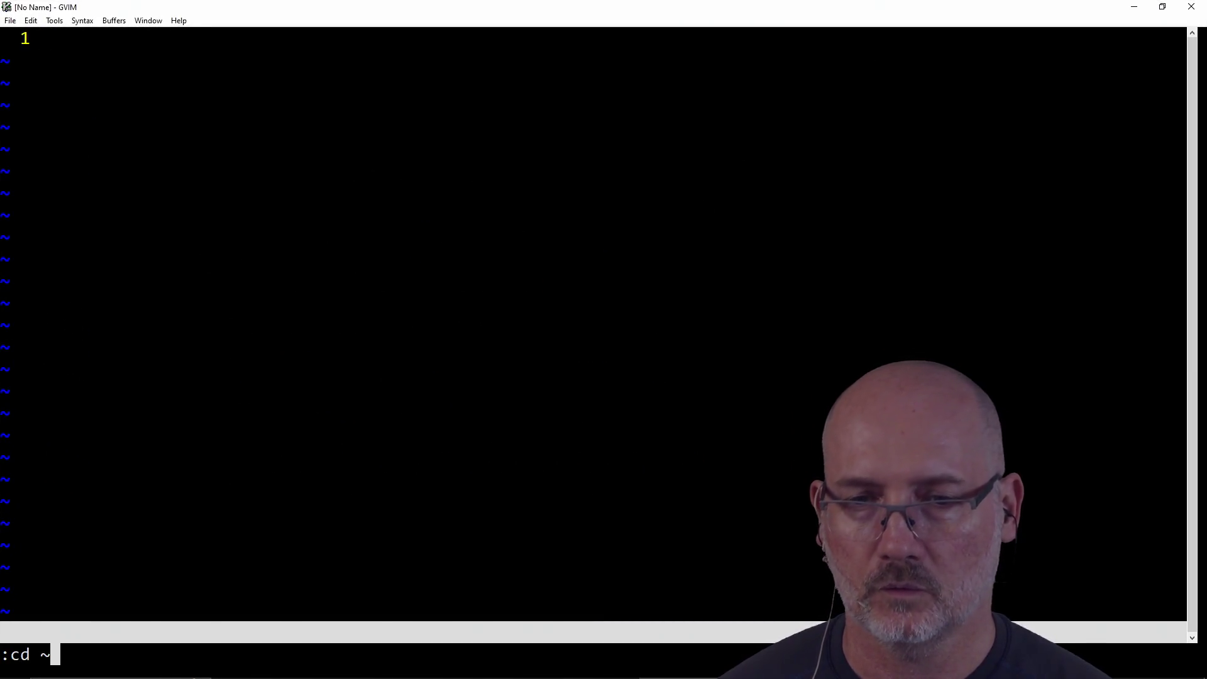
key(Tab)
key(Tab)
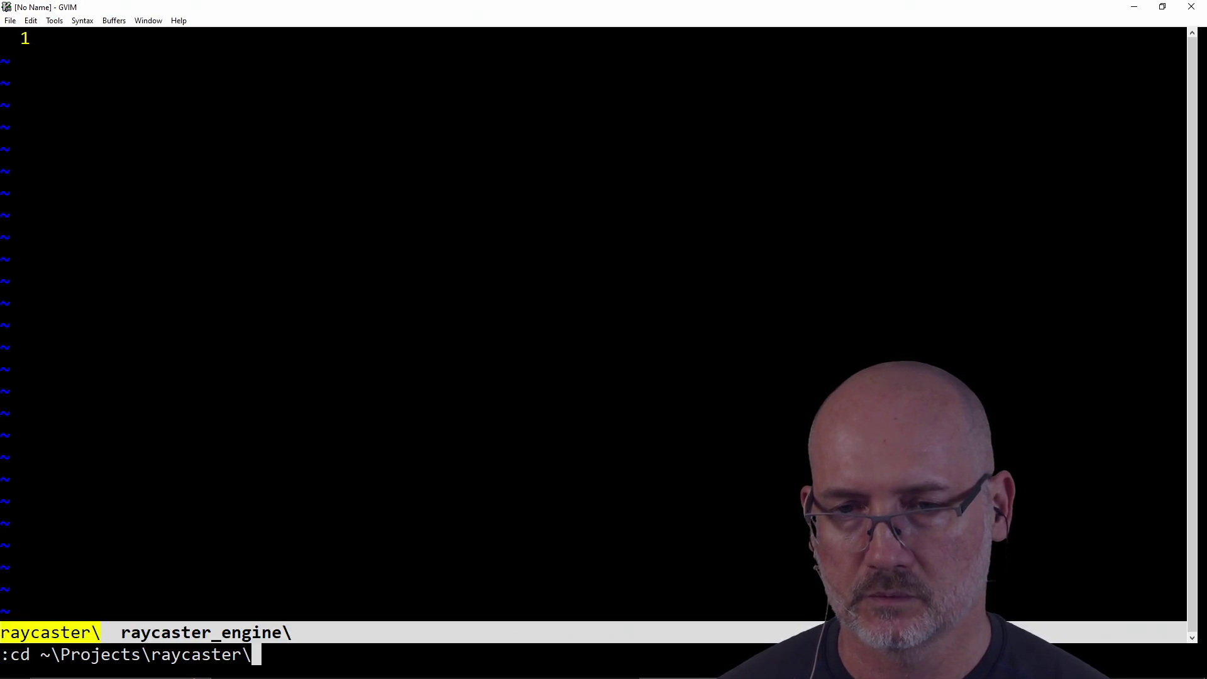
key(Return)
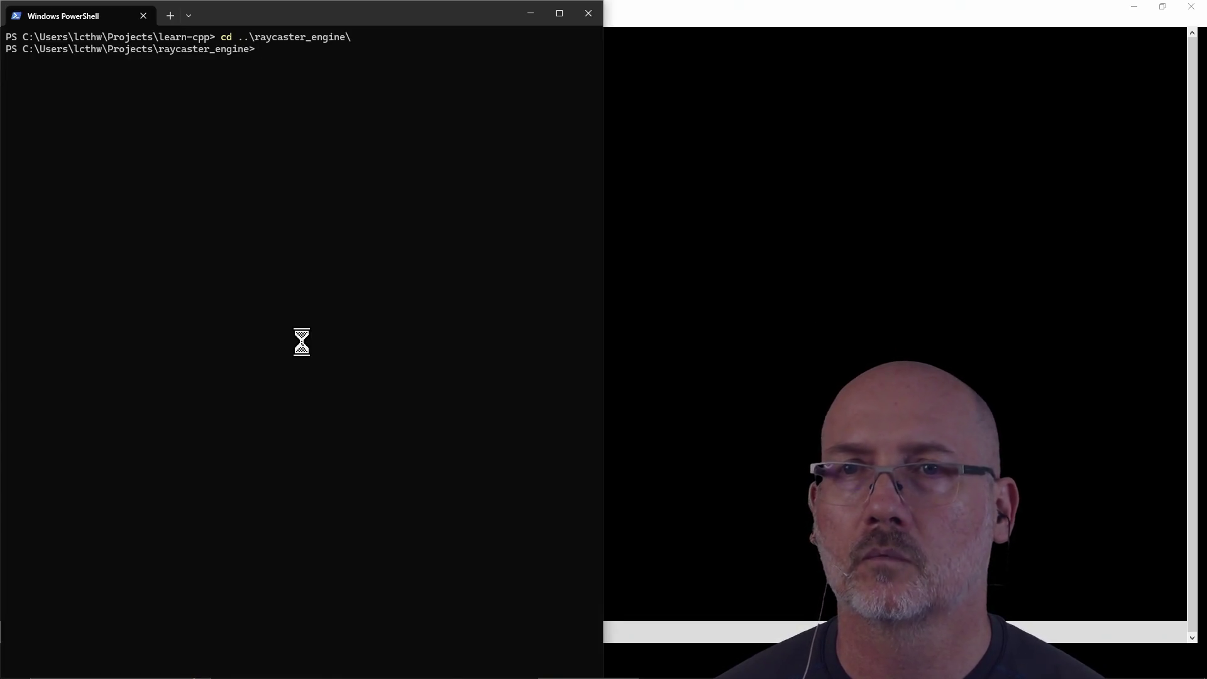
text(make run)
key(Return)
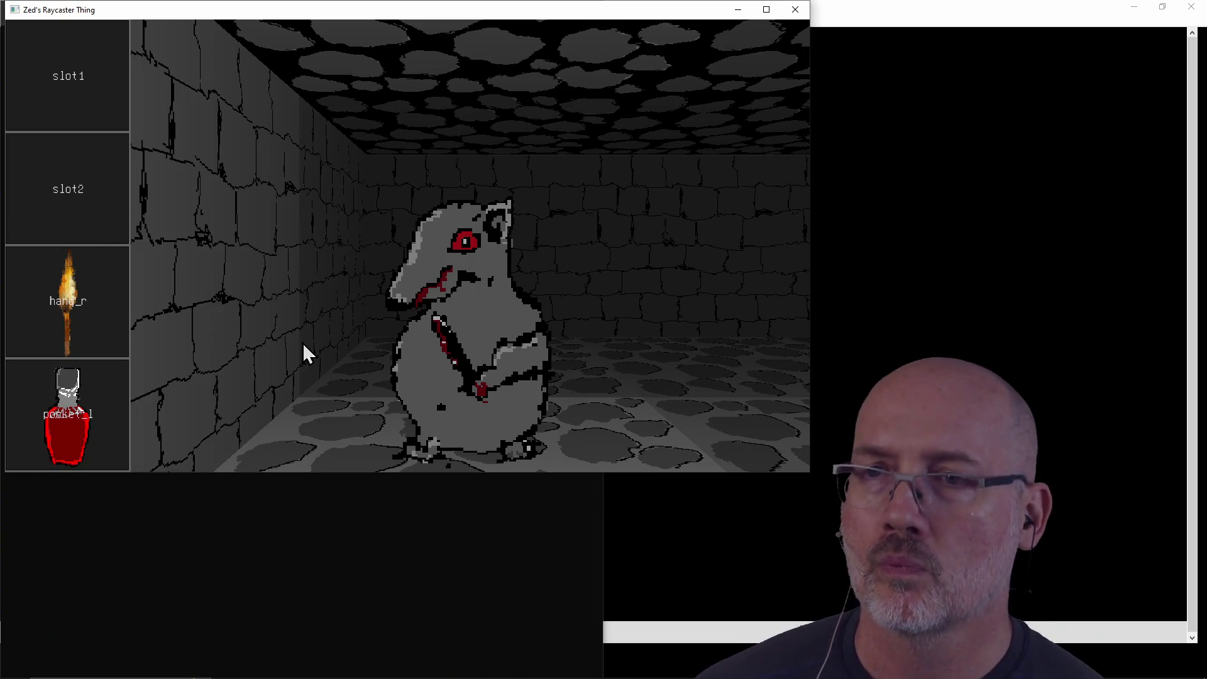
Step: Maximize the raycaster game, turn around the room with s, a and d, then close it
click(777, 8)
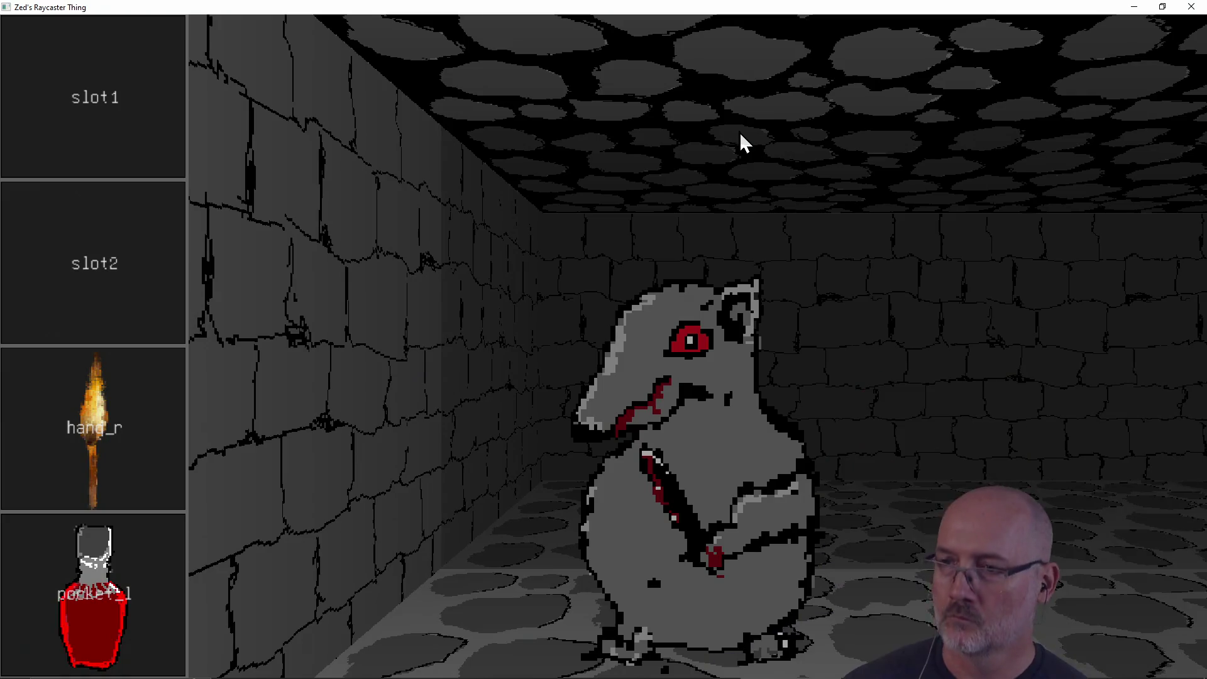
key(s)
key(a)
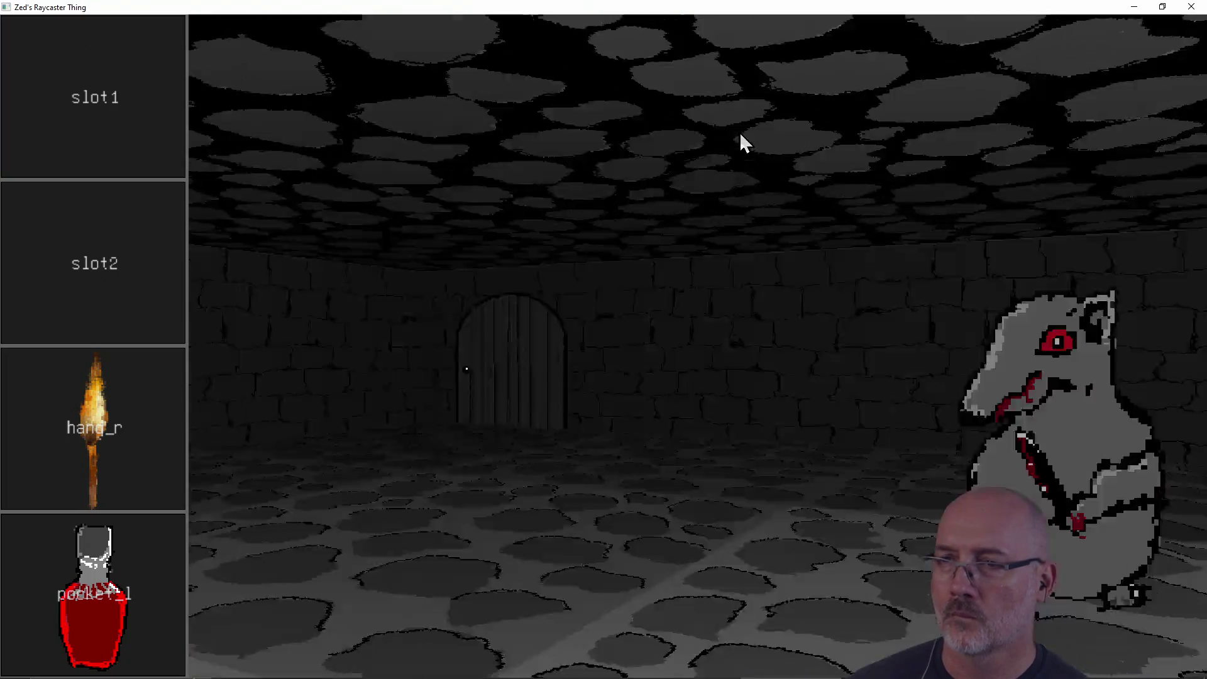
key(a)
key(a)
key(d)
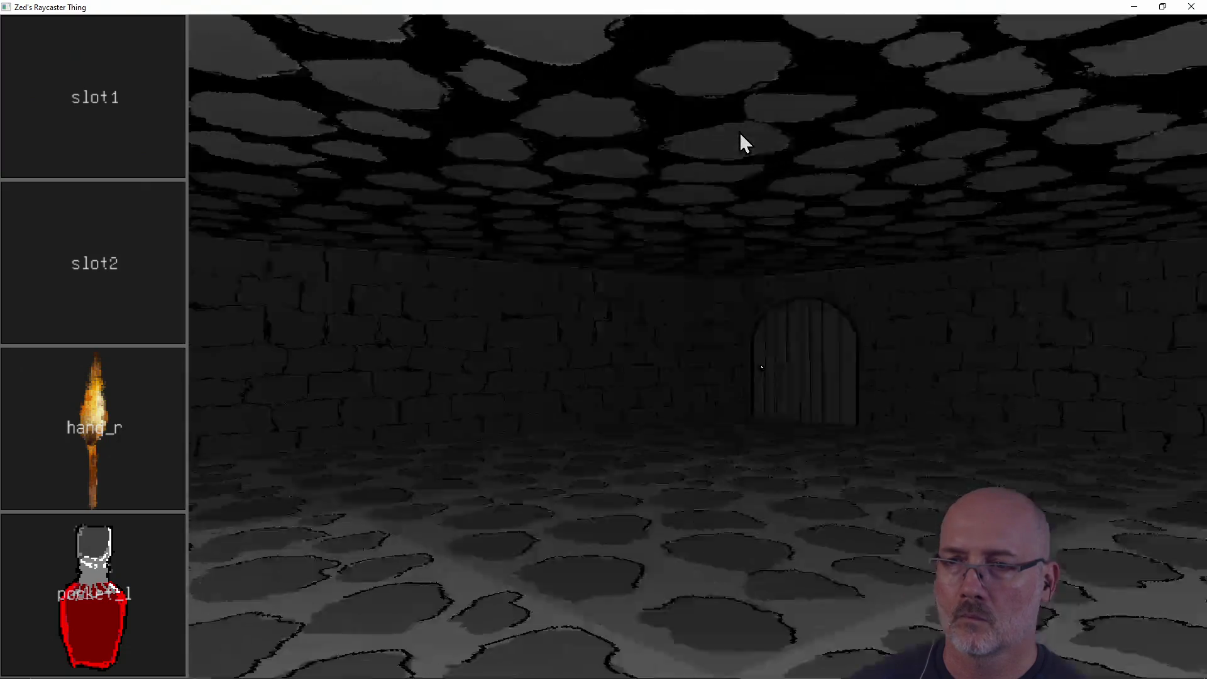
key(a)
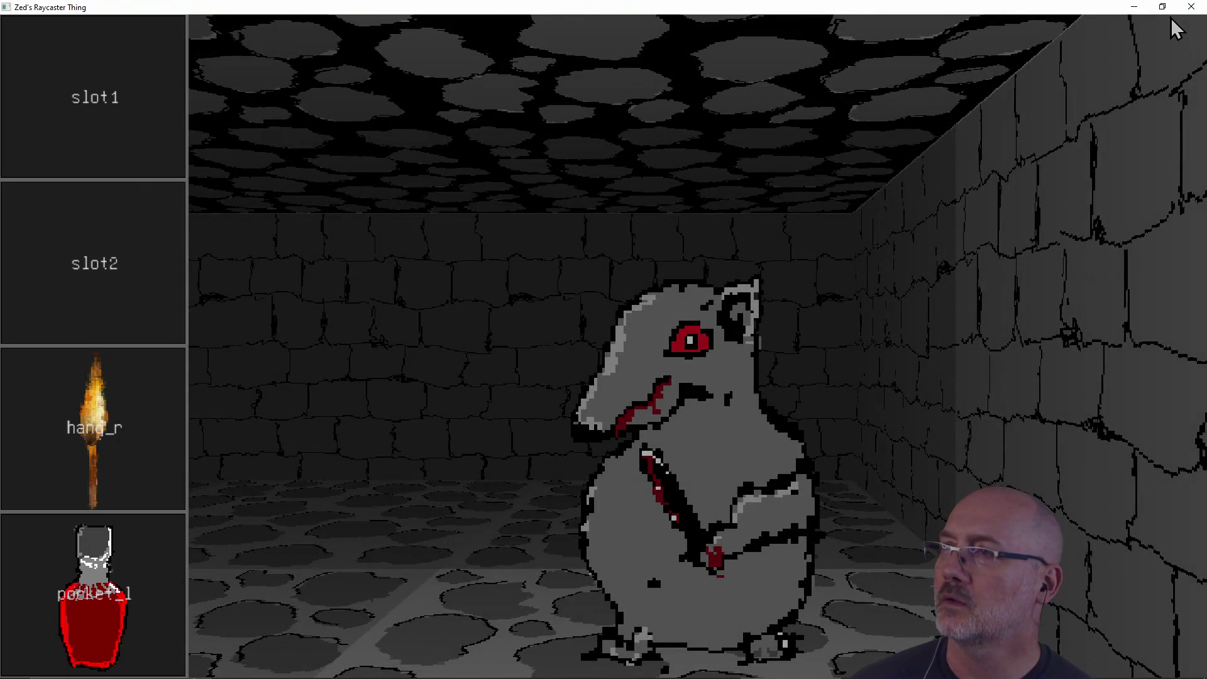
click(1191, 7)
click(690, 320)
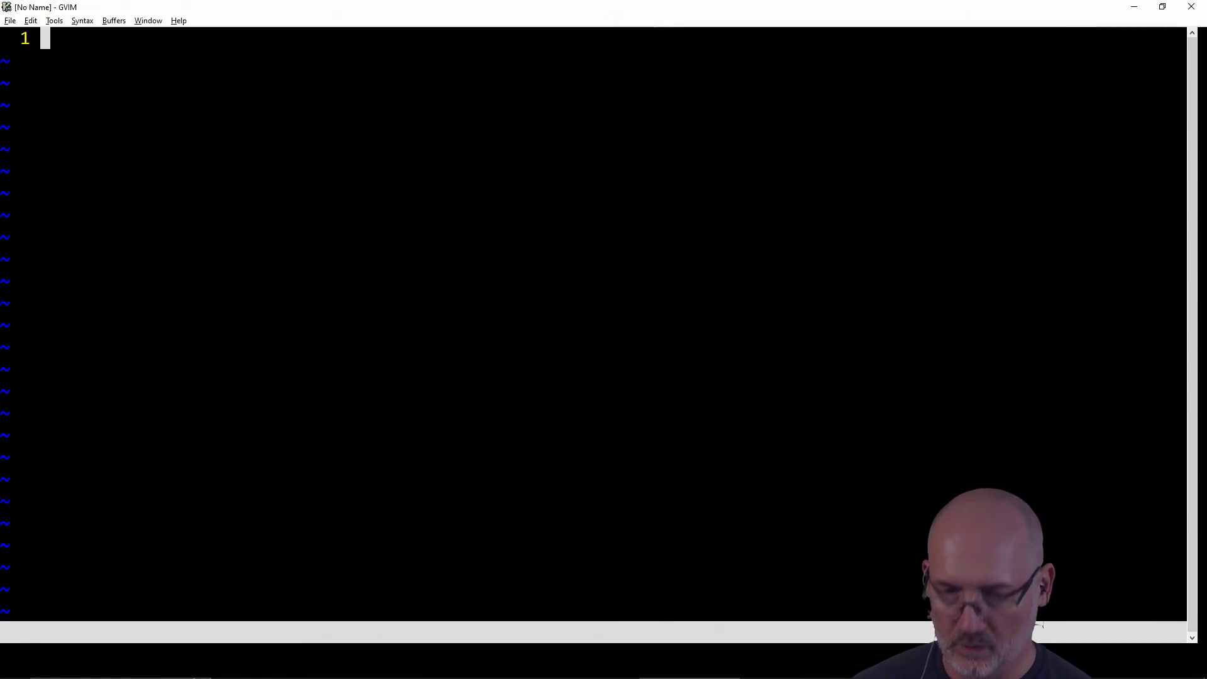
Step: Abandon the :e command and change GVIM's directory to builddir with :cd
text(:e)
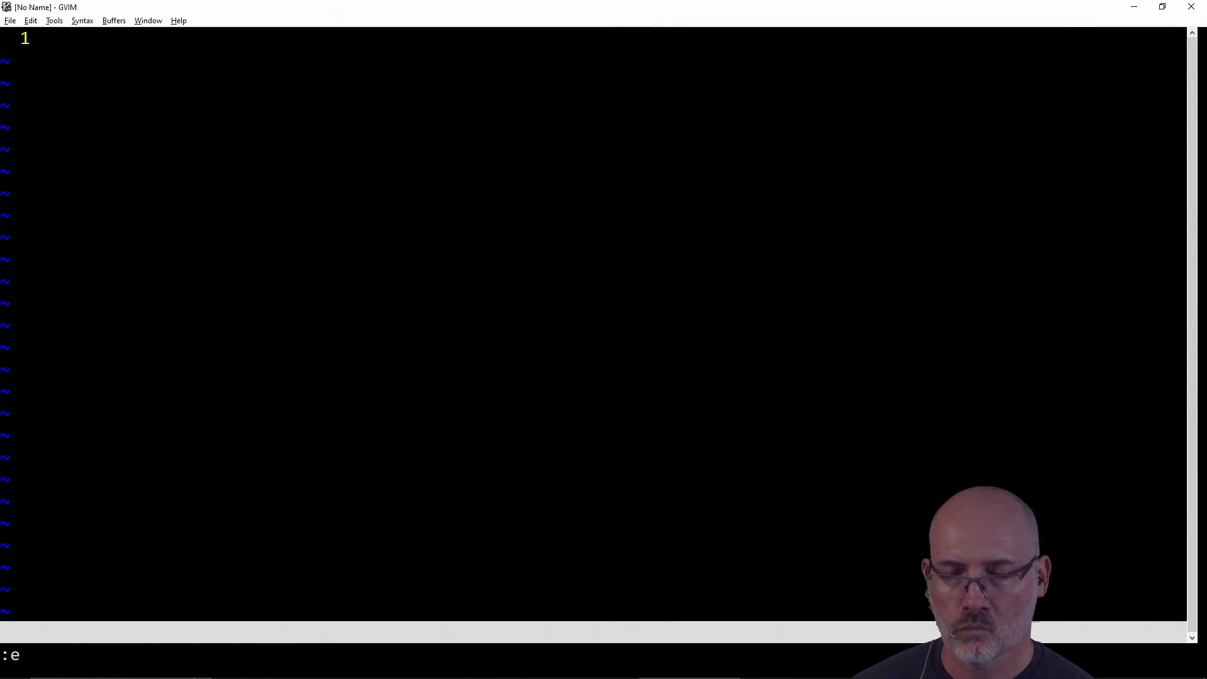
key(Escape)
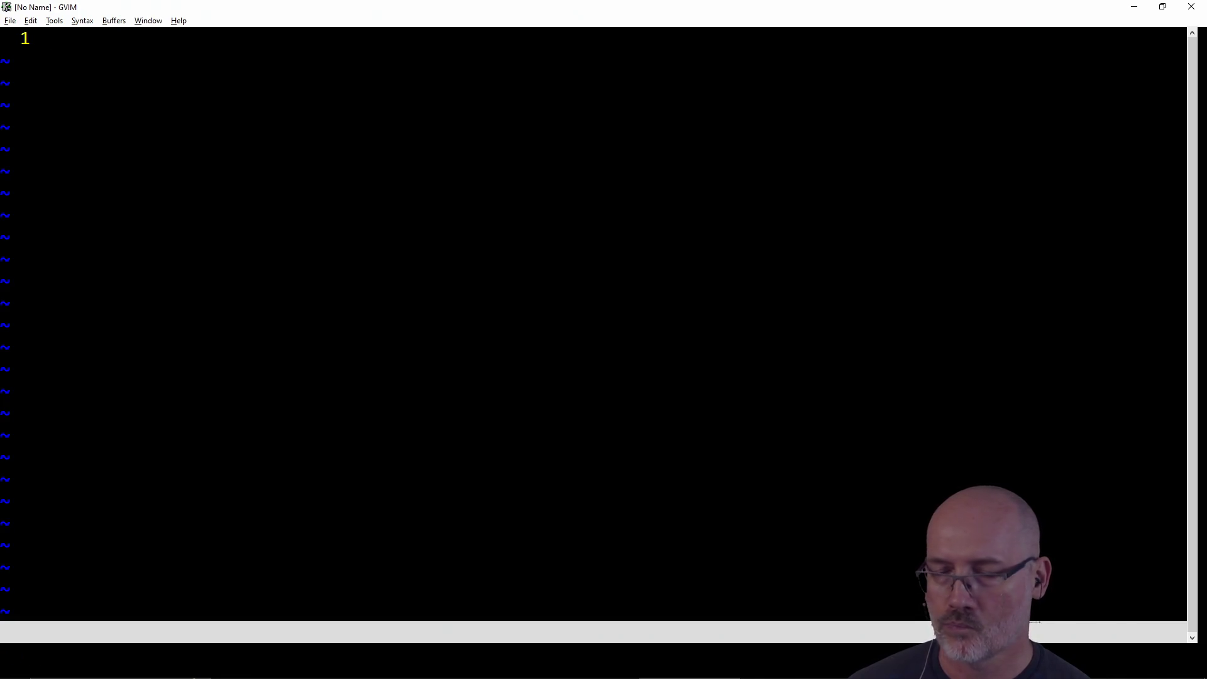
text(:cd bu)
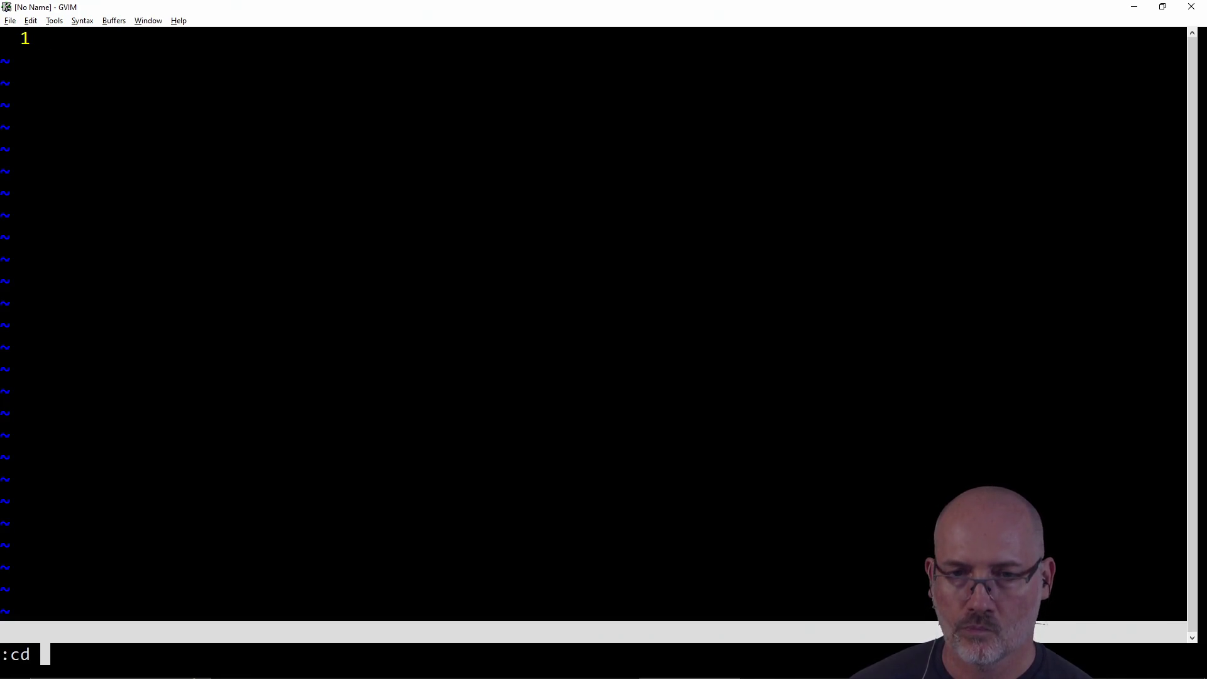
key(Tab)
key(Return)
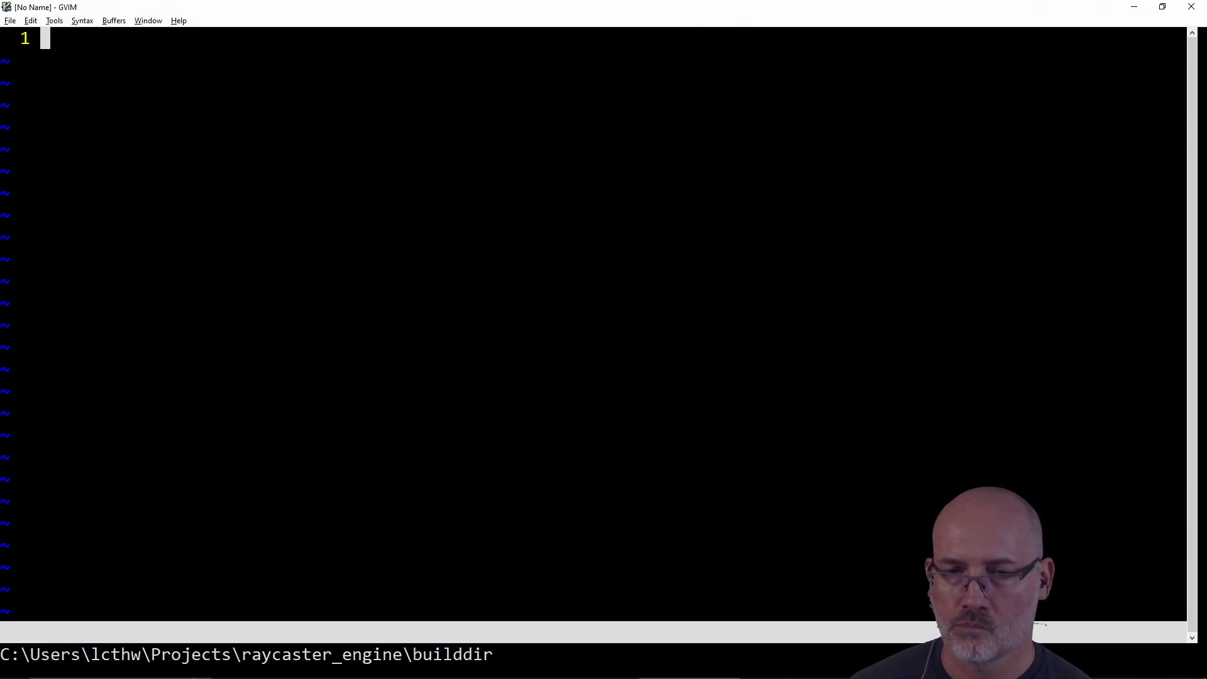
Step: Start a build with F5 and open assets/items.json
key(F5)
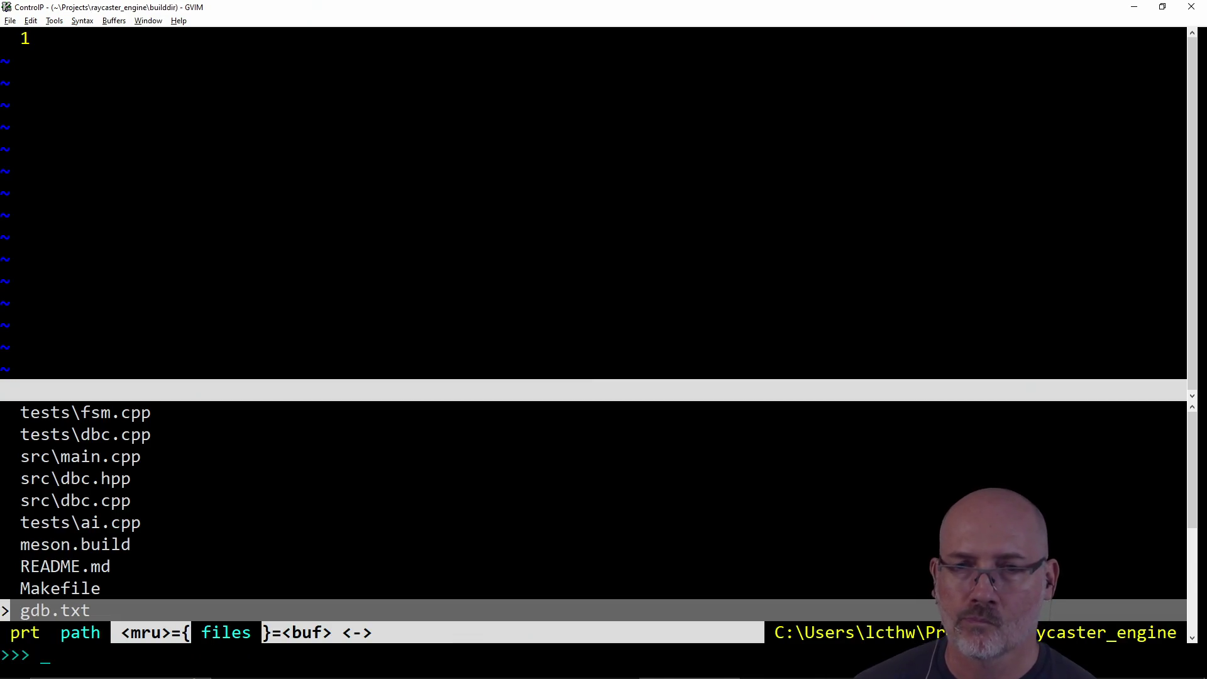
text(assets)
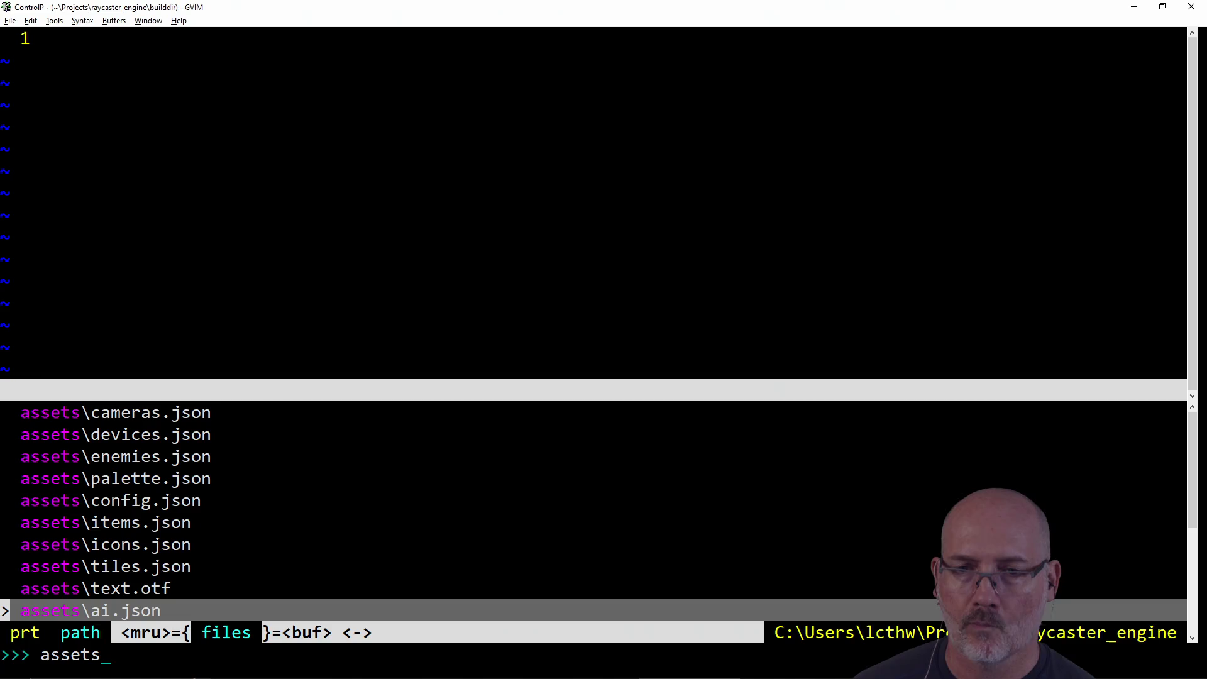
key(Up)
key(Up)
key(Up)
key(Return)
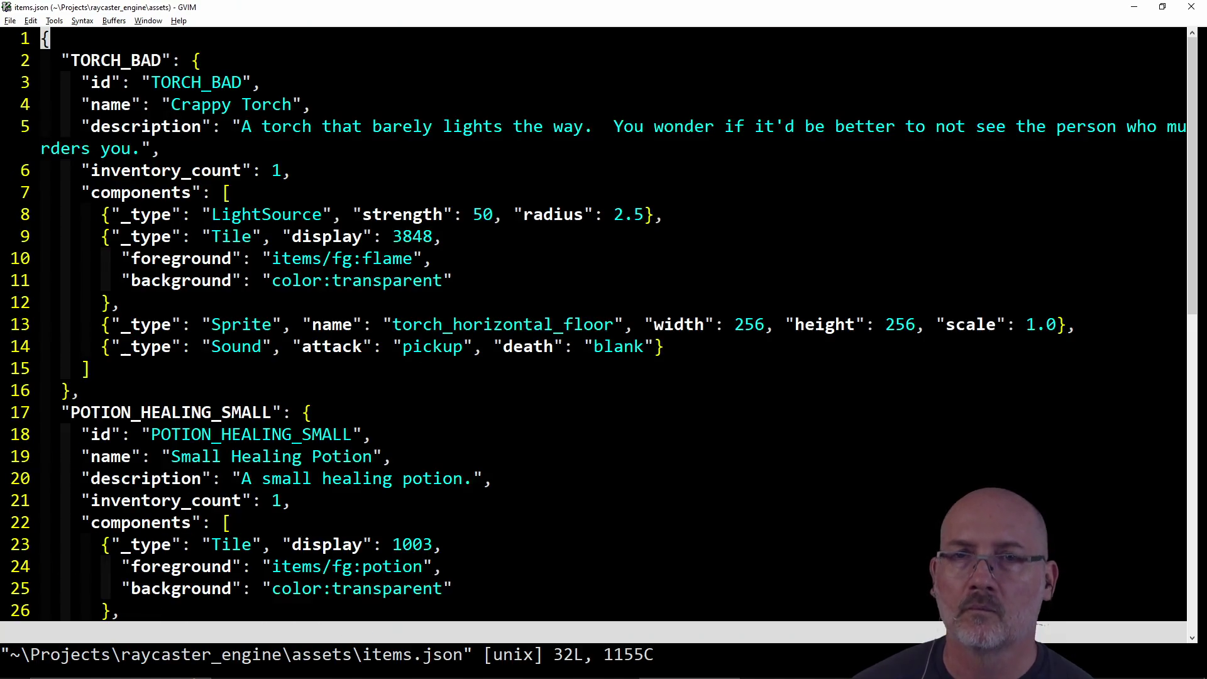
Step: Delete the TORCH_BAD entry, keeping POTION_HEALING_SMALL, and save with :wa
key(j)
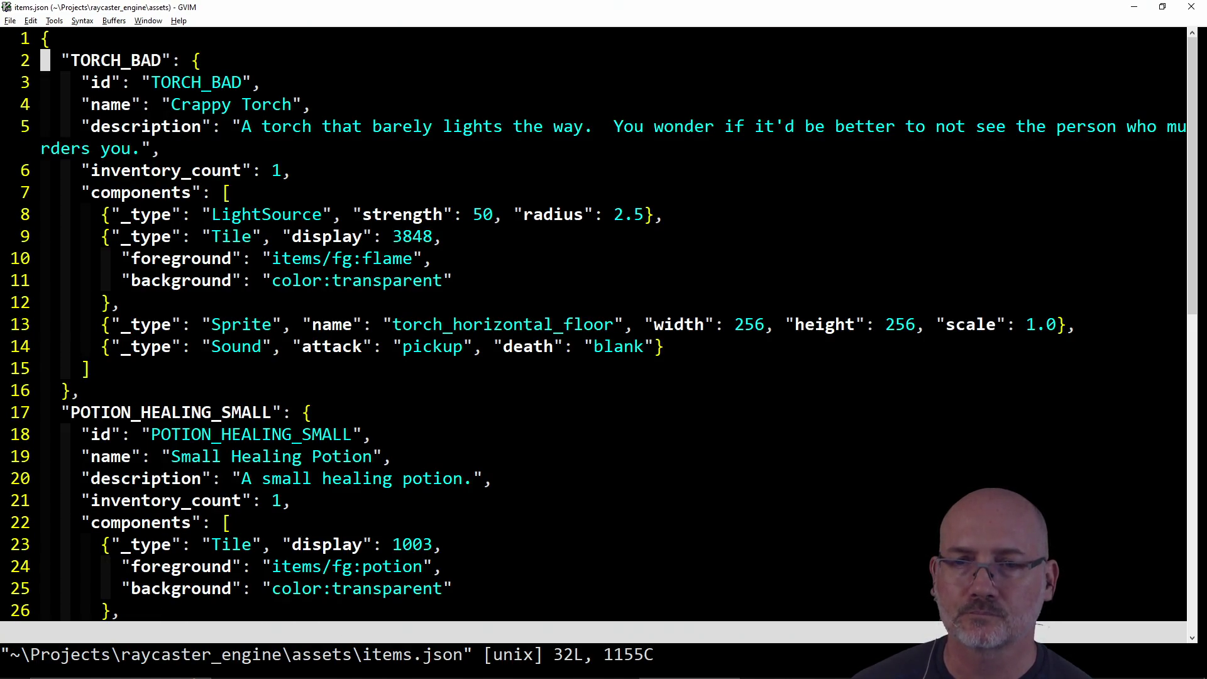
key(shift+v)
key(j)
key(j)
key(j)
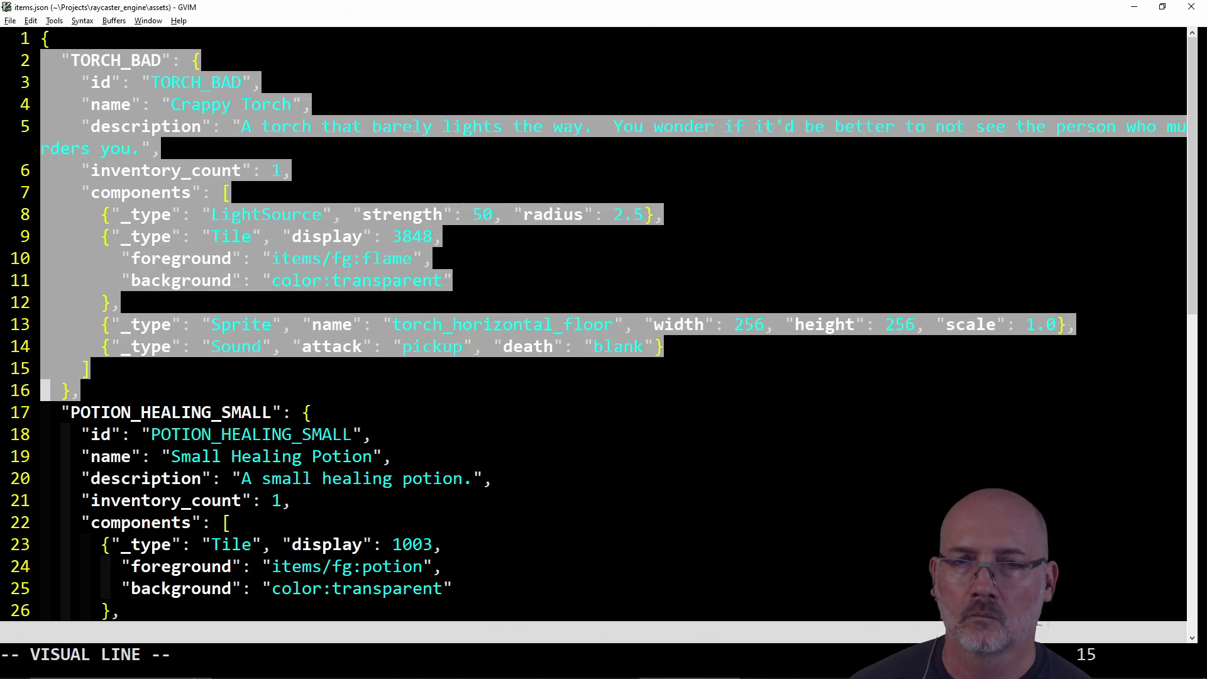
key(d)
key(j)
key(j)
key(j)
text(:wa)
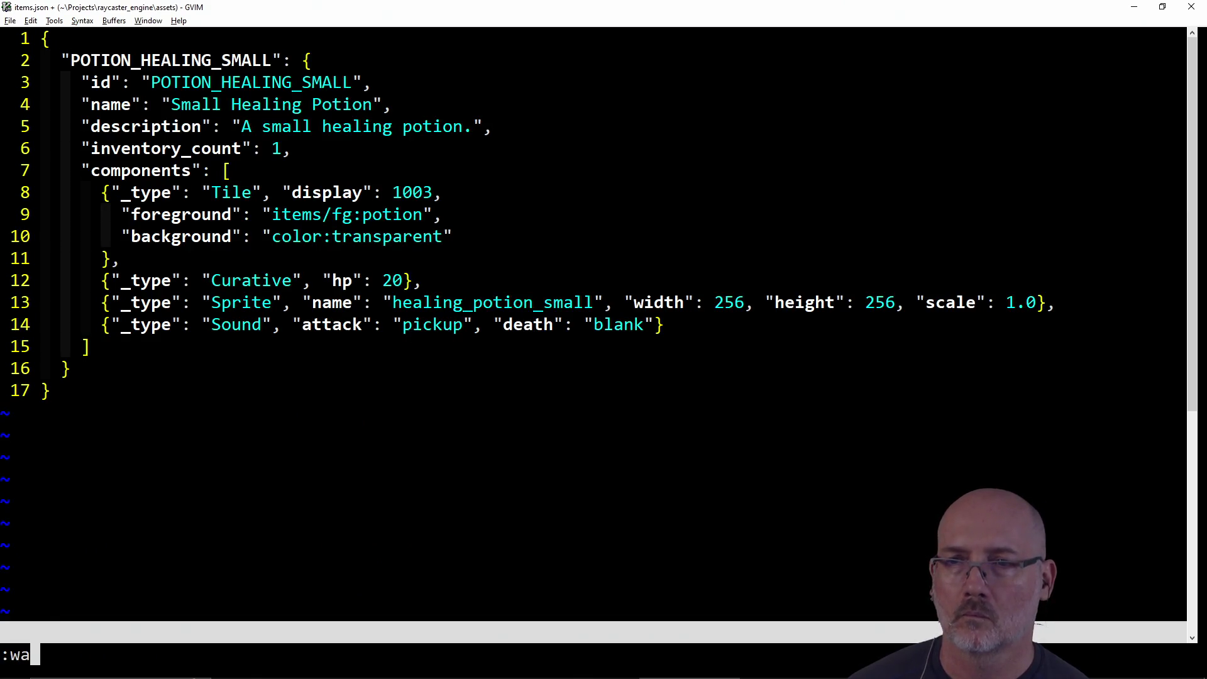
key(Return)
text(:e Makefile)
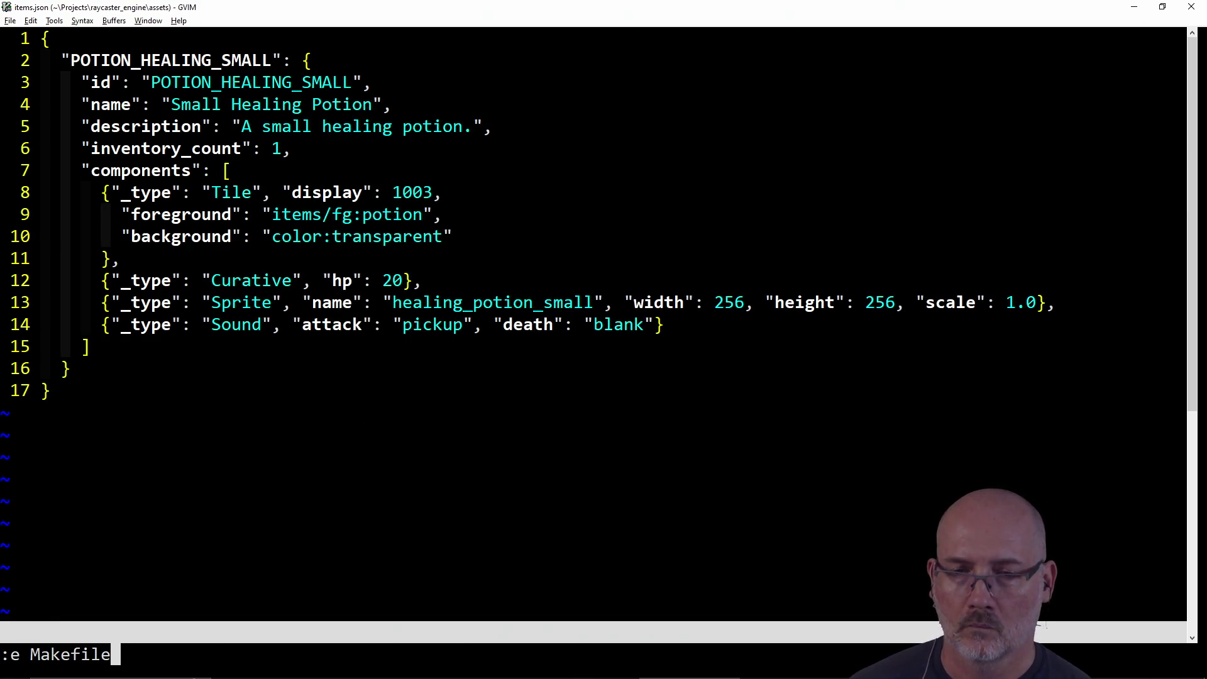
key(Escape)
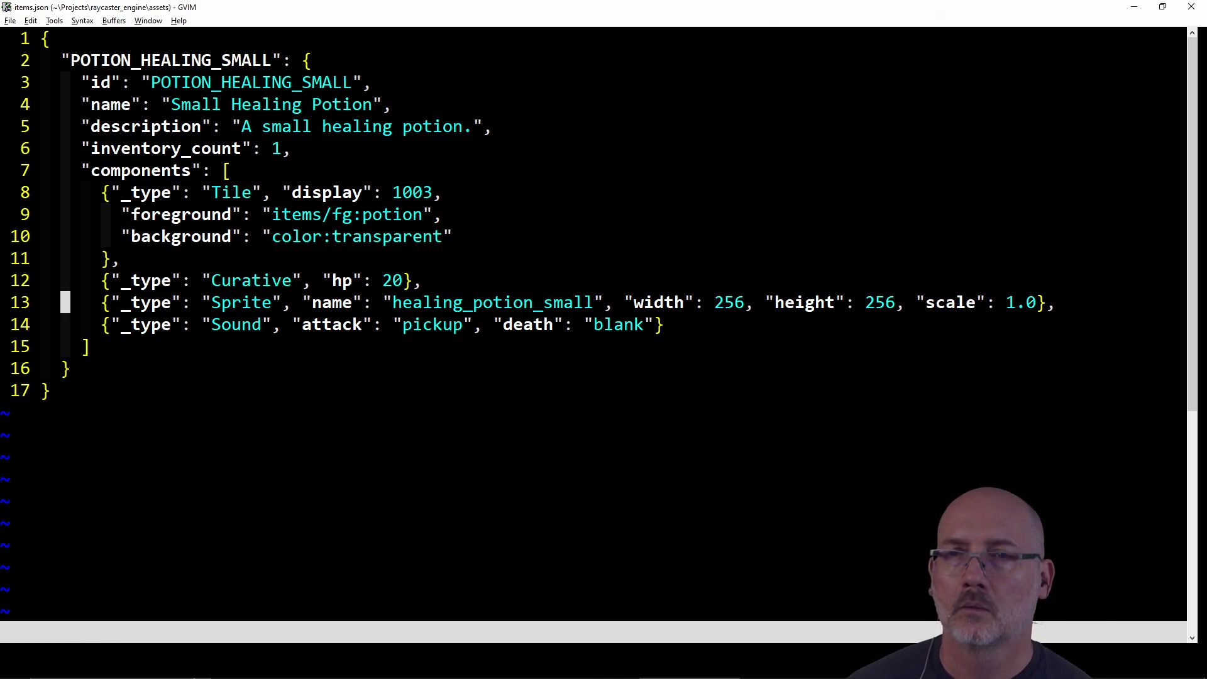
Step: In worldbuilder.cpp, delete the torch and inventory setup lines and save the file
key(ctrl+p)
text(worl)
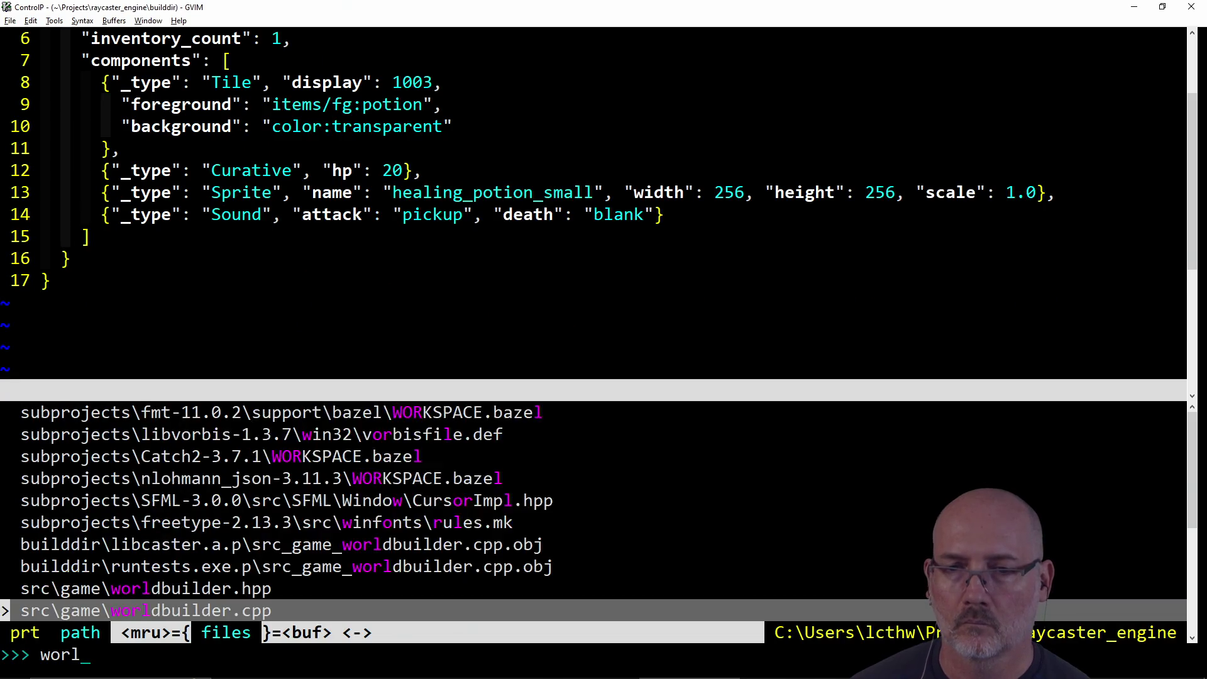
key(Return)
text(/torch)
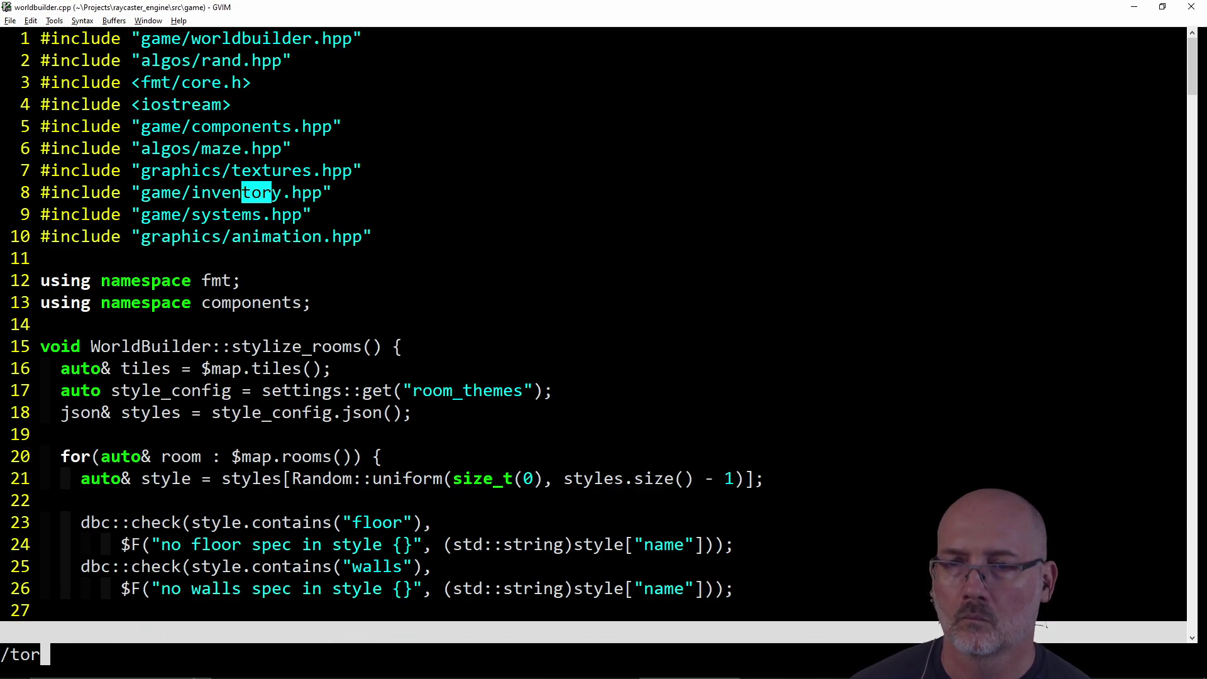
key(Return)
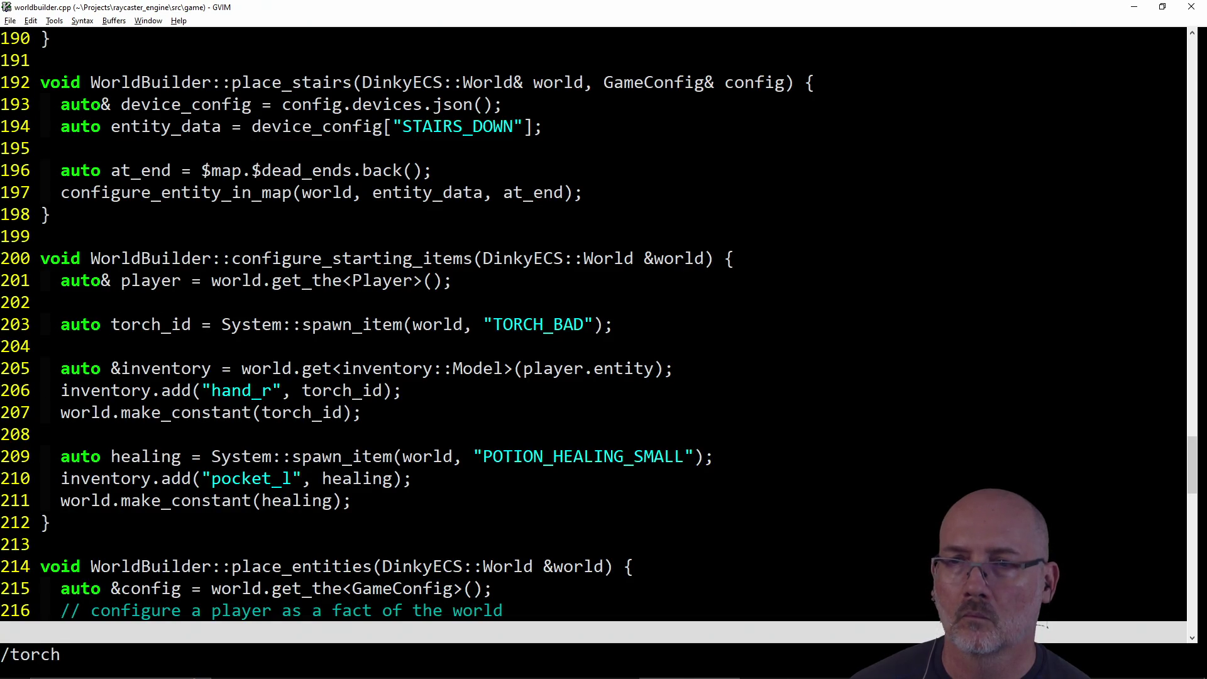
key(shift+v)
key(j)
key(j)
key(j)
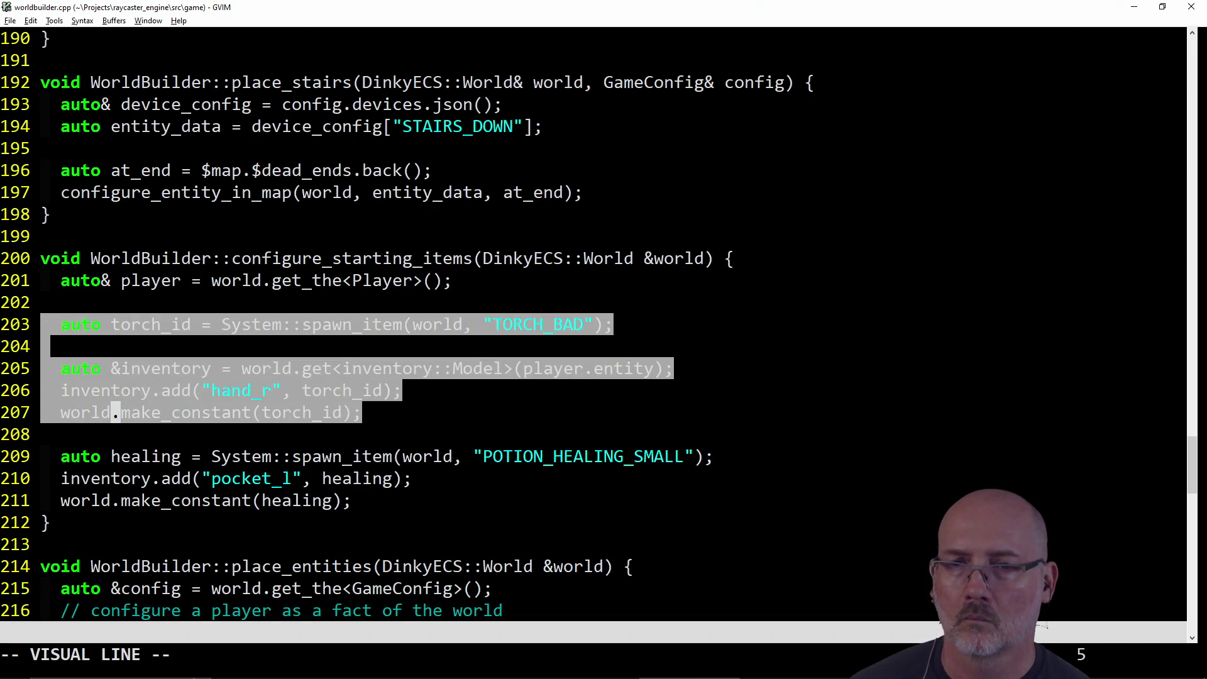
key(j)
key(d)
key(k)
key(j)
key(j)
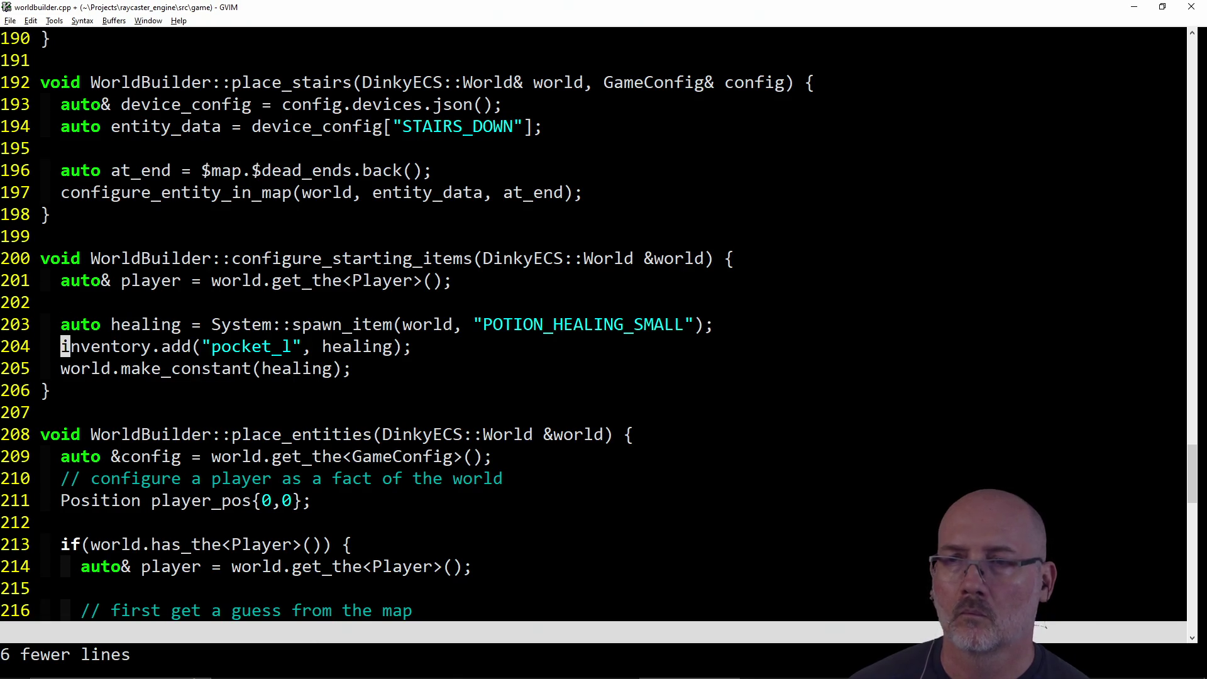
text(:w)
key(Return)
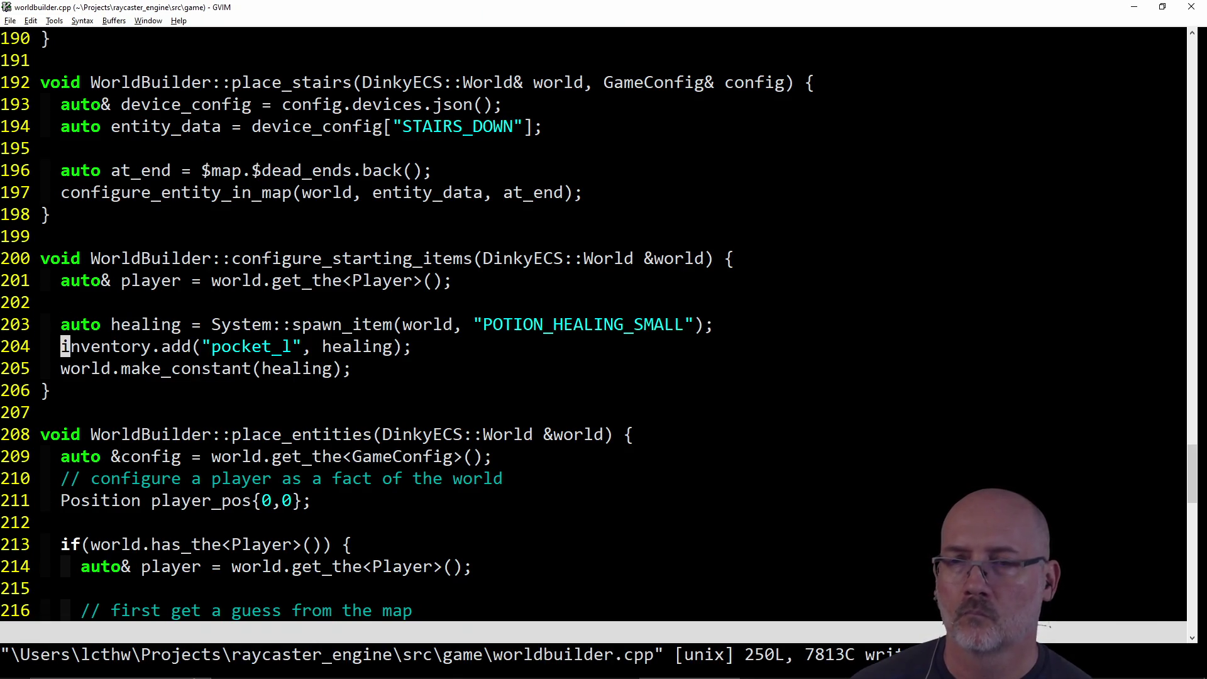
Step: Run make run in PowerShell; the build fails at line 204
key(alt+Tab)
text(make run)
key(Return)
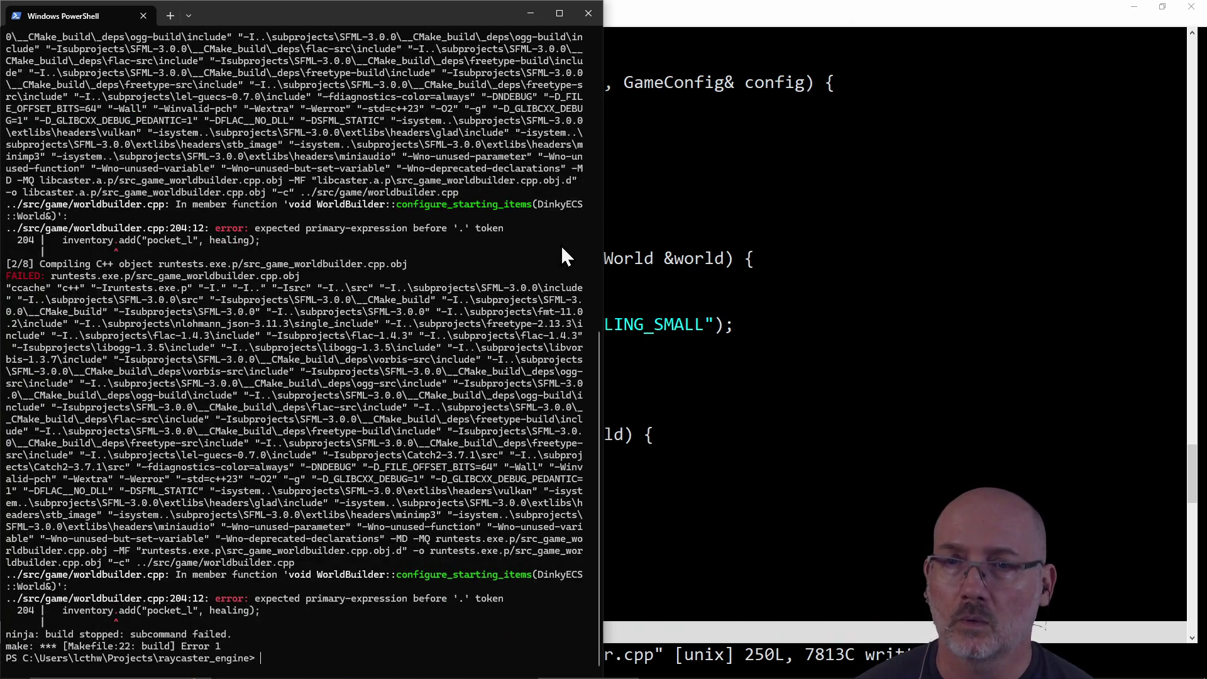
Step: Restore the lines, delete the three torch lines, join the inventory lookup under player, and save
click(711, 299)
key(u)
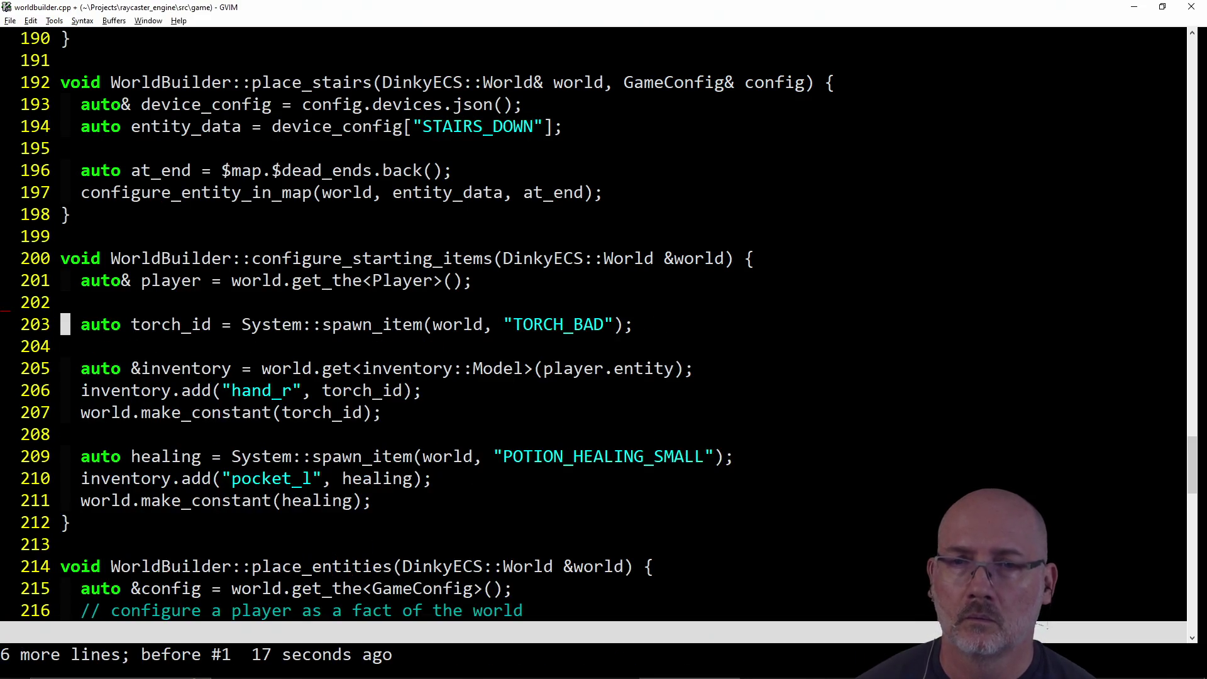
key(d)
key(d)
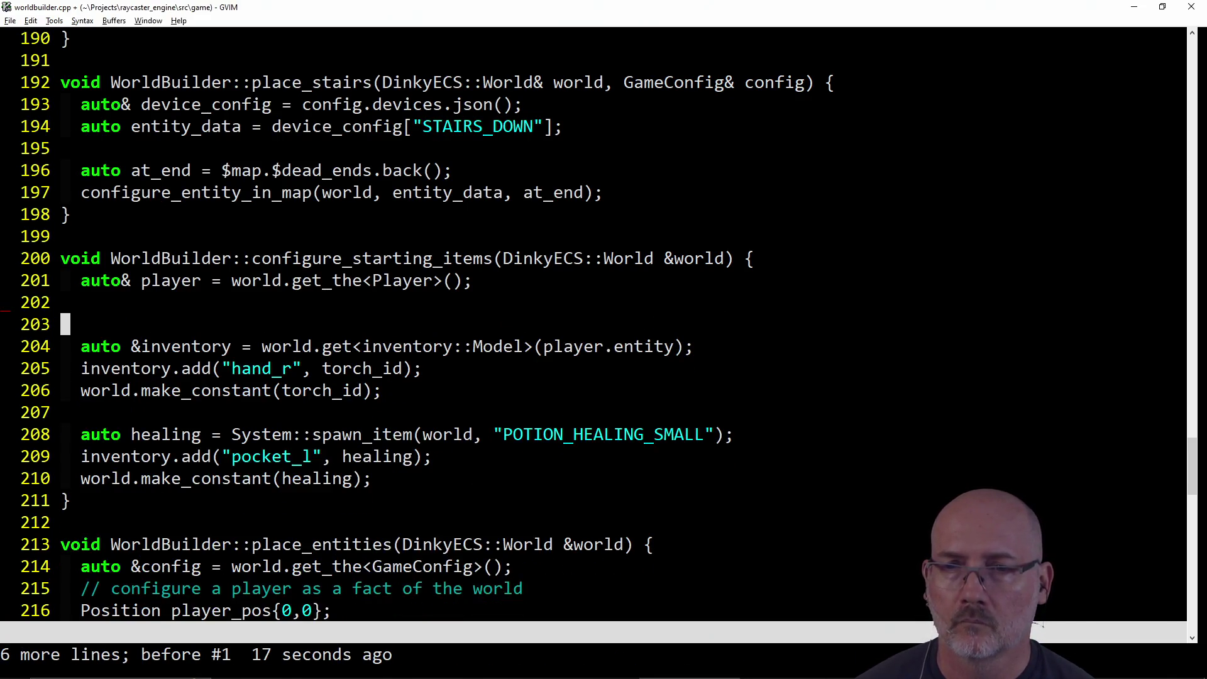
key(j)
key(j)
key(d)
key(d)
key(d)
key(d)
key(k)
key(k)
key(k)
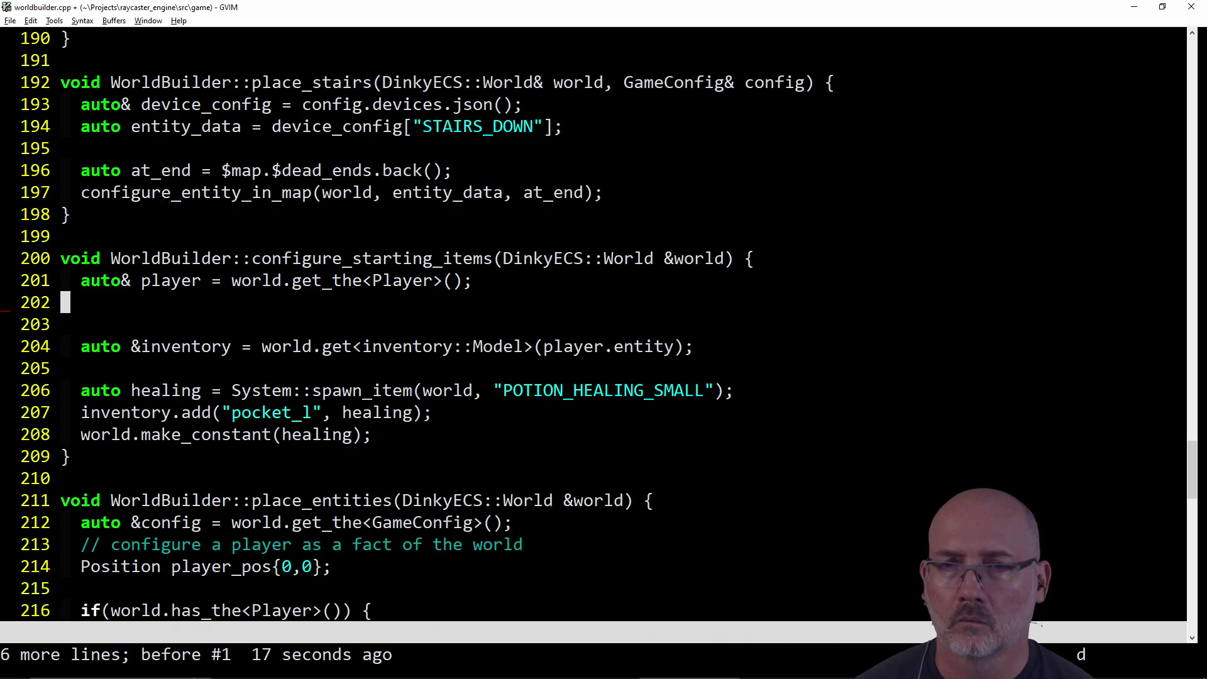
key(d)
key(d)
key(d)
key(d)
key(j)
key(j)
key(j)
text(:wa)
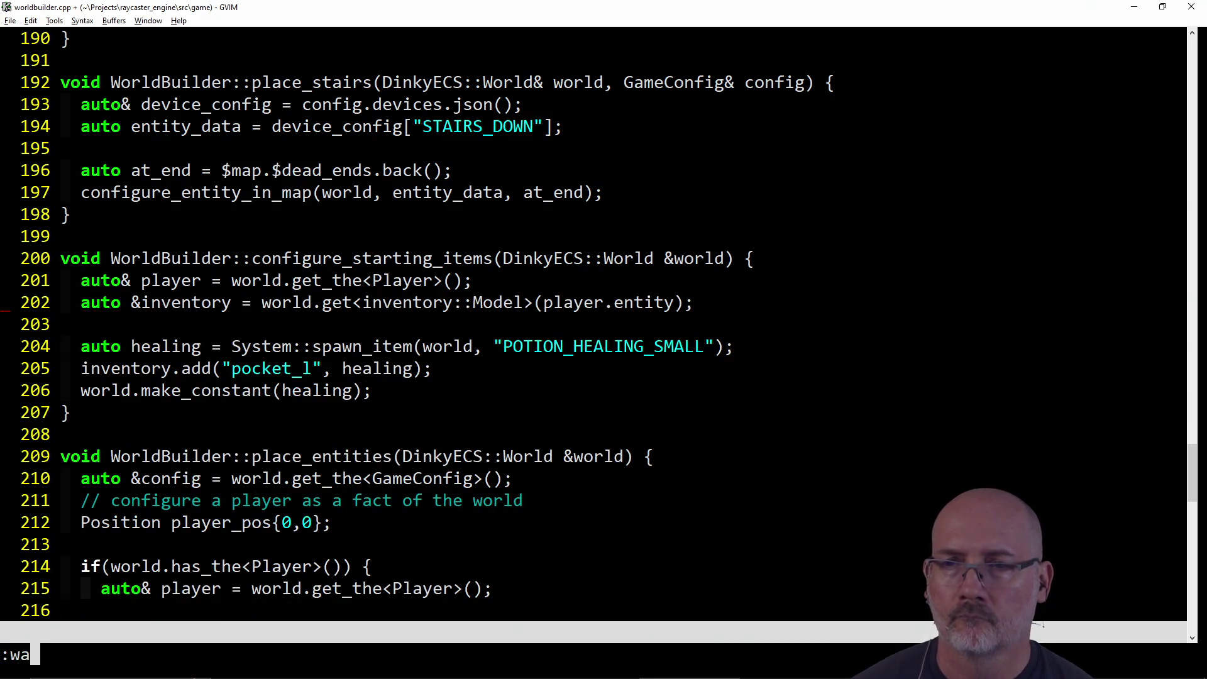
key(Return)
Step: Load ..\.vimrc_proj and rebuild with :make and F5 until the build succeeds
text(:make)
key(Return)
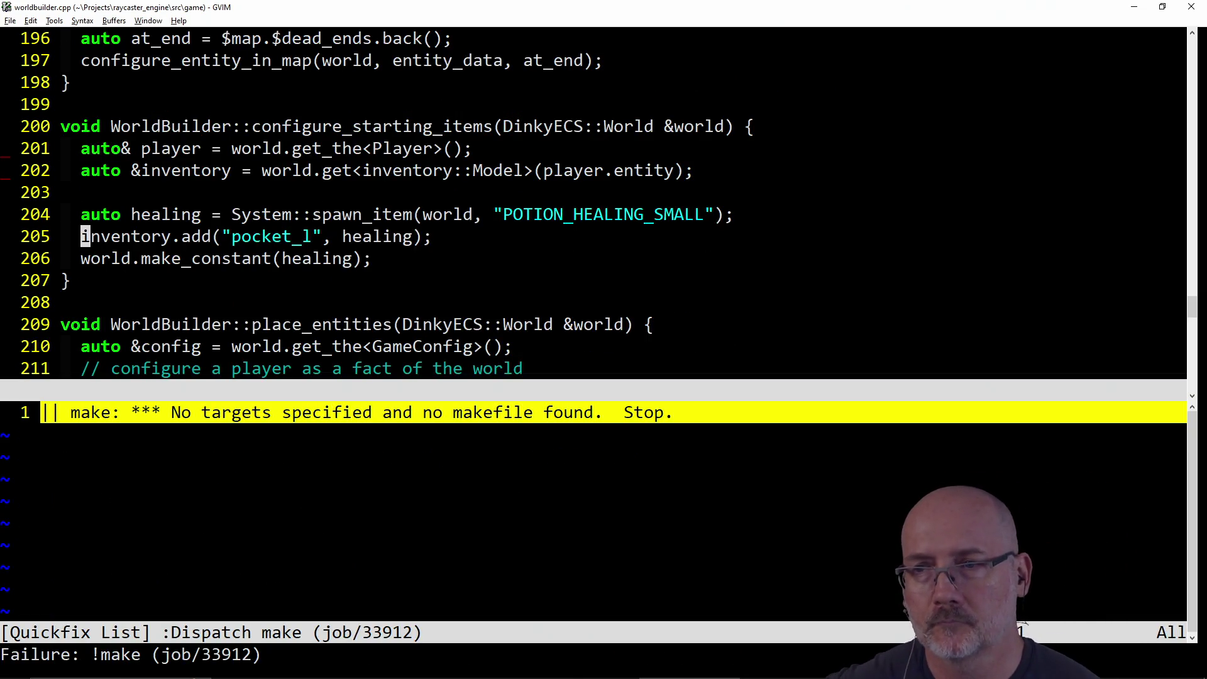
text(:so ..\.vimrc_proj)
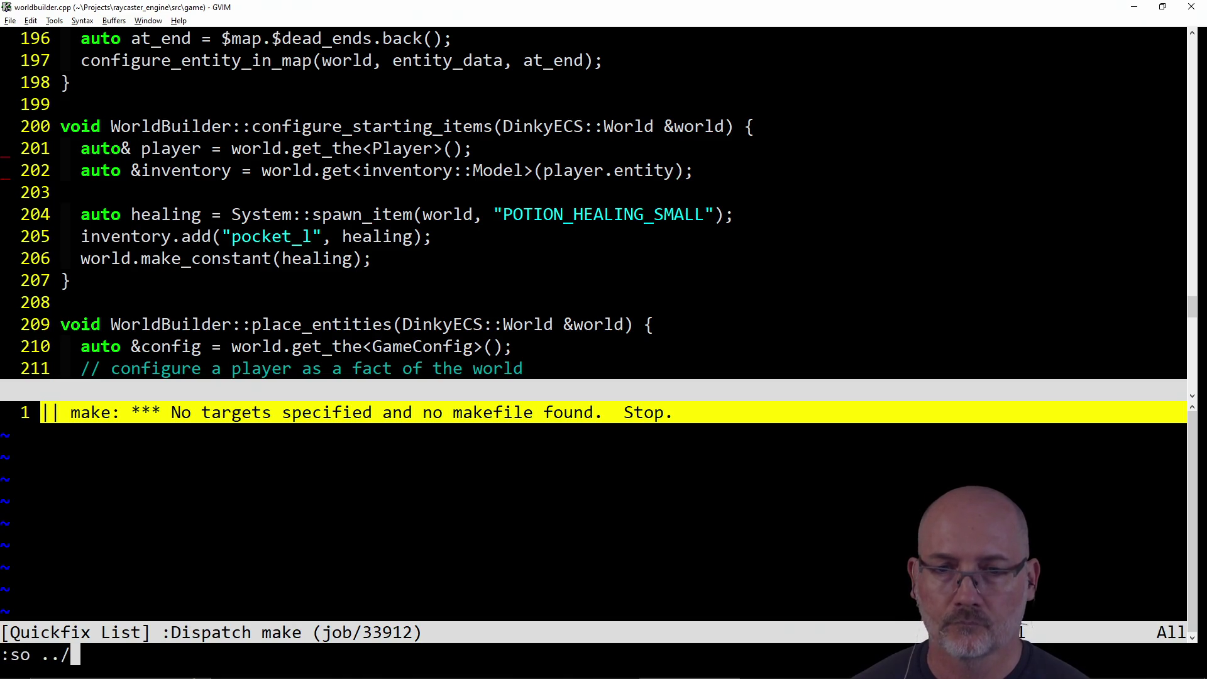
key(Return)
key(F5)
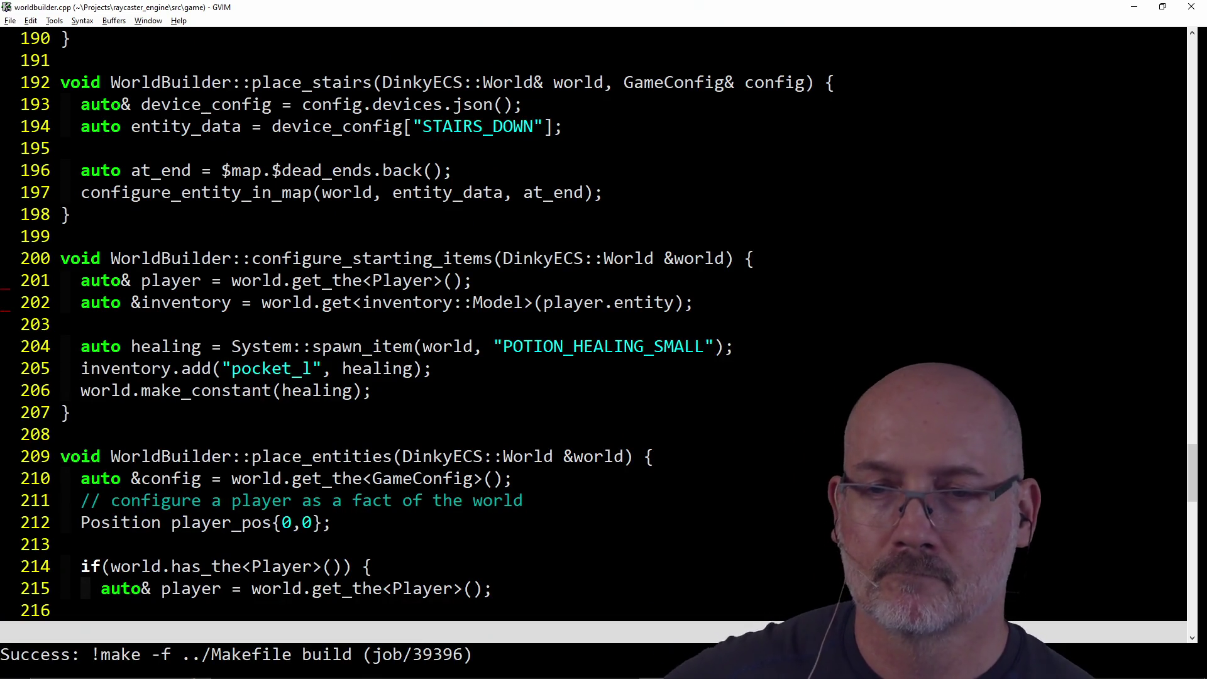
key(alt+Tab)
Step: Launch the game with make run, walk around the rooms with WASD, then close its window
text(make run)
key(Return)
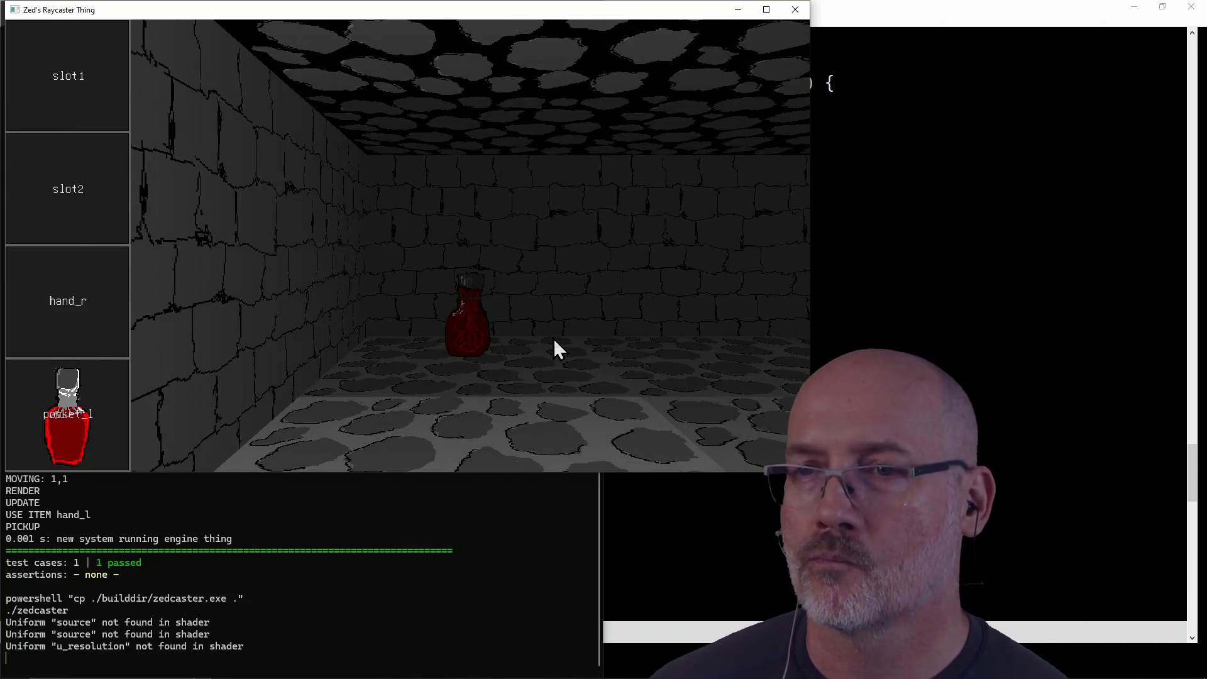
key(a)
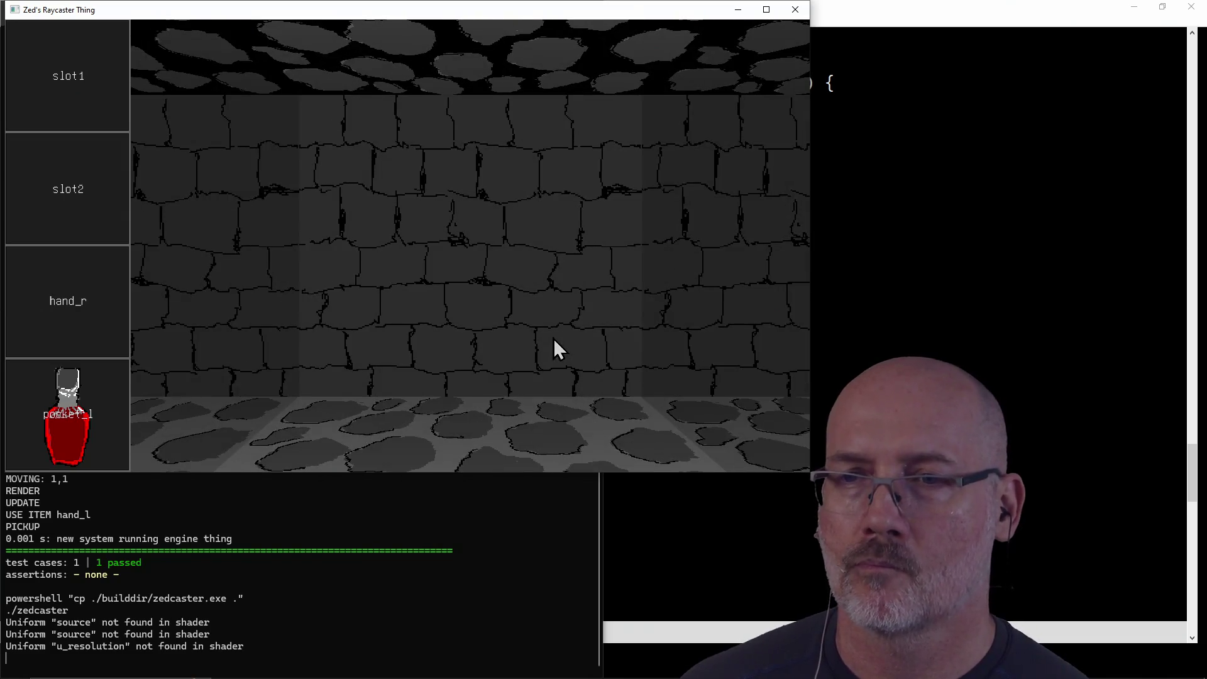
key(w)
key(d)
key(d)
key(d)
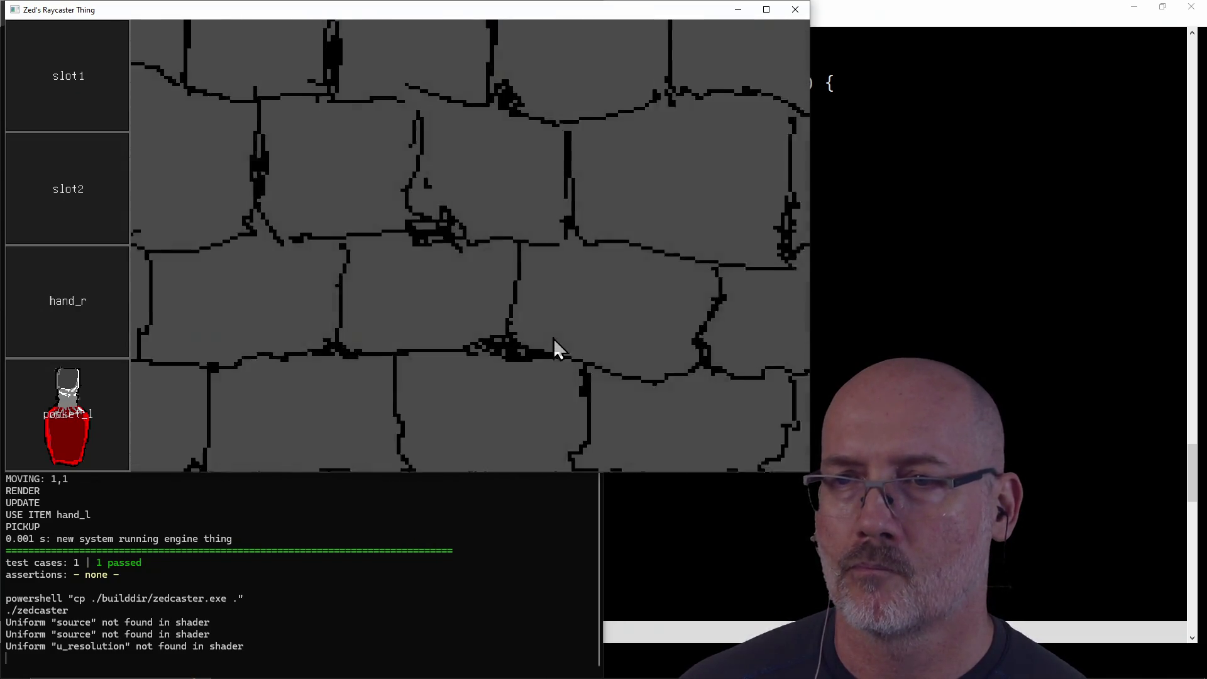
key(w)
key(w)
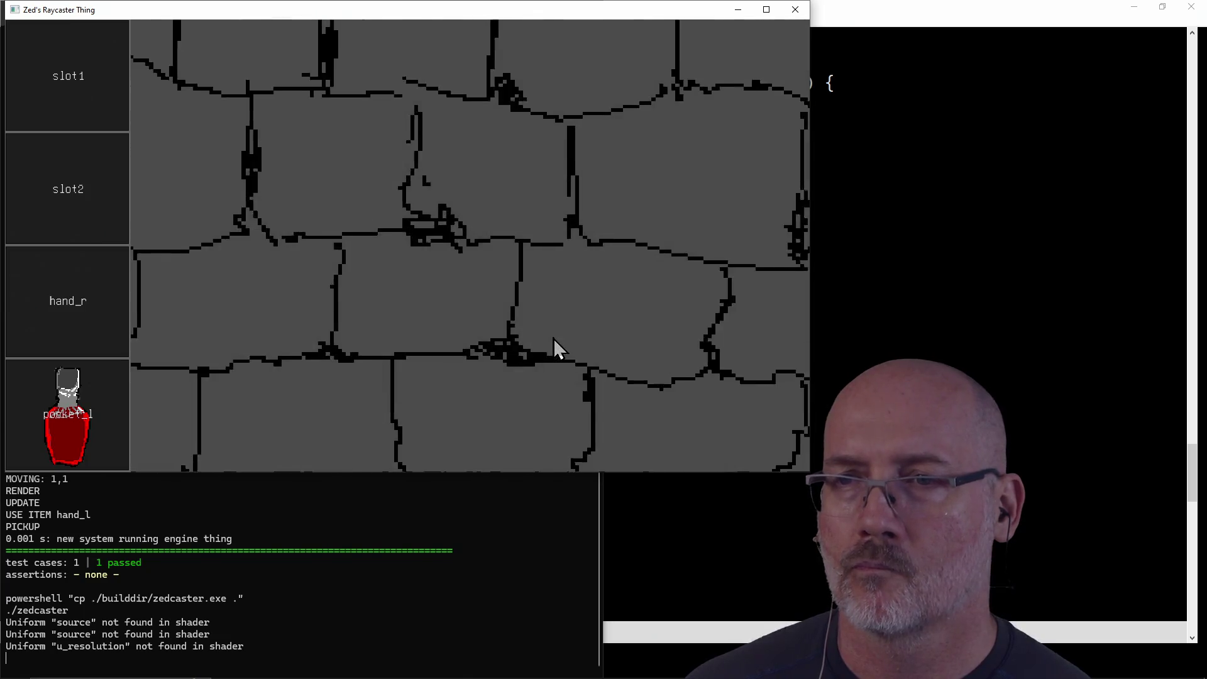
key(d)
key(d)
key(d)
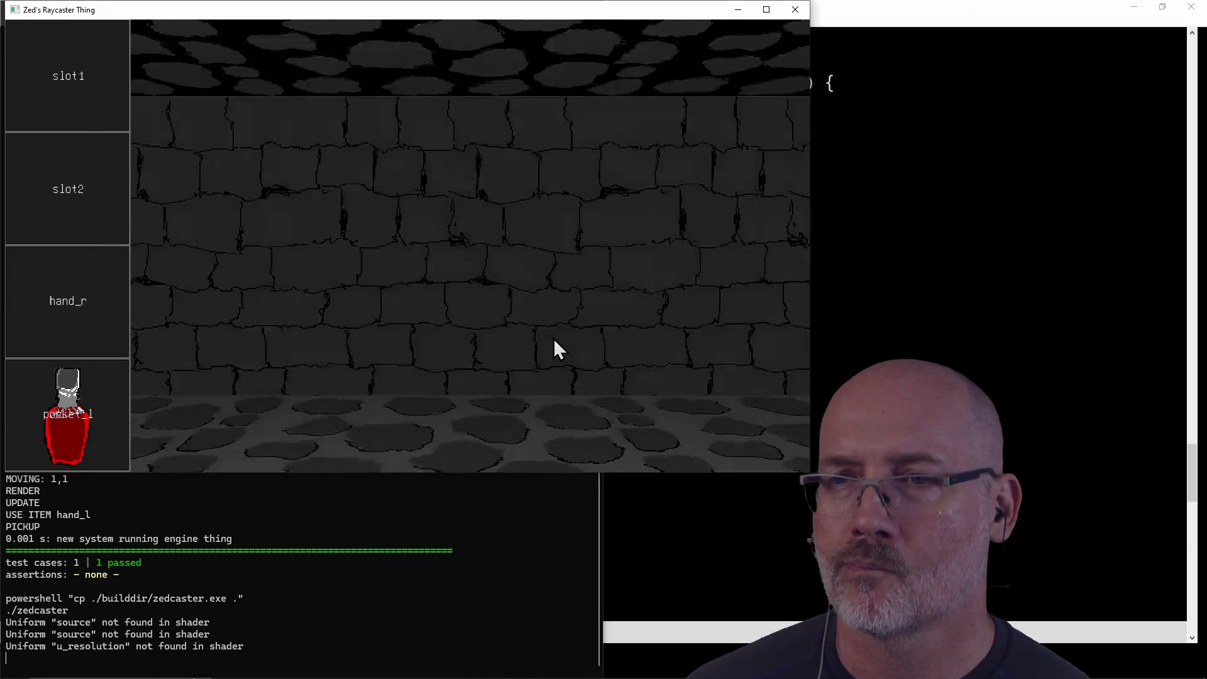
key(d)
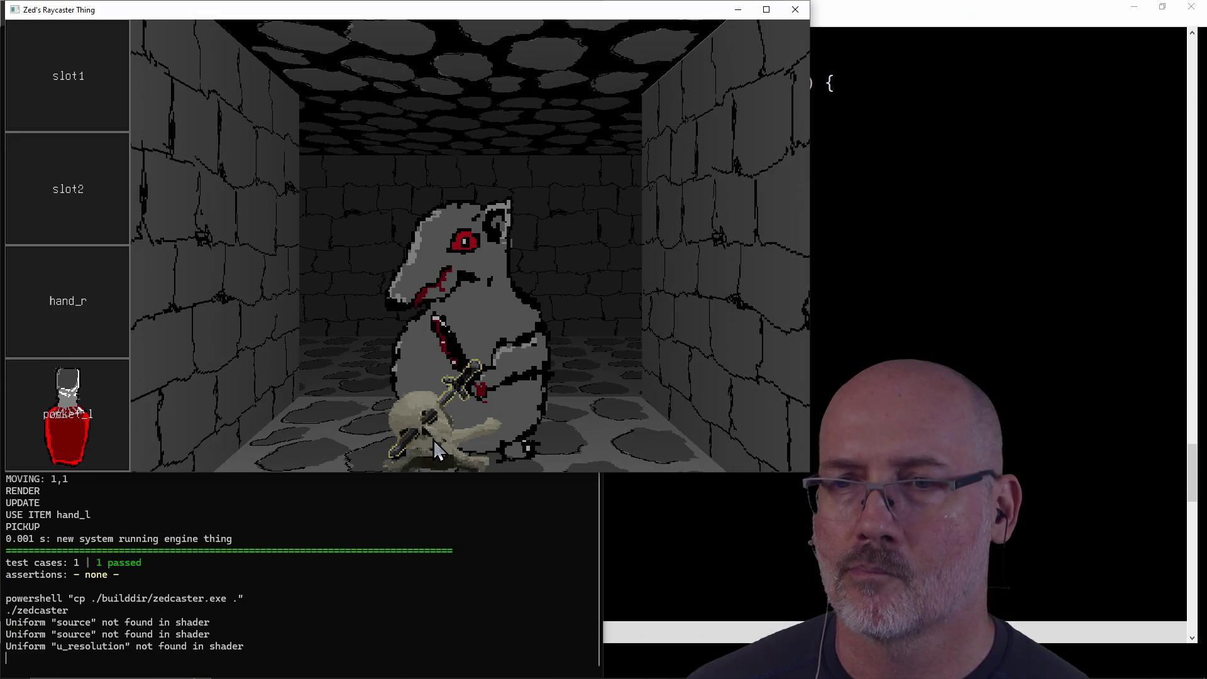
click(795, 10)
click(598, 456)
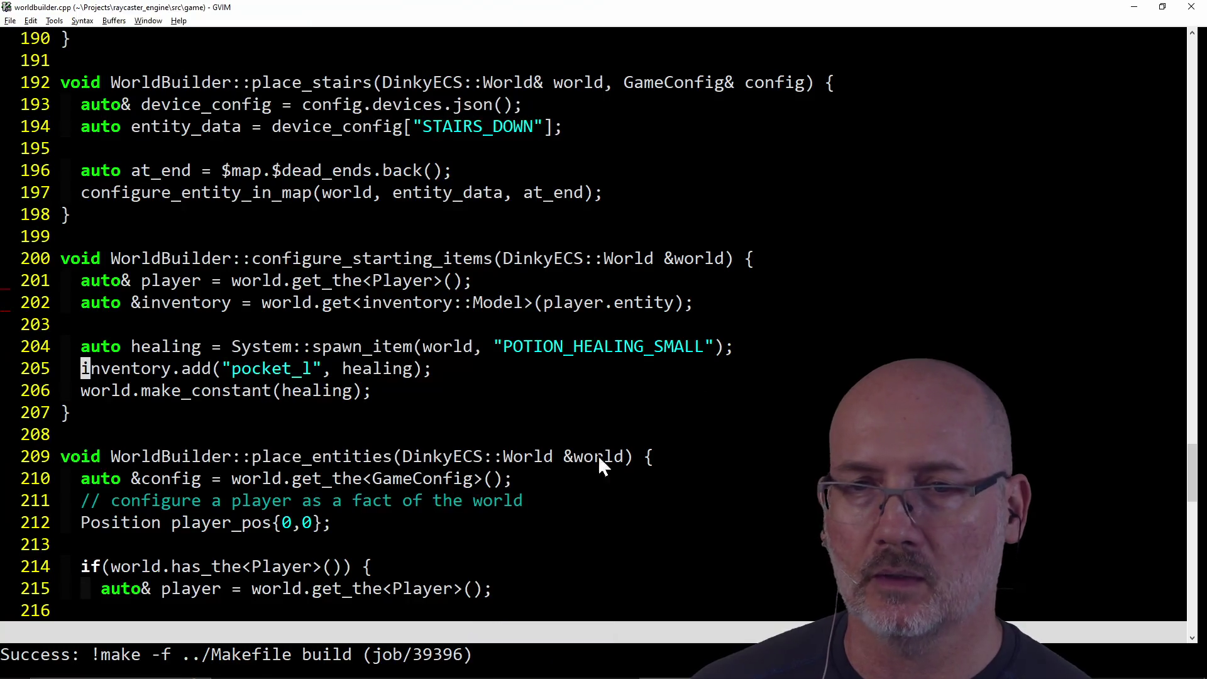
Step: Open main.cpp through the CtrlP file finder
click(345, 412)
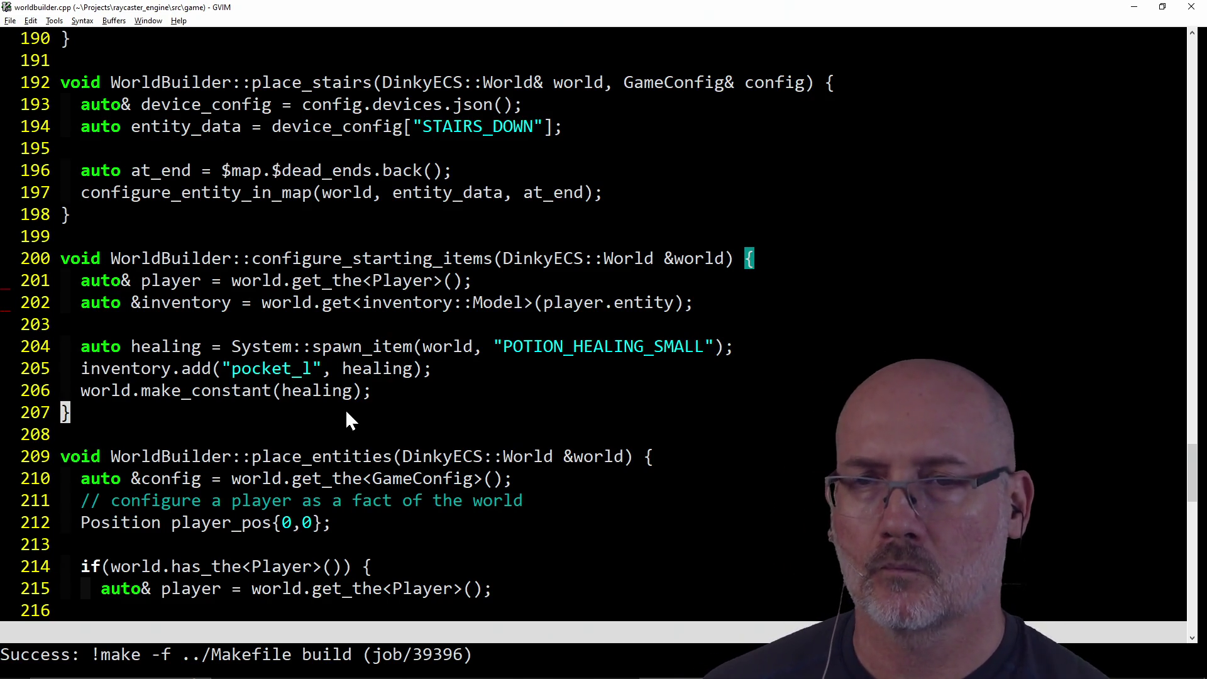
key(ctrl+p)
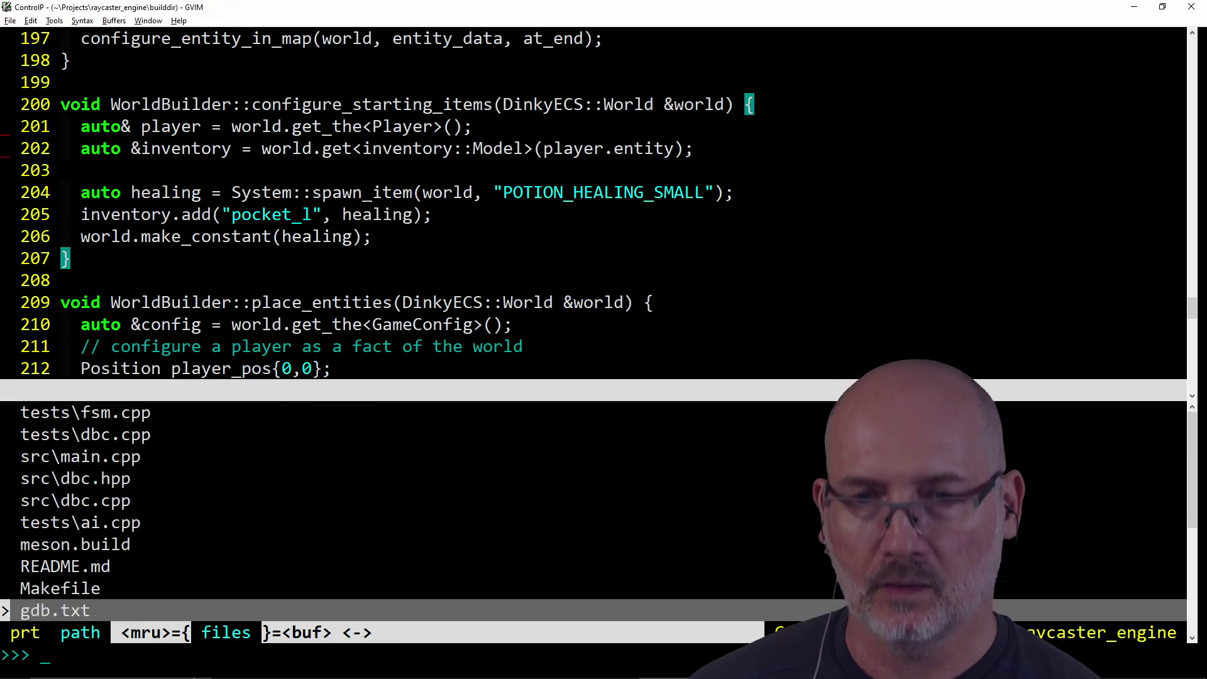
text(main)
key(Return)
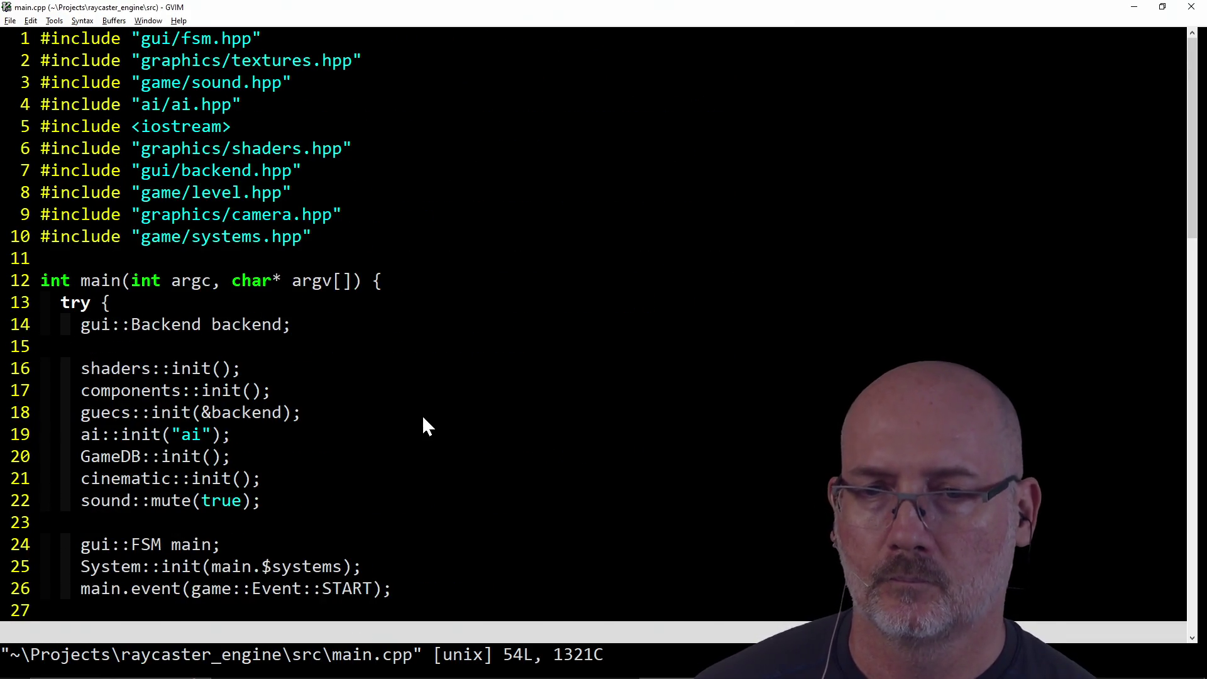
Step: Scroll through main() from the System::init call to the main.update() game loop
scroll(425, 427, down, 8)
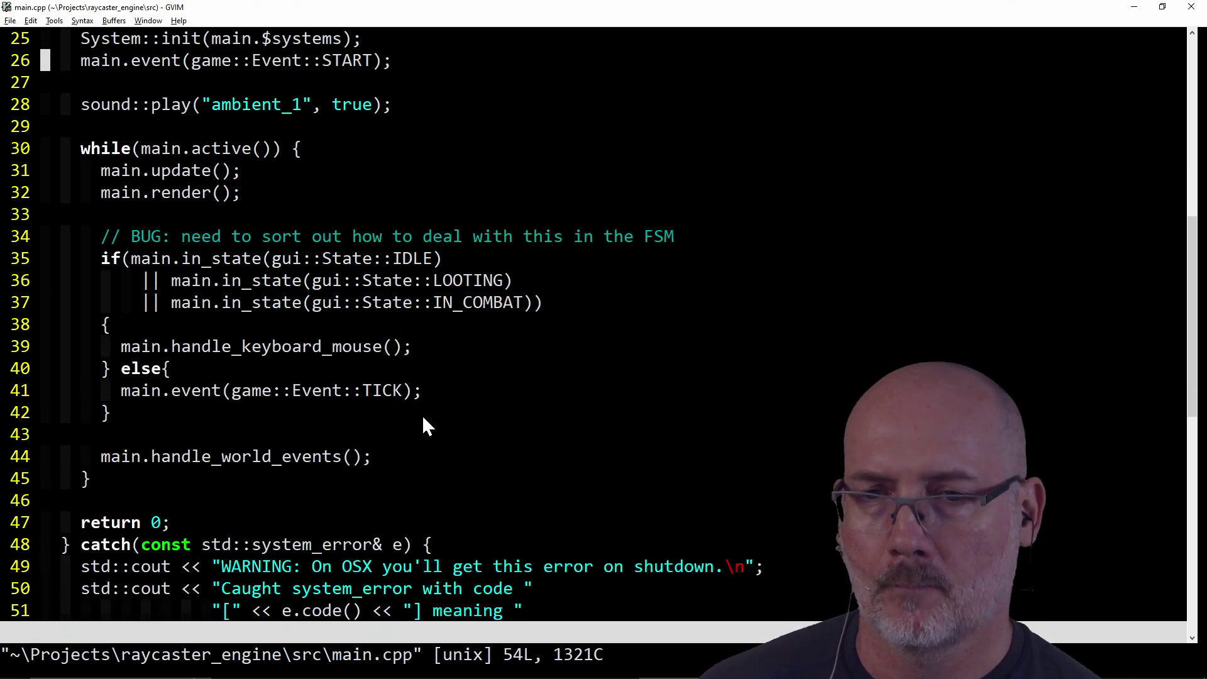
scroll(424, 419, down, 2)
scroll(425, 426, up, 2)
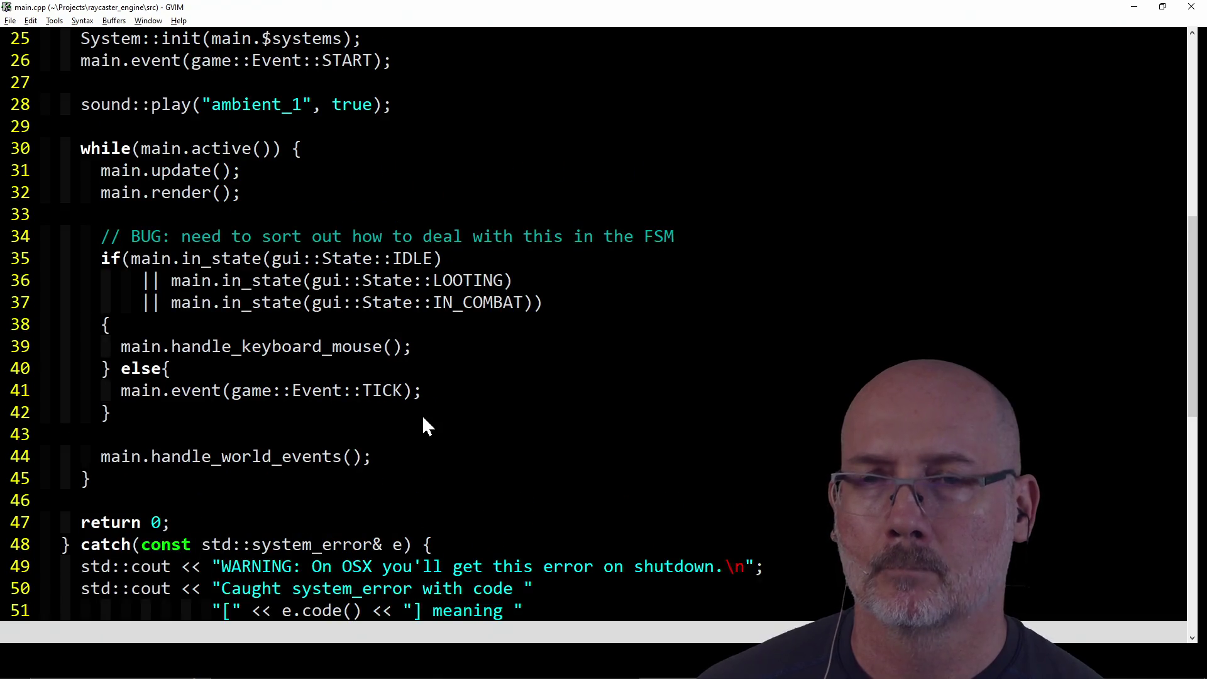
click(109, 175)
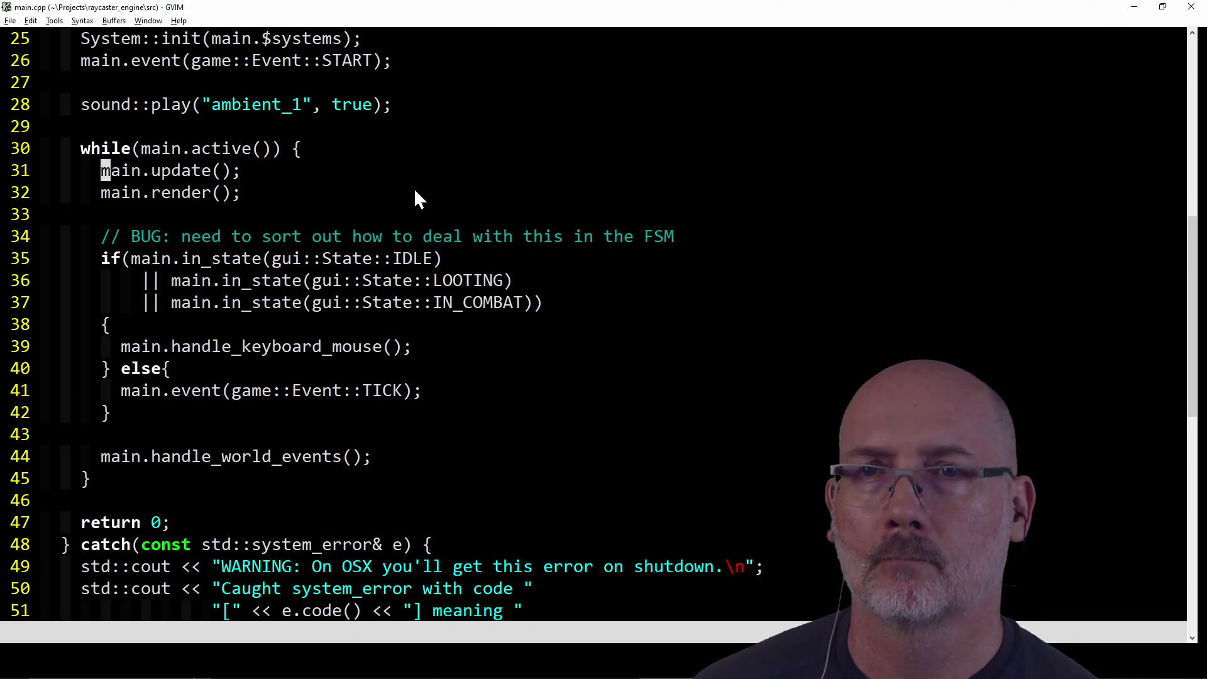
scroll(416, 192, up, 1)
scroll(416, 191, up, 1)
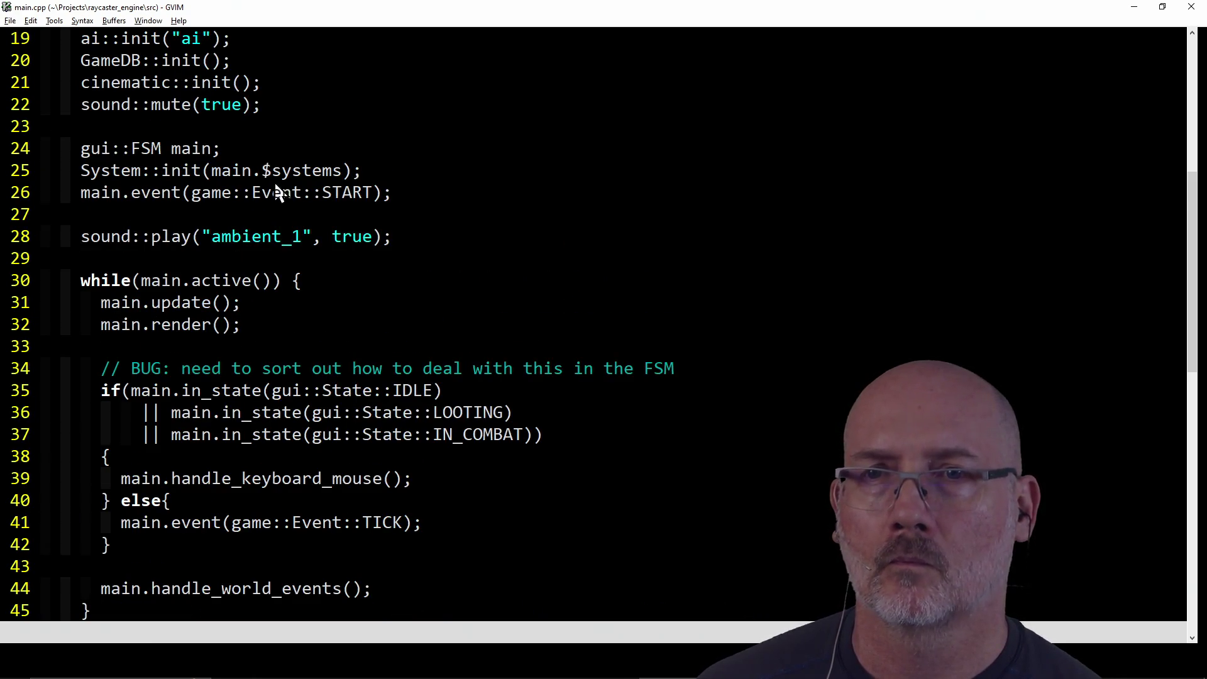
click(217, 170)
scroll(388, 179, up, 2)
text(:)
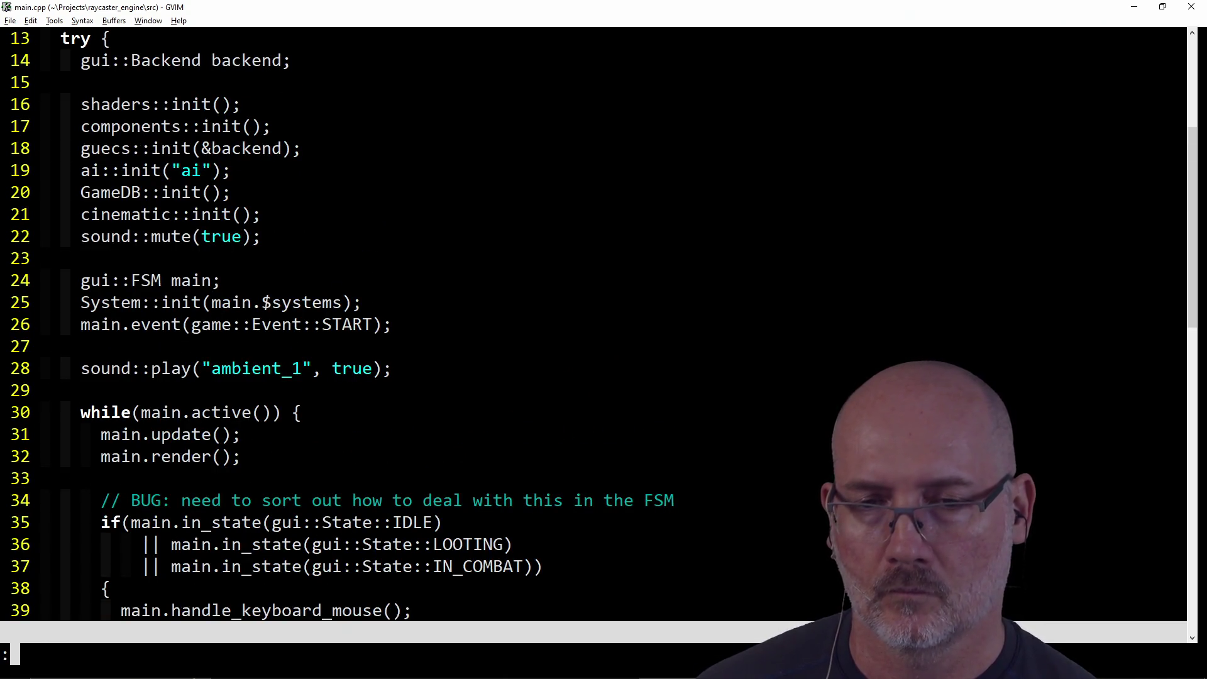
Step: Open tests\systems.cpp with CtrlP and glance through it
key(ctrl+p)
text(systems)
key(Return)
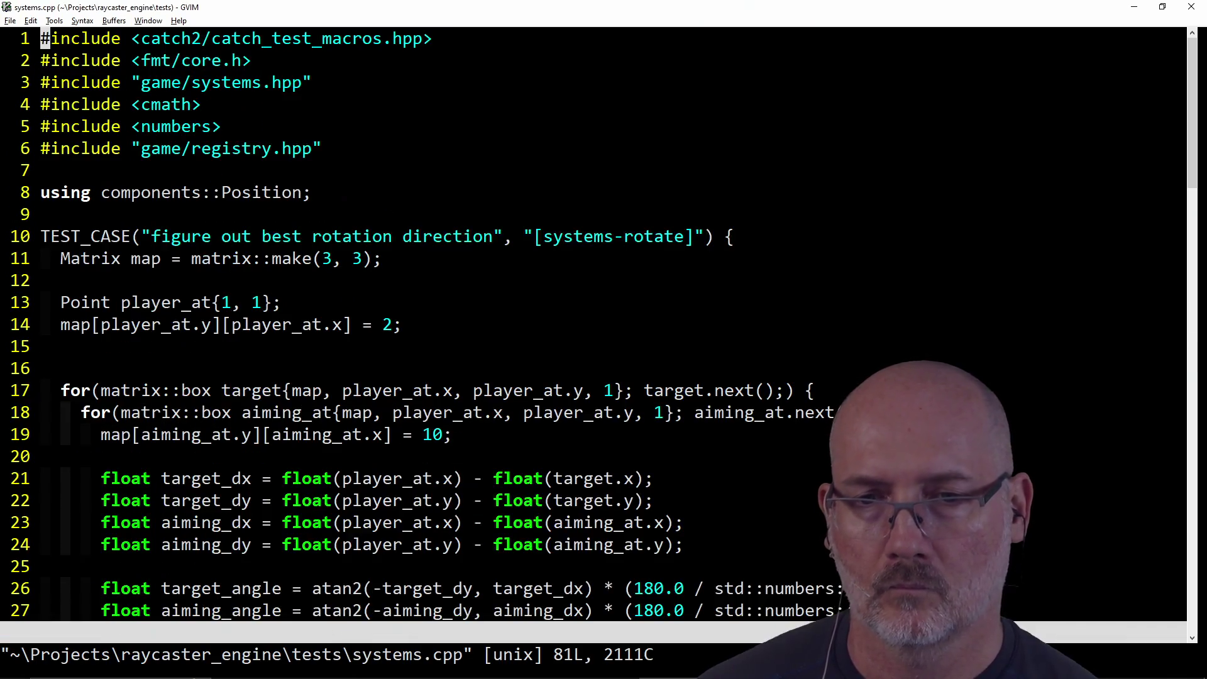
scroll(404, 151, down, 17)
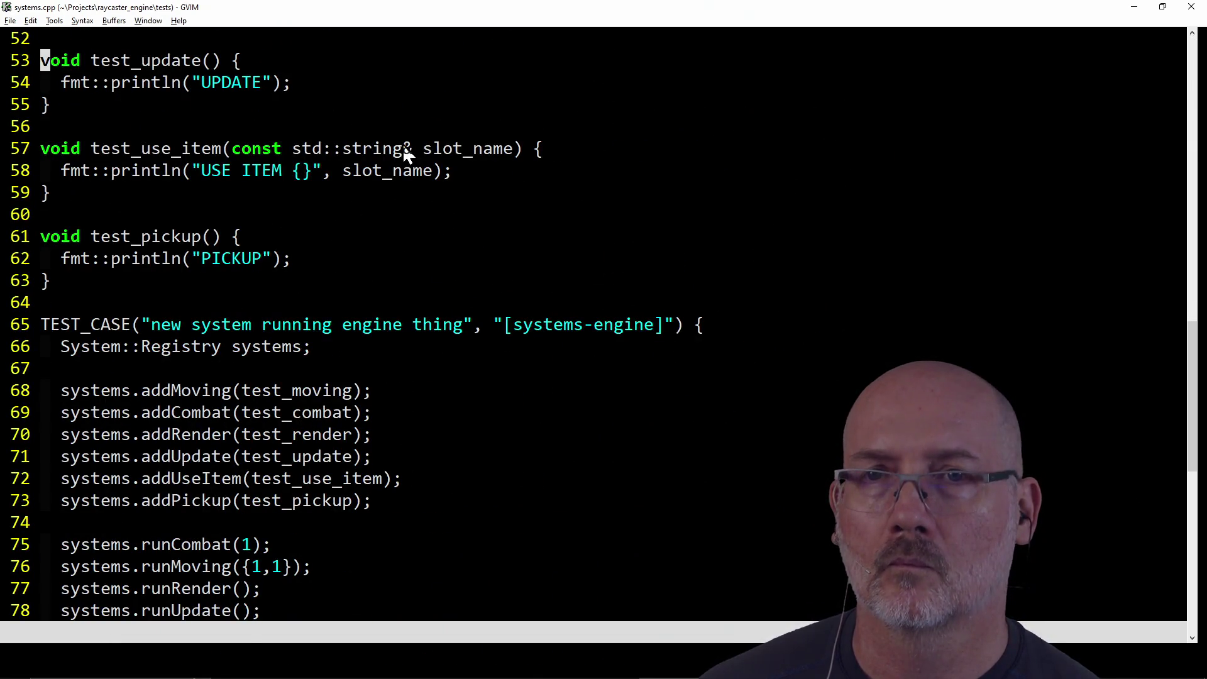
scroll(404, 151, up, 5)
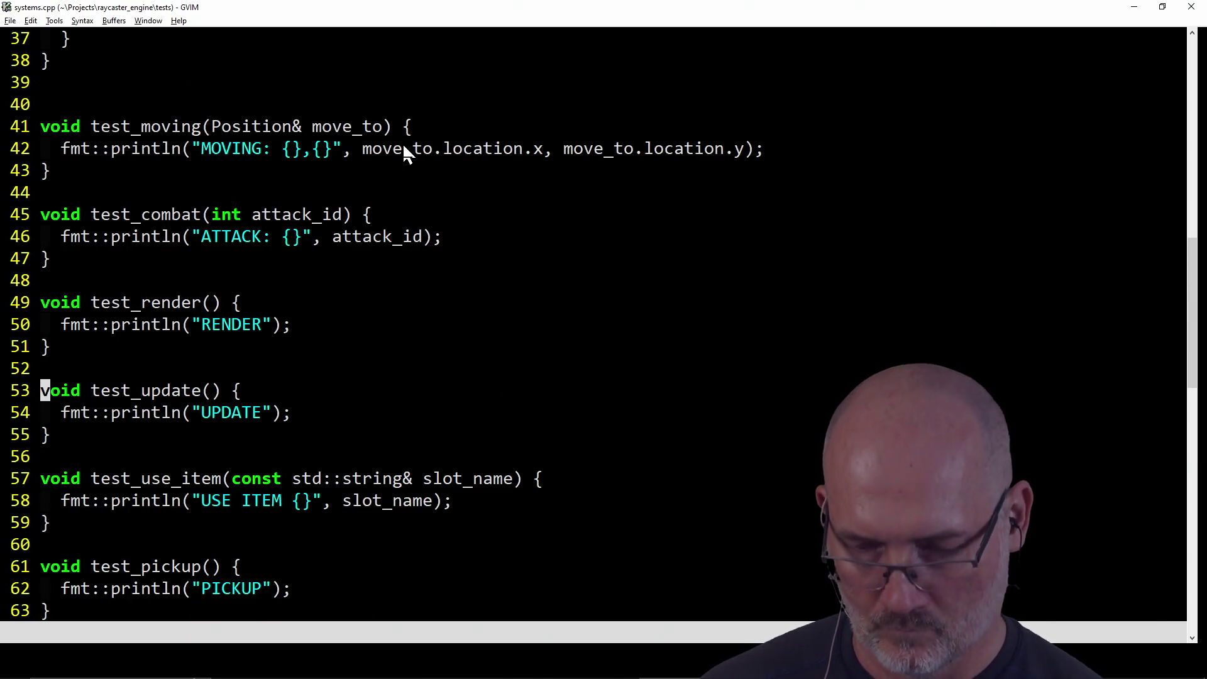
Step: Search all project files for 'systems' and open src\game\systems.cpp
key(ctrl+p)
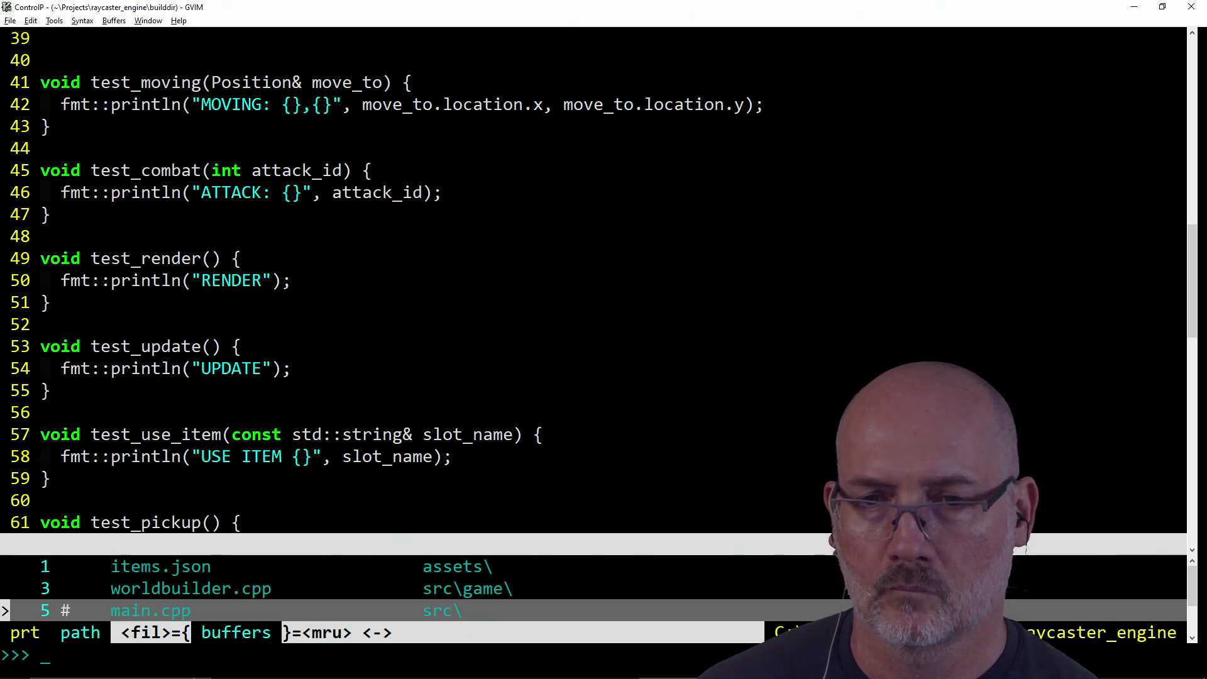
key(Escape)
key(ctrl+p)
text(system)
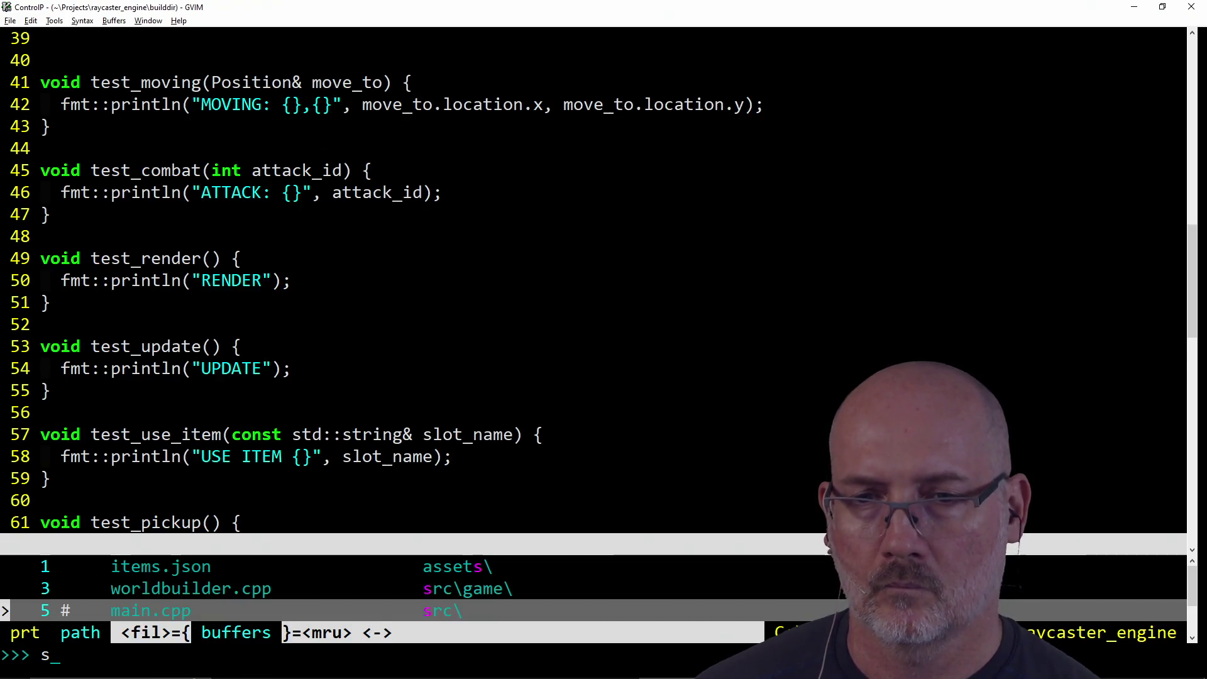
key(Escape)
key(ctrl+p)
text(systems)
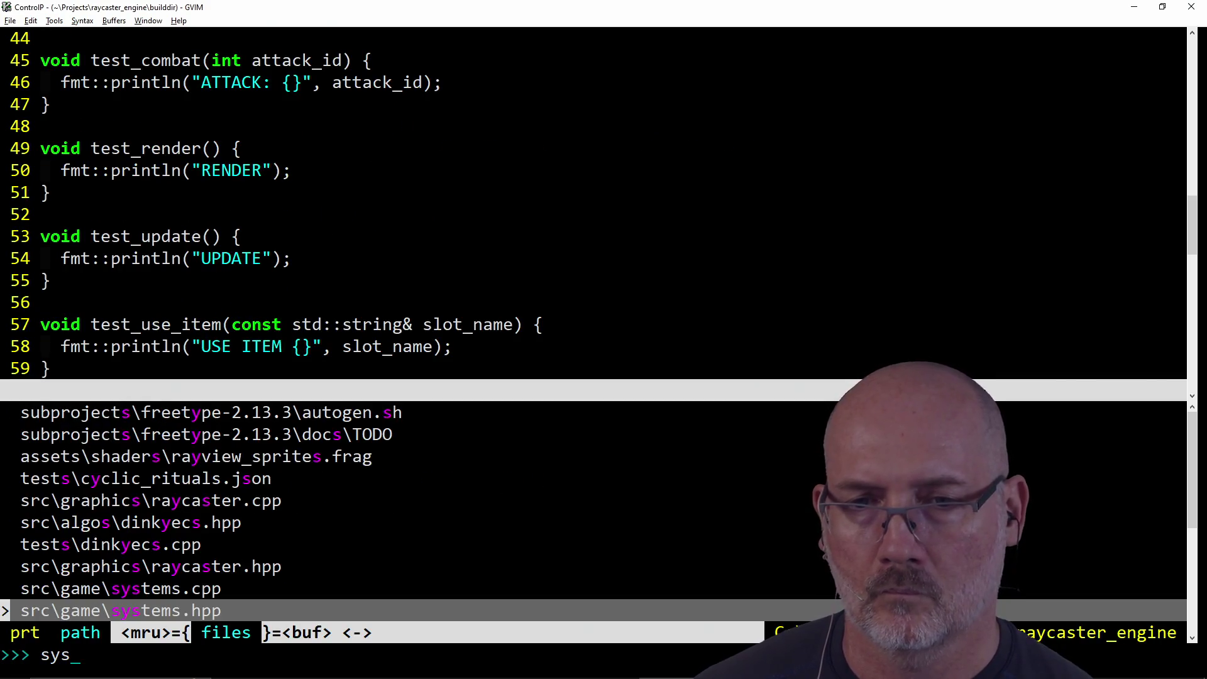
key(Up)
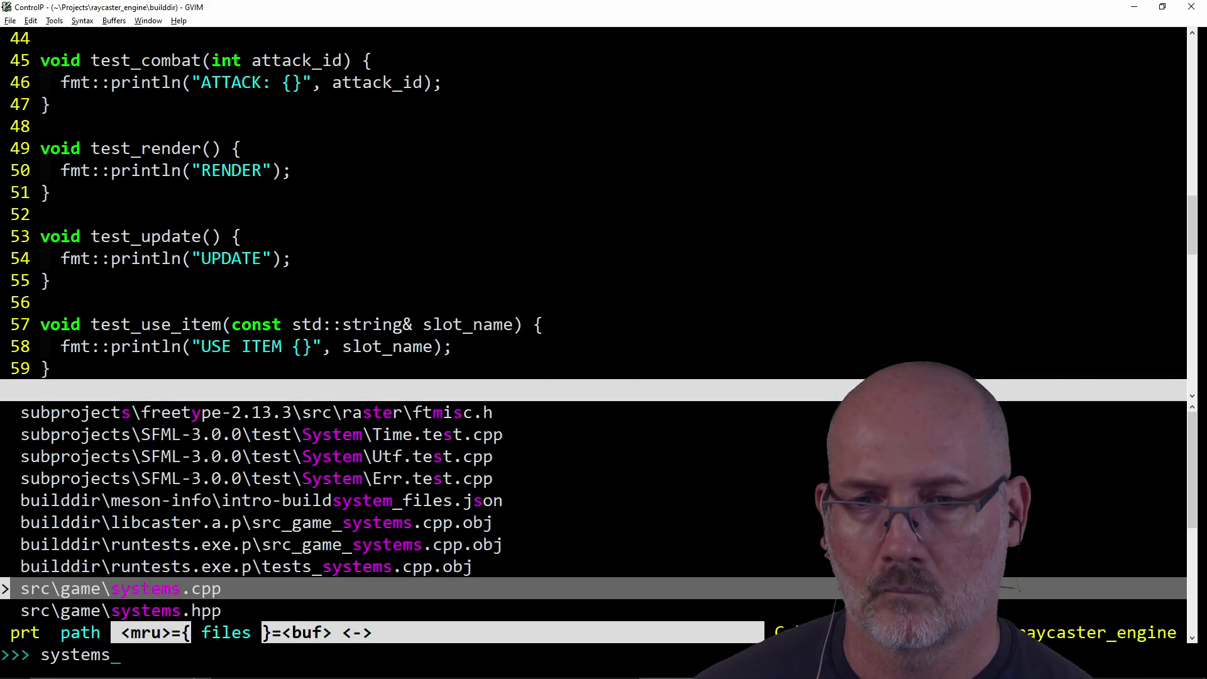
key(Return)
Step: Scroll systems.cpp past make_paths and enemy_pathing down to line 111
scroll(481, 178, down, 5)
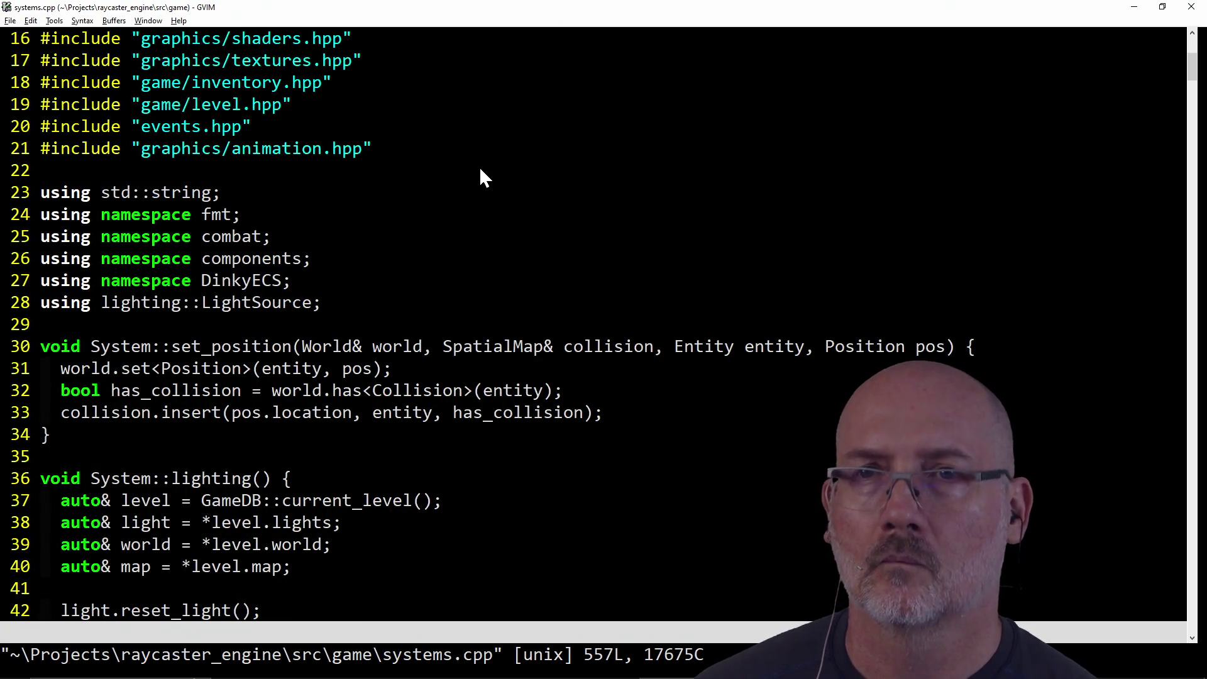
scroll(480, 170, down, 3)
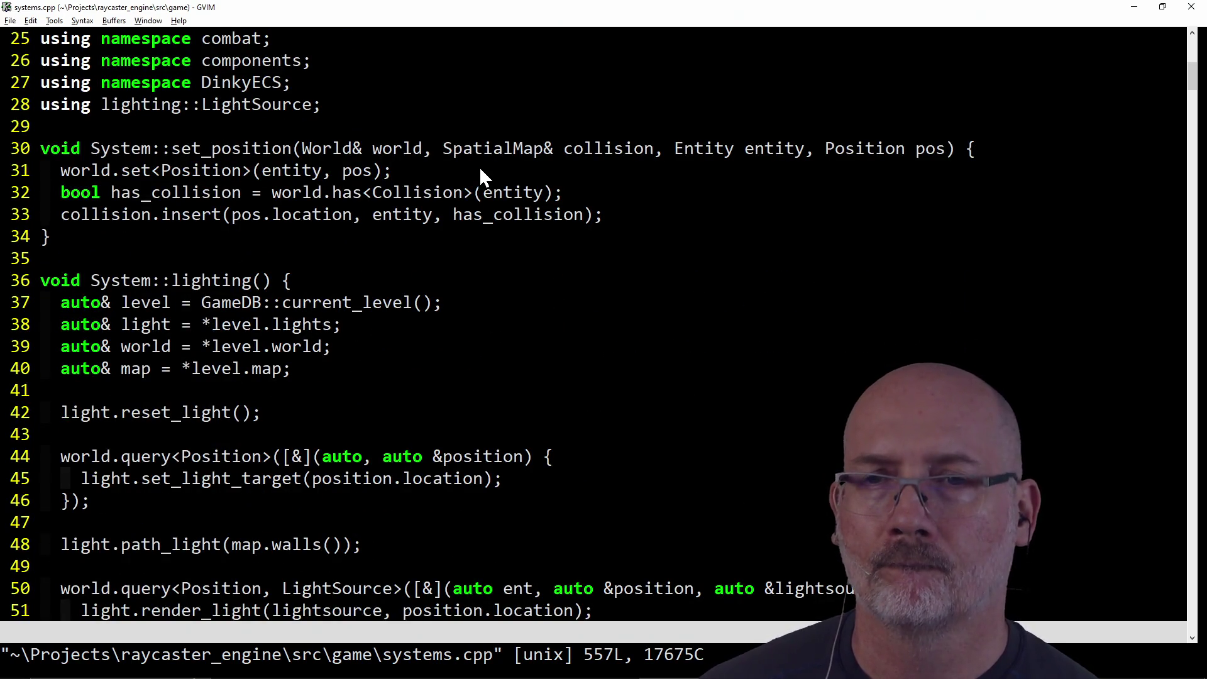
click(447, 417)
scroll(447, 417, down, 7)
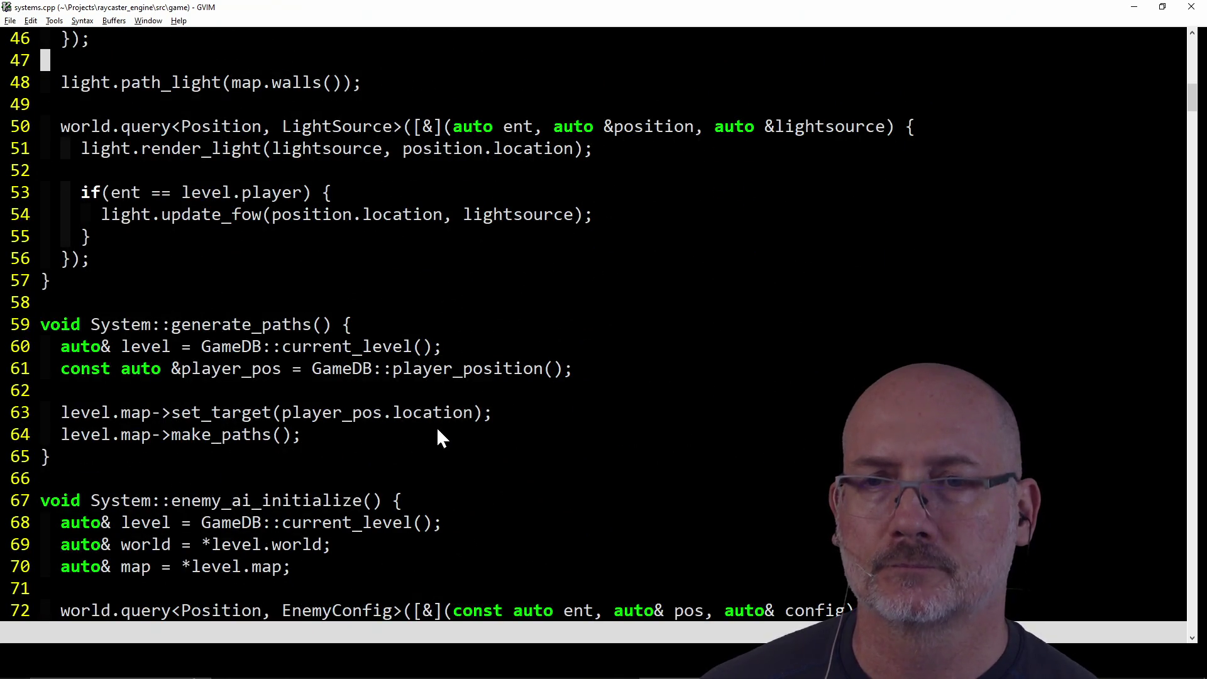
click(440, 435)
scroll(455, 484, down, 5)
scroll(457, 480, down, 3)
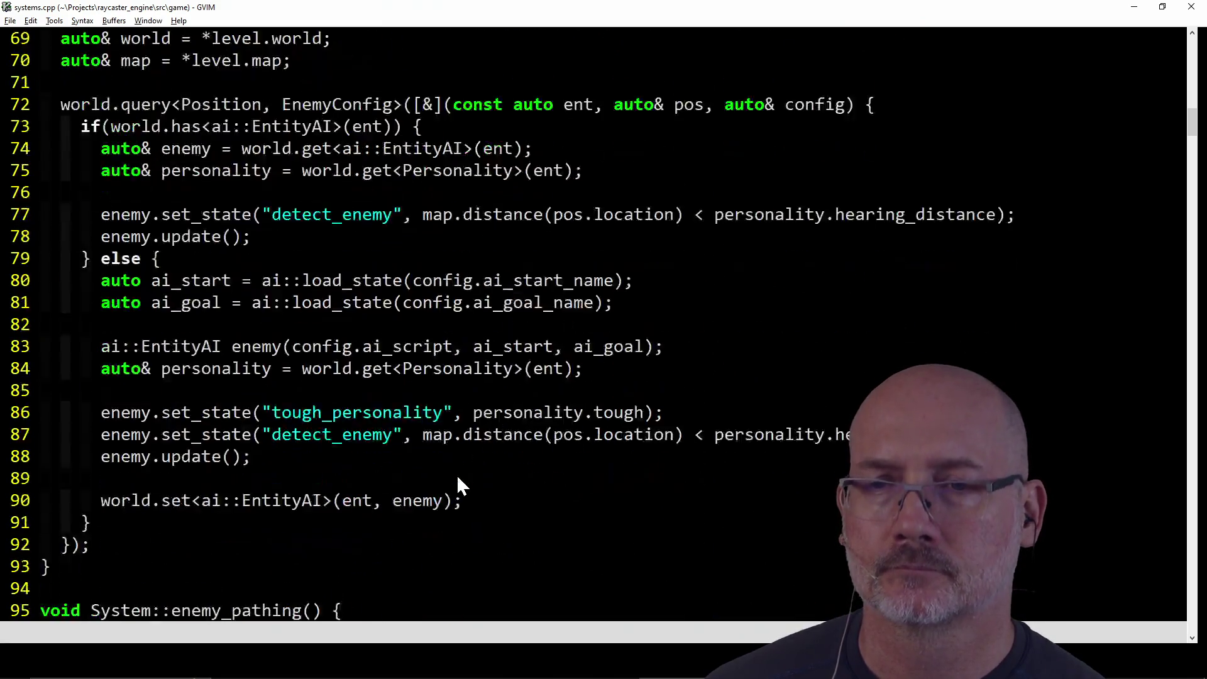
scroll(456, 484, down, 2)
click(197, 438)
scroll(198, 438, down, 4)
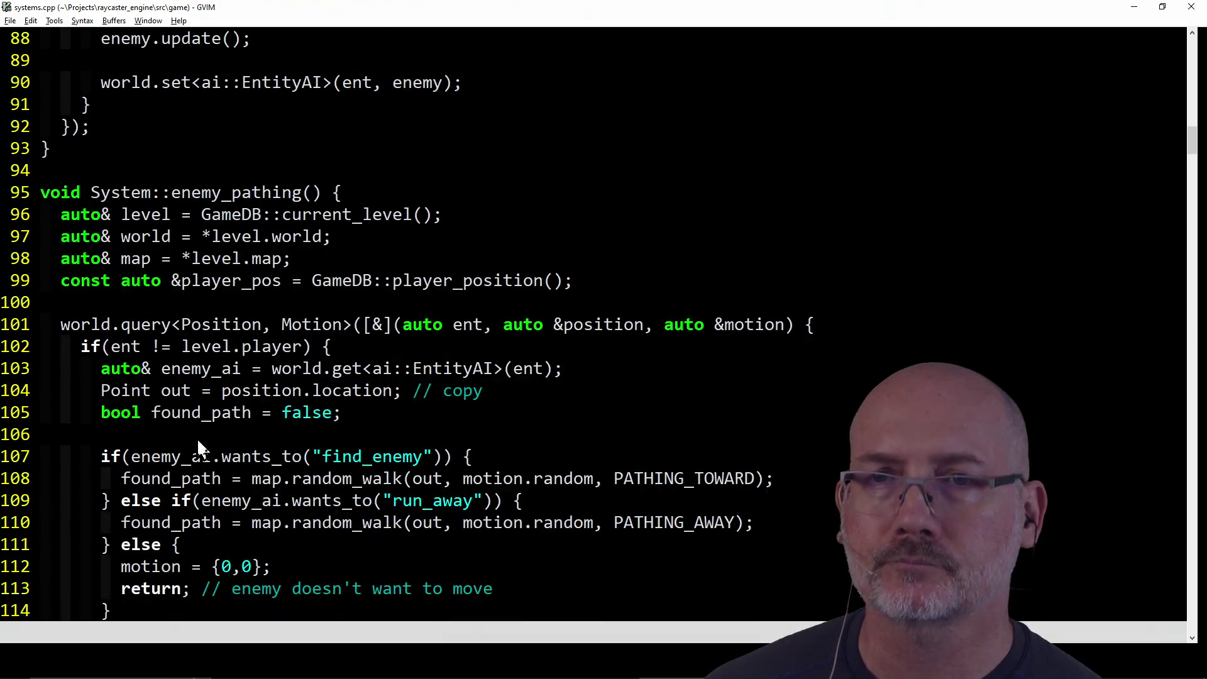
click(276, 549)
Step: Continue through the motion function and query block to the distribute_loot body
scroll(276, 549, down, 2)
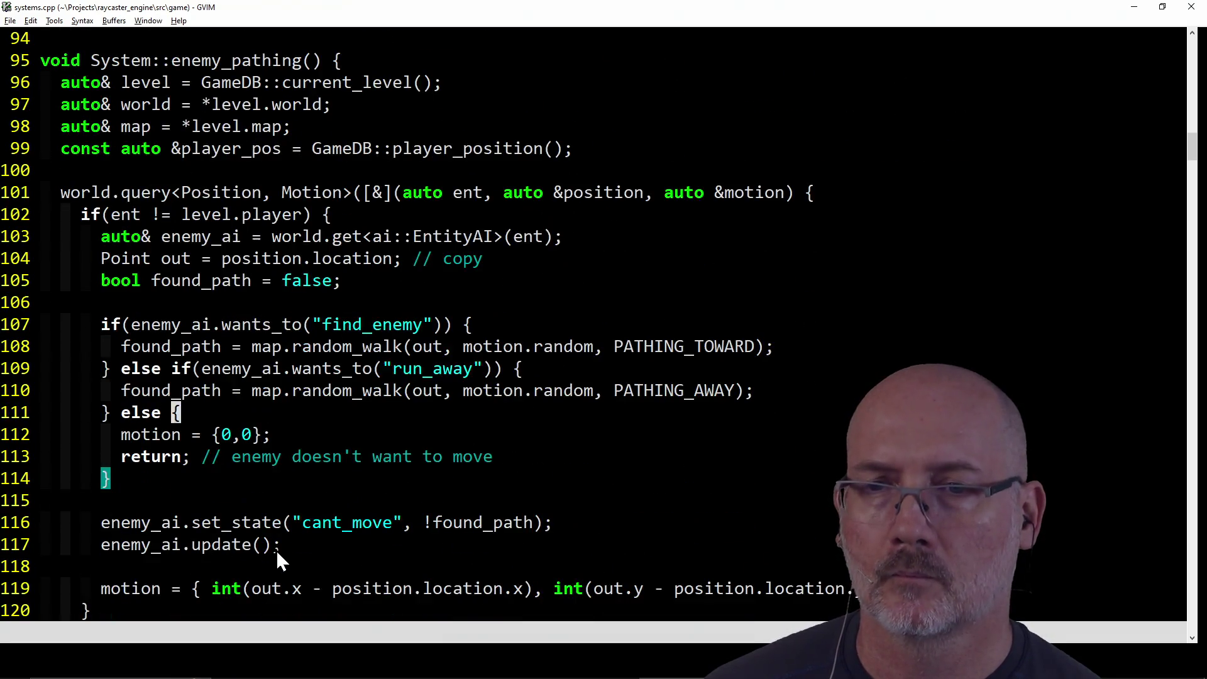
scroll(277, 465, down, 4)
scroll(303, 443, down, 6)
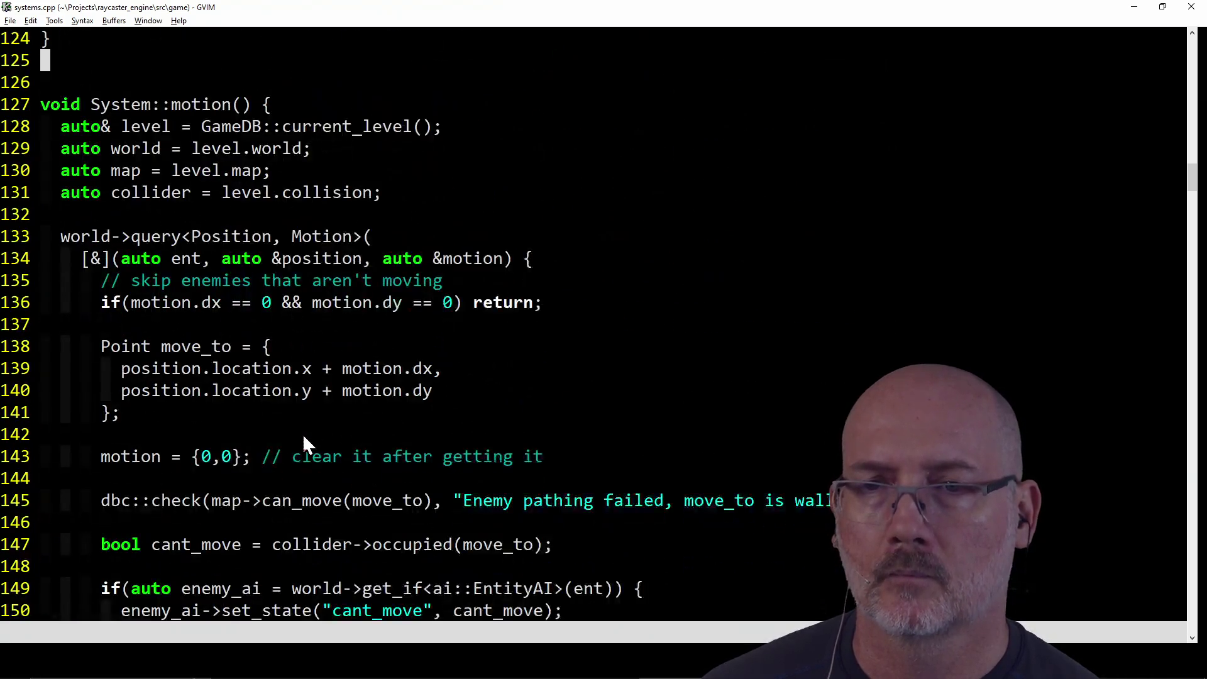
click(298, 434)
scroll(298, 434, down, 5)
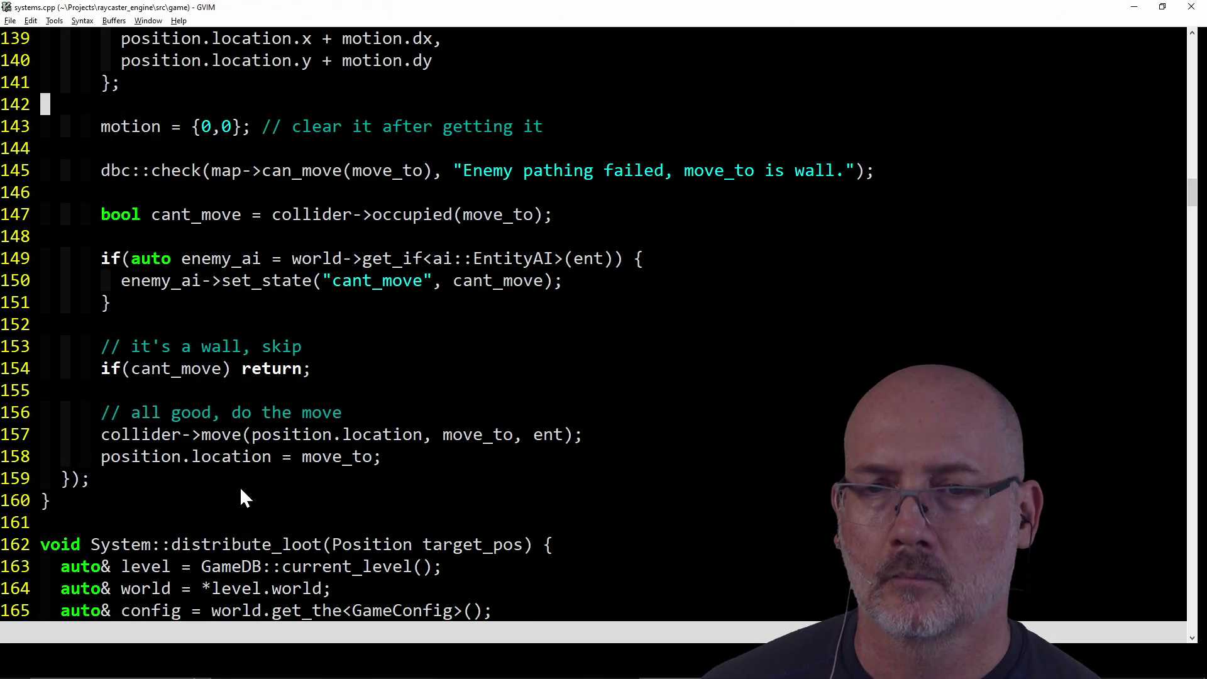
click(221, 487)
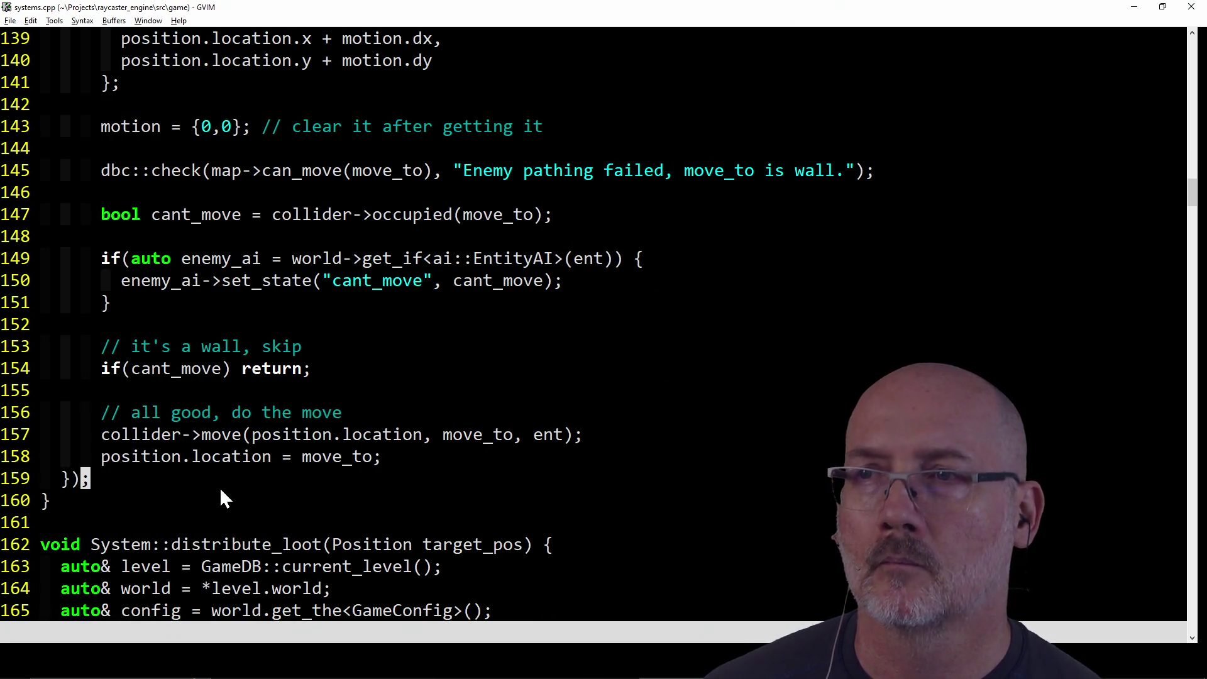
scroll(220, 487, down, 5)
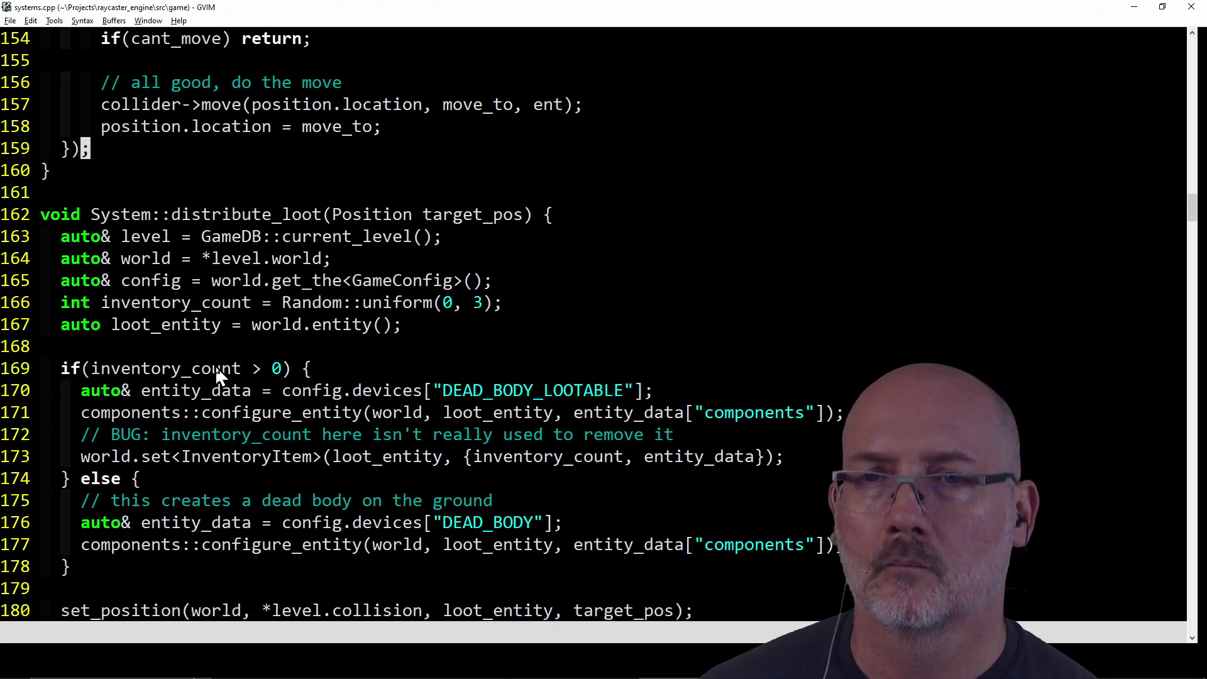
click(68, 239)
scroll(315, 302, down, 4)
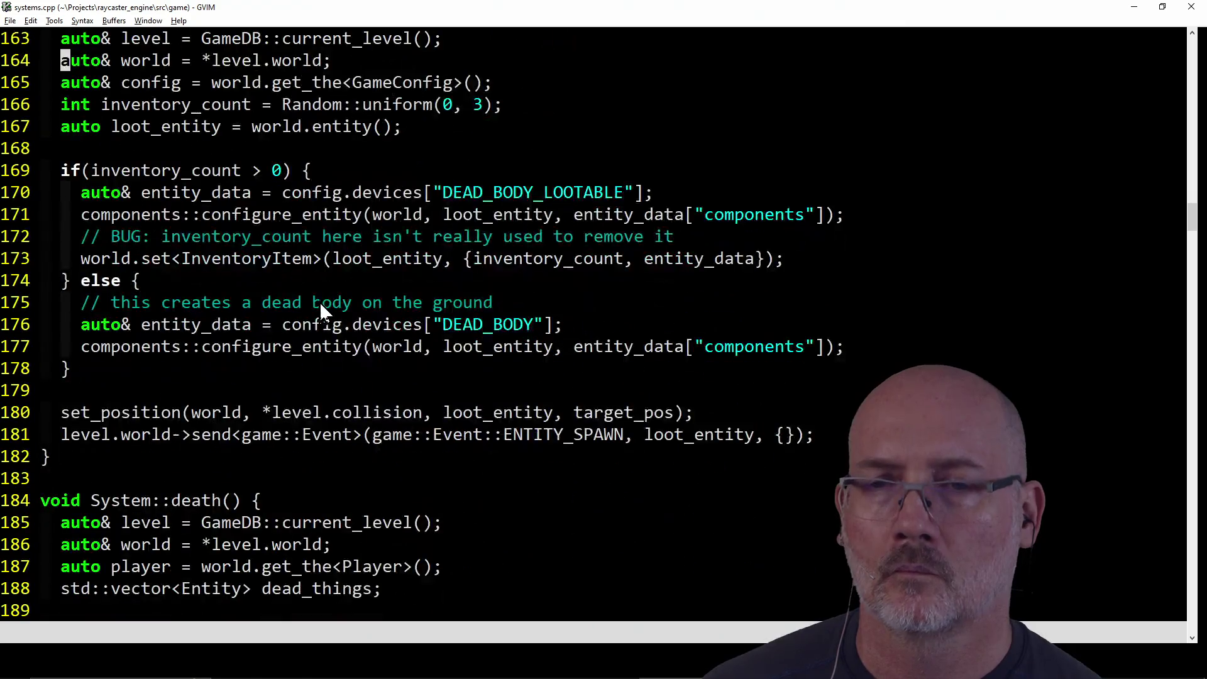
scroll(320, 300, up, 2)
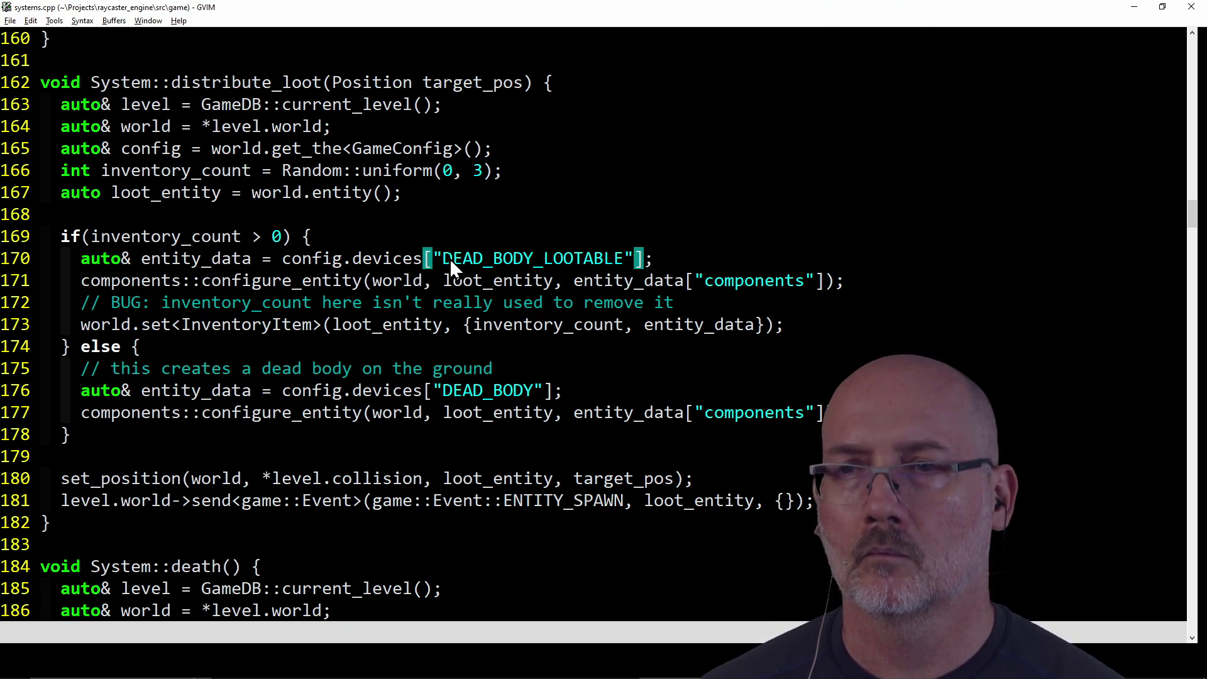
scroll(450, 259, down, 4)
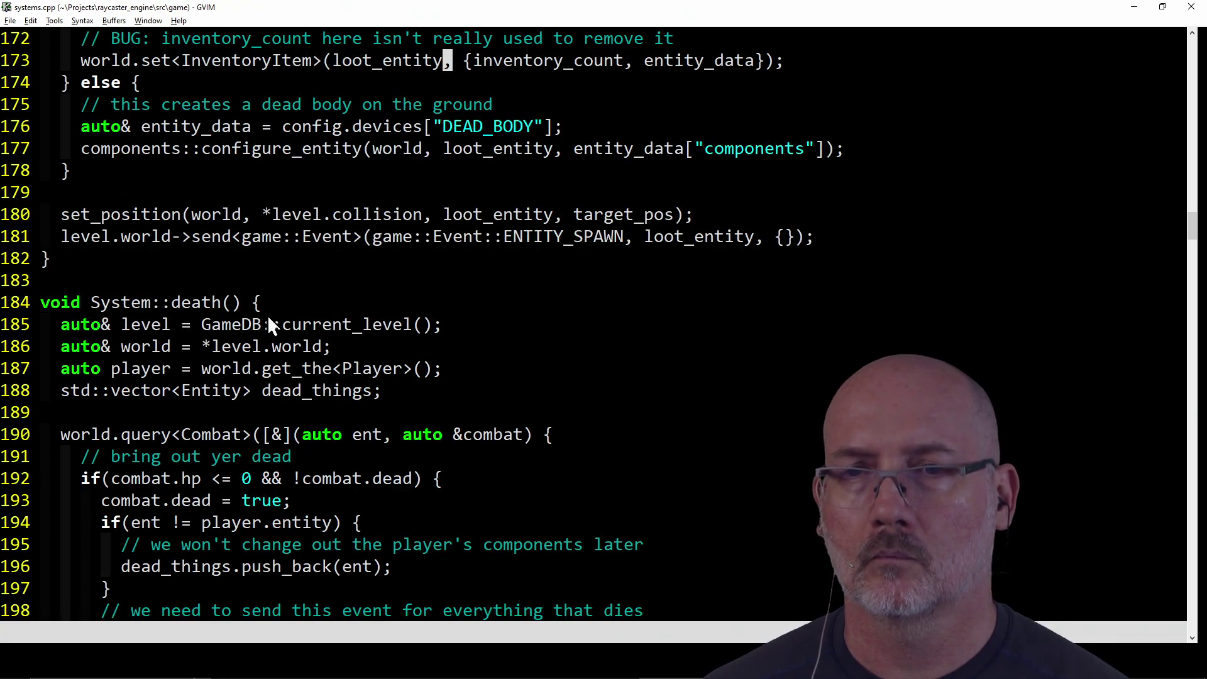
scroll(391, 296, down, 4)
scroll(392, 297, down, 1)
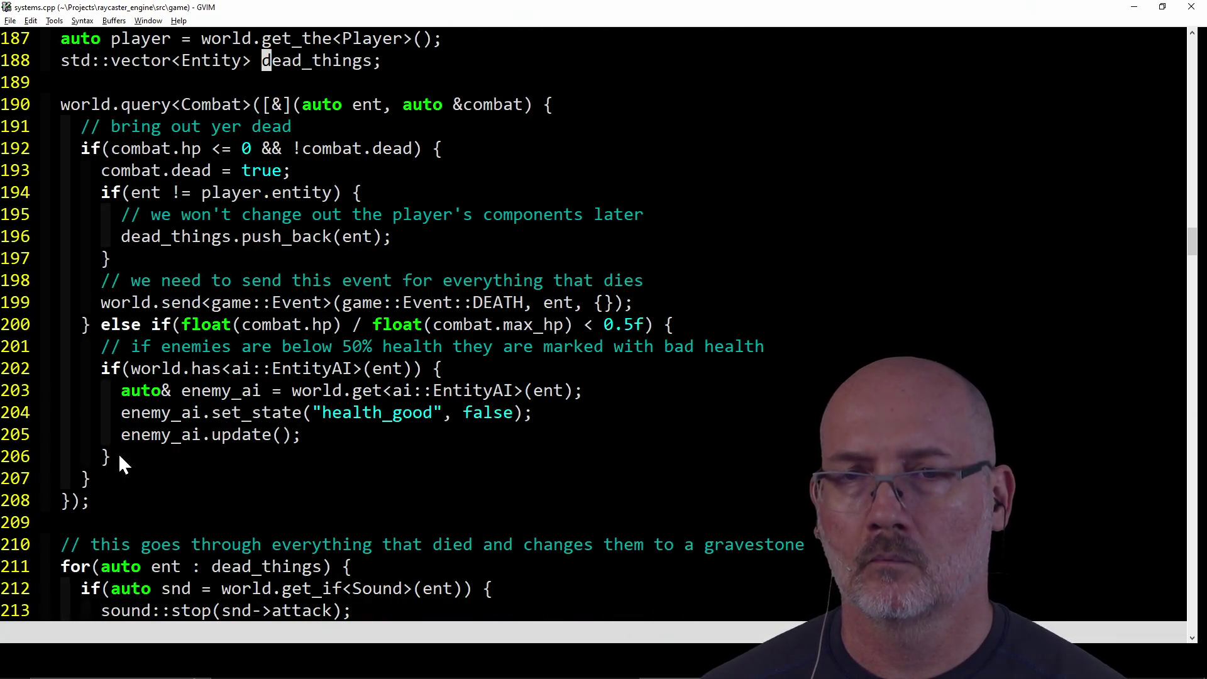
scroll(149, 300, up, 2)
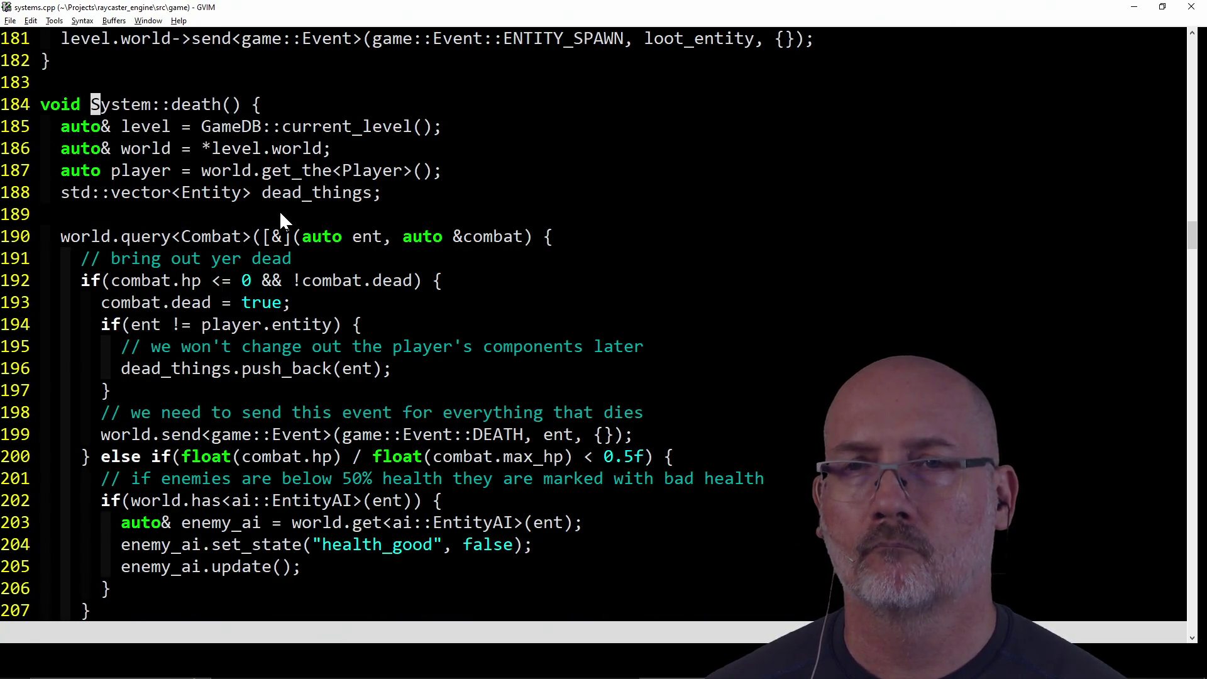
scroll(279, 205, down, 1)
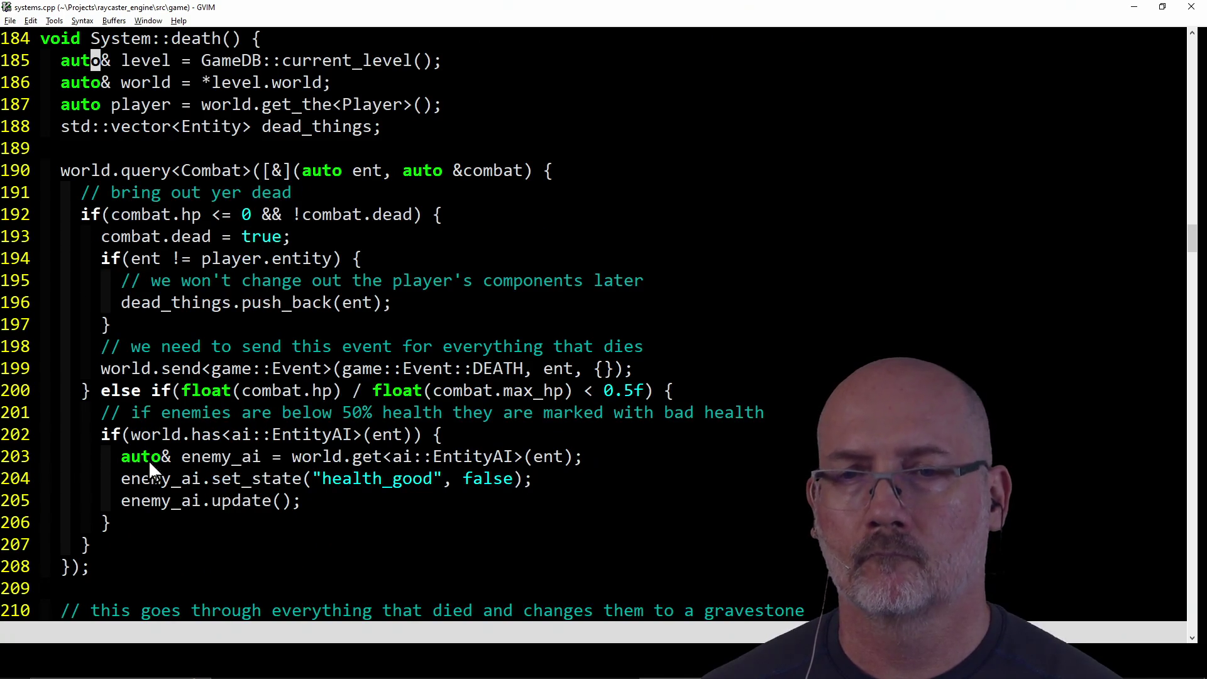
click(92, 548)
scroll(93, 549, down, 4)
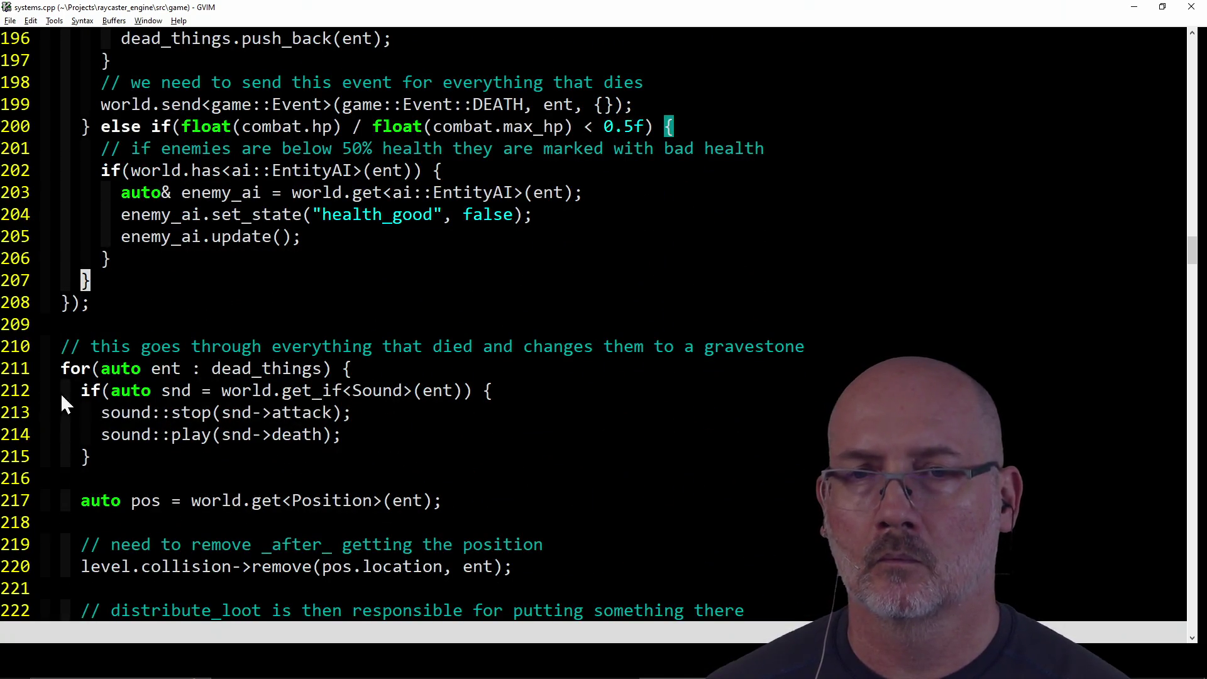
click(65, 370)
scroll(88, 371, down, 7)
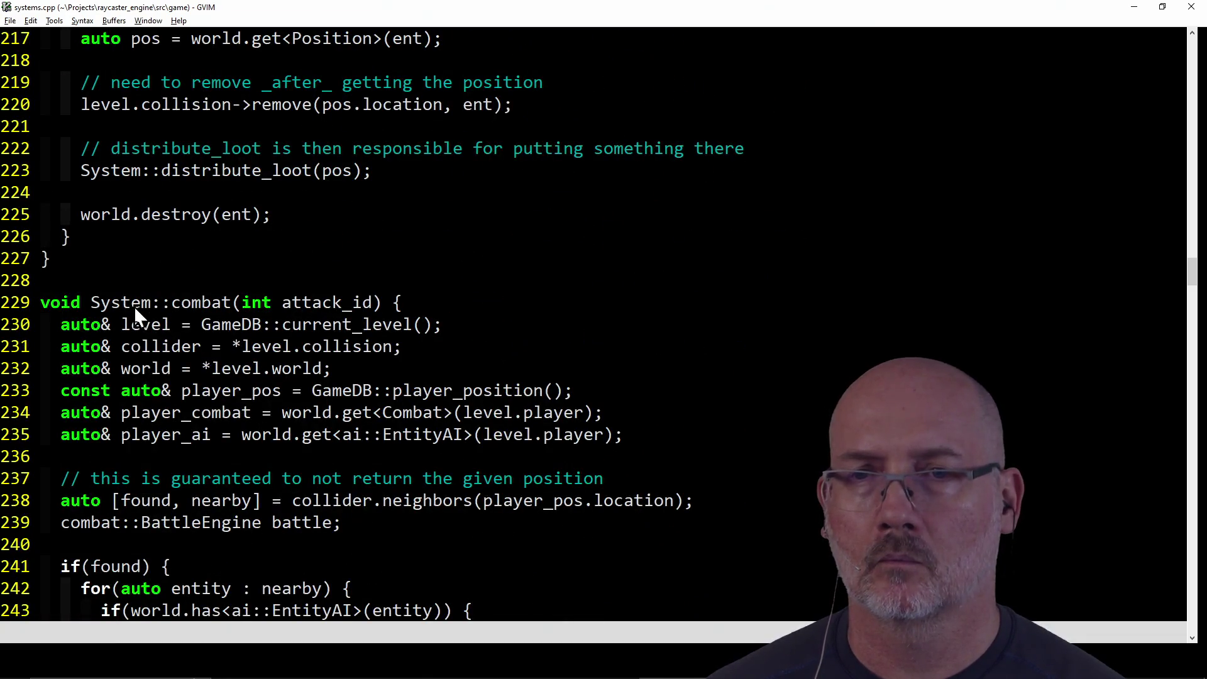
click(185, 307)
scroll(183, 306, down, 10)
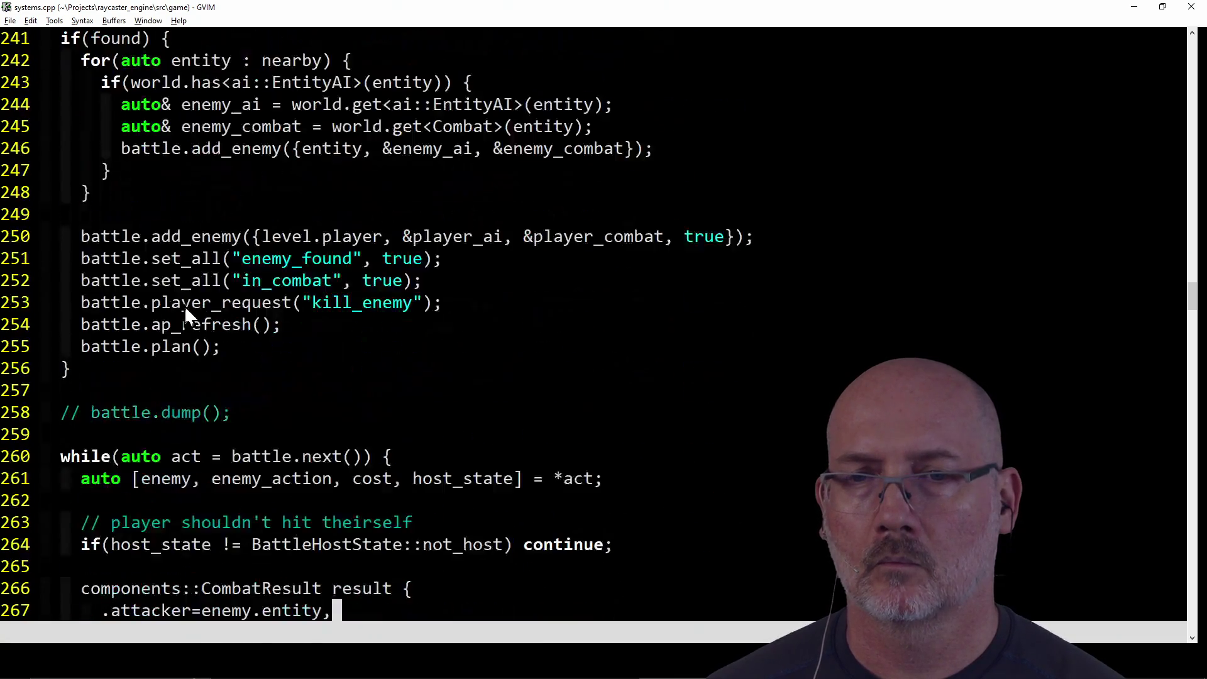
scroll(185, 310, down, 6)
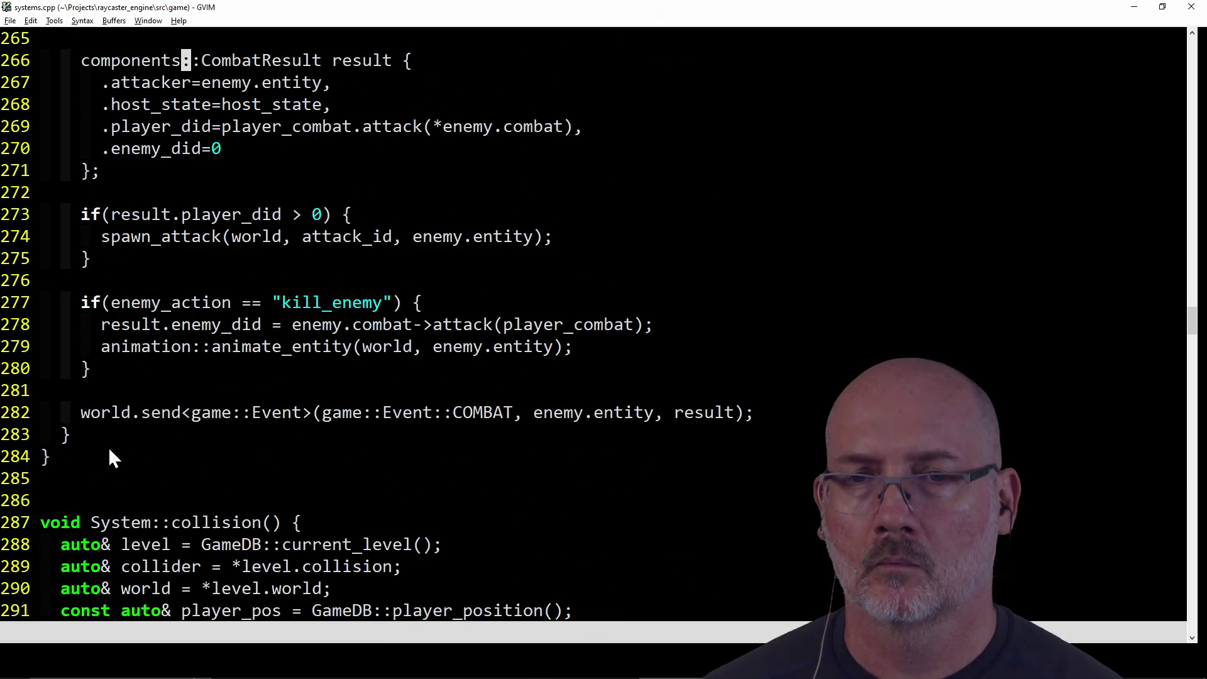
click(75, 473)
scroll(258, 439, up, 9)
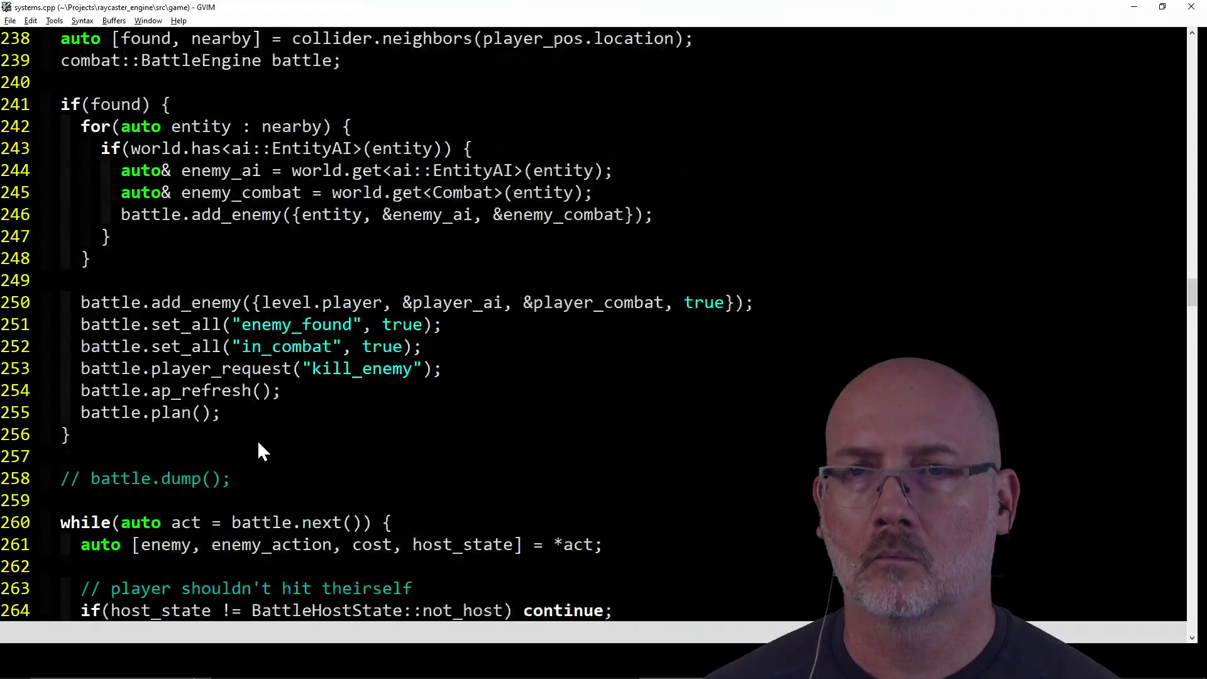
scroll(257, 442, up, 6)
scroll(257, 442, down, 18)
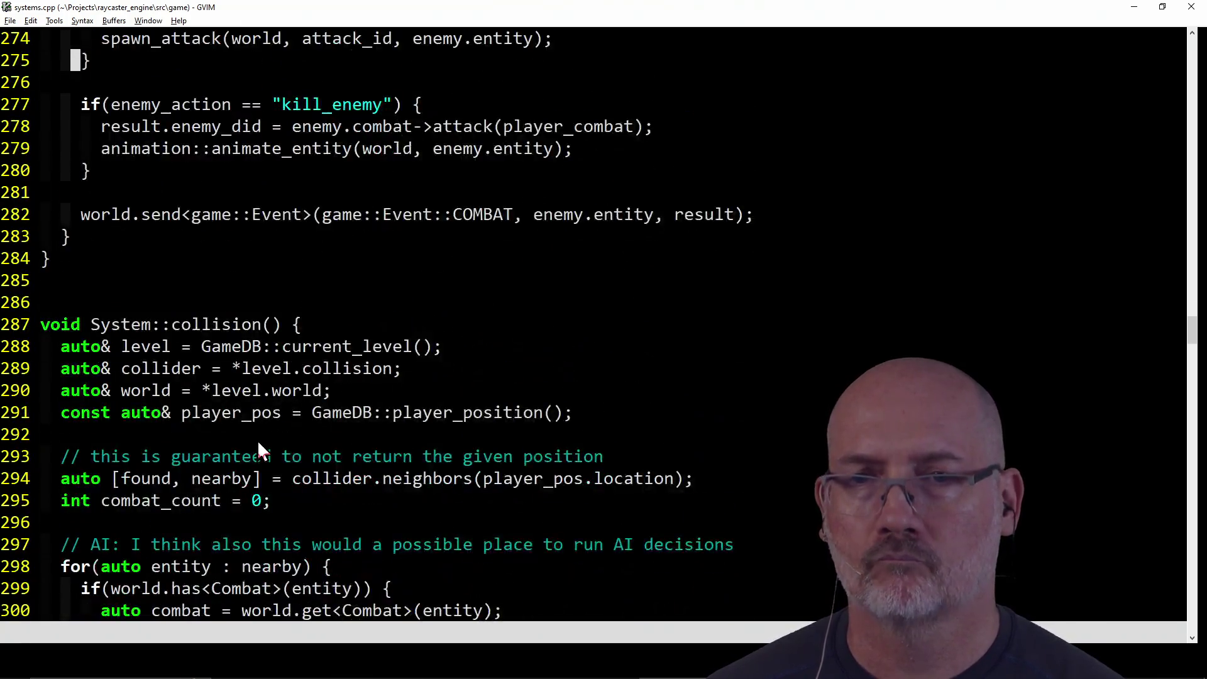
scroll(258, 439, down, 4)
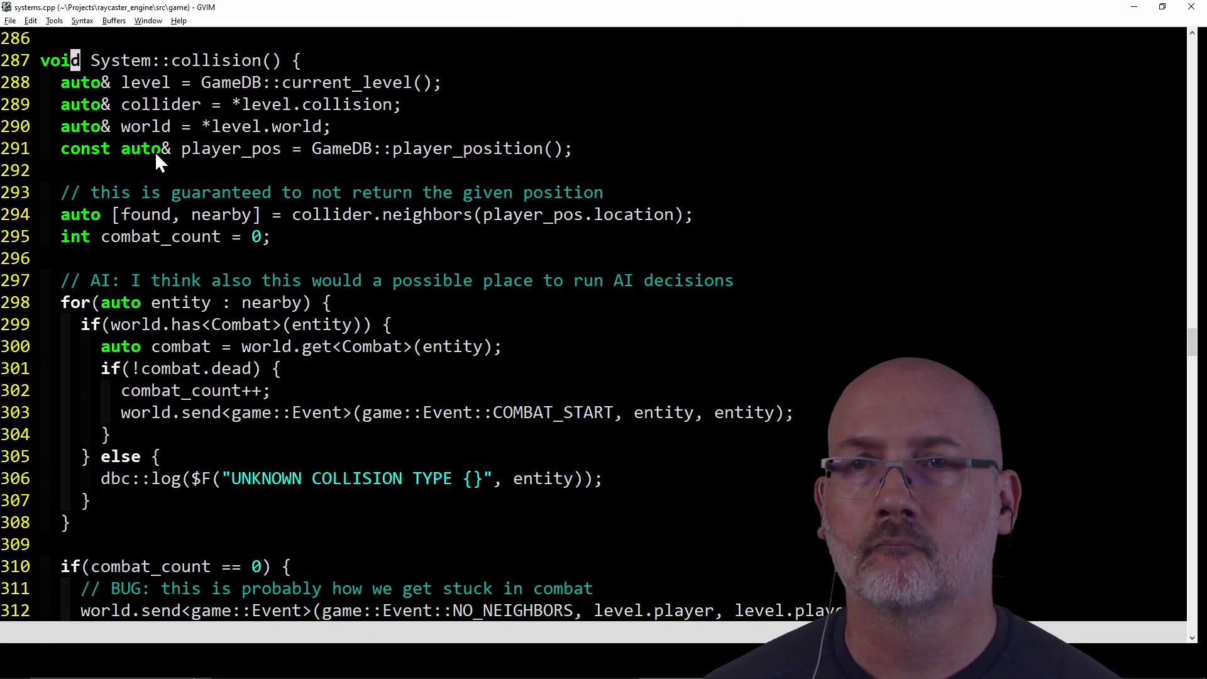
click(100, 62)
scroll(225, 150, down, 2)
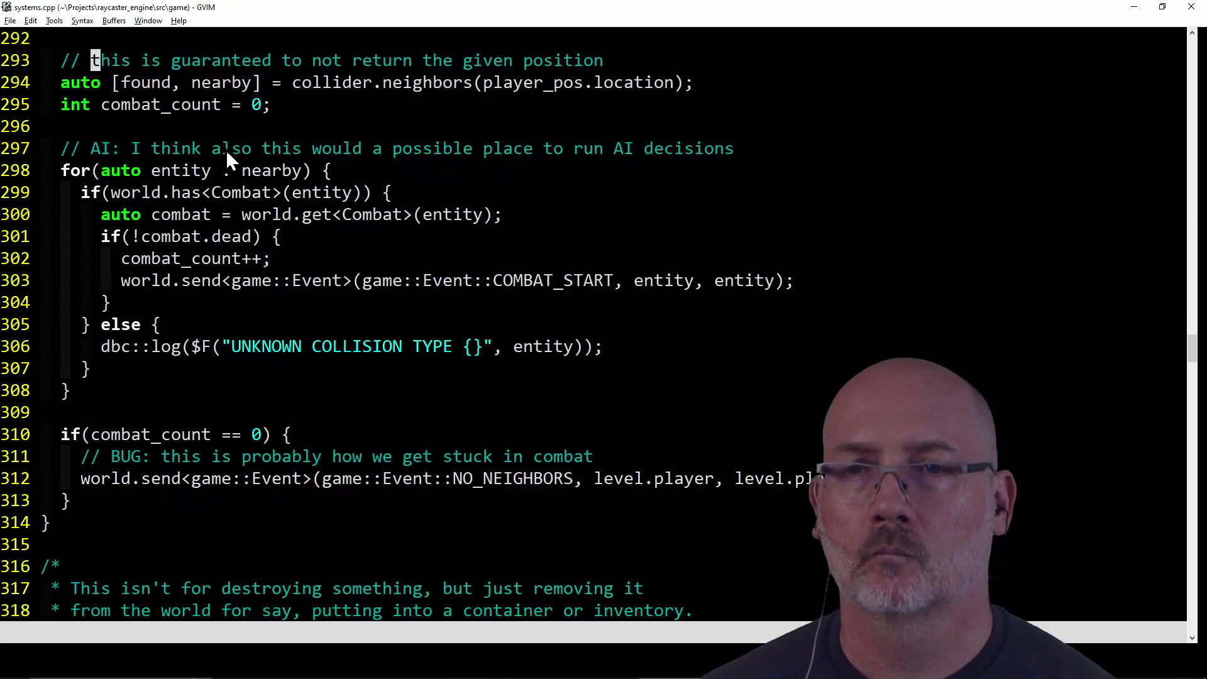
scroll(225, 149, down, 5)
scroll(225, 149, up, 5)
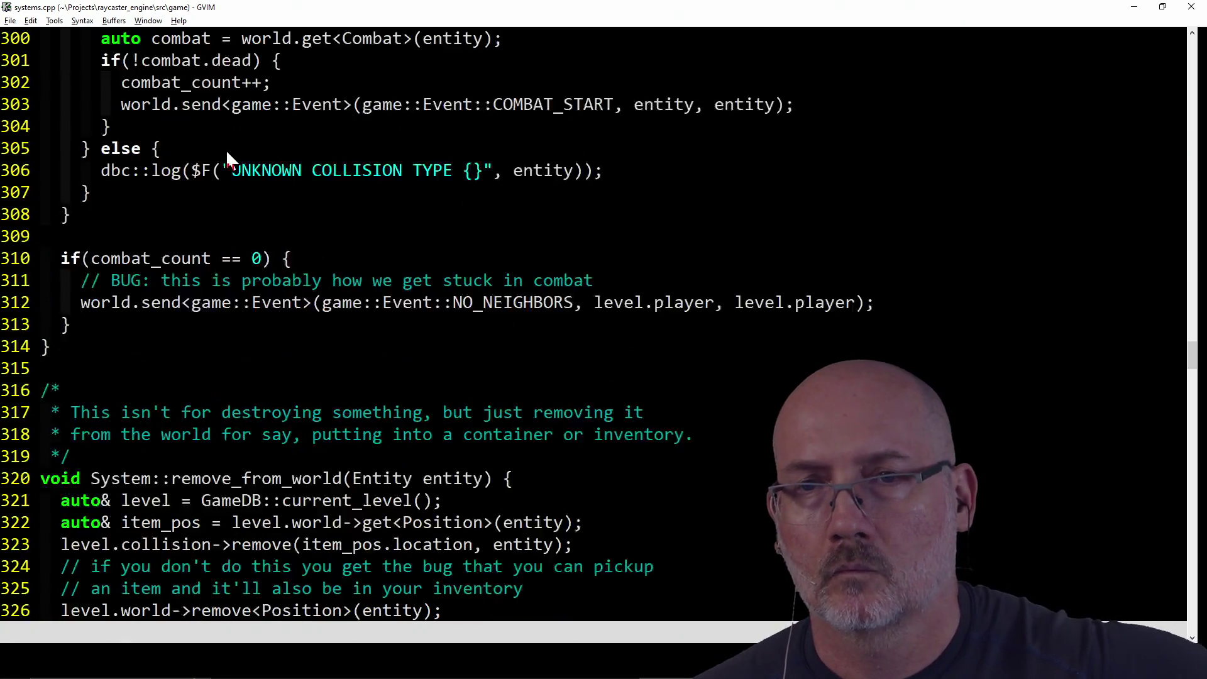
scroll(225, 150, up, 1)
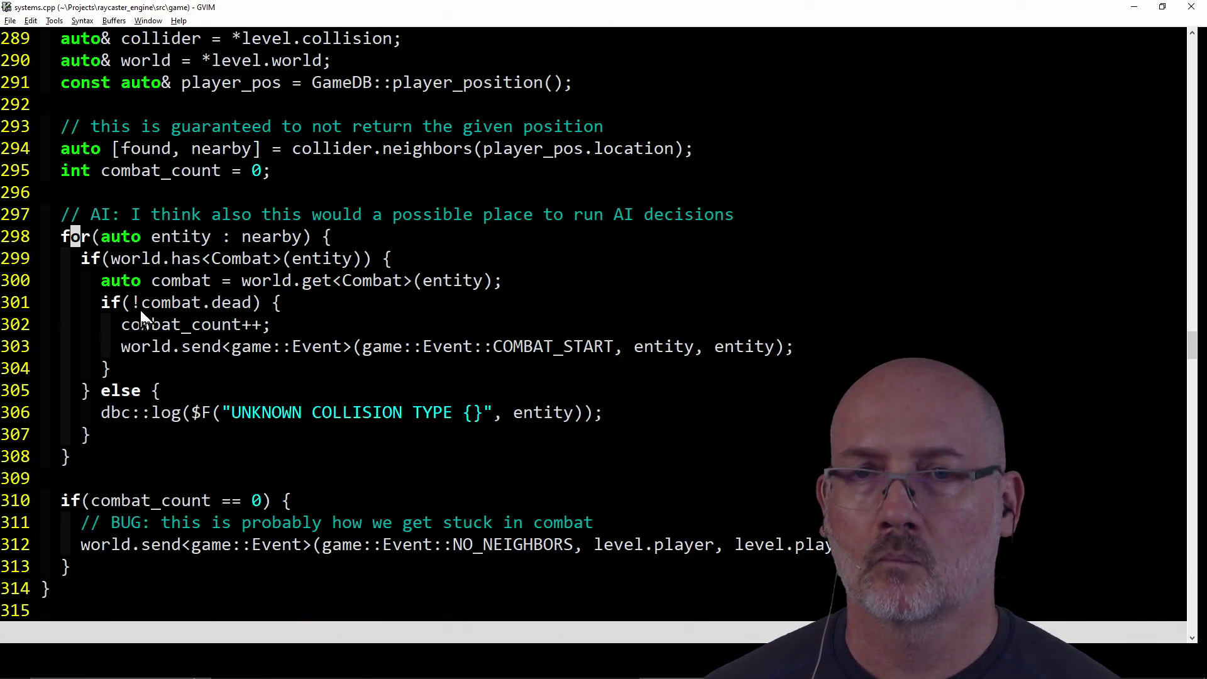
click(83, 391)
click(110, 280)
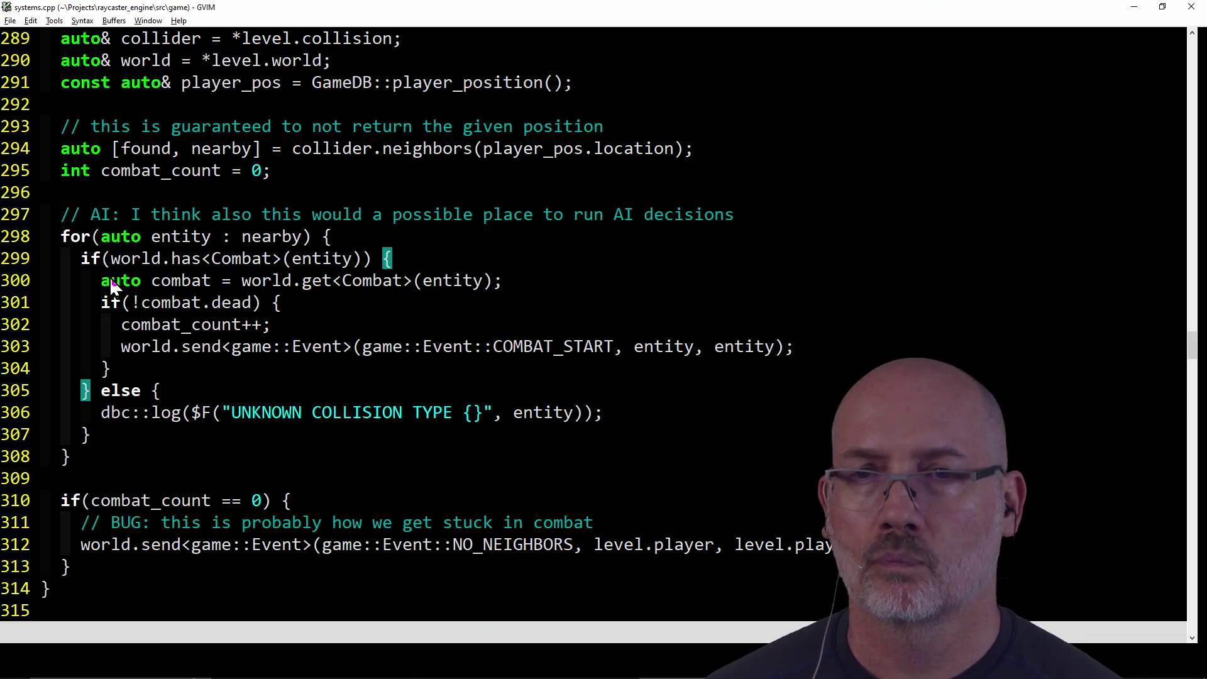
scroll(115, 333, down, 1)
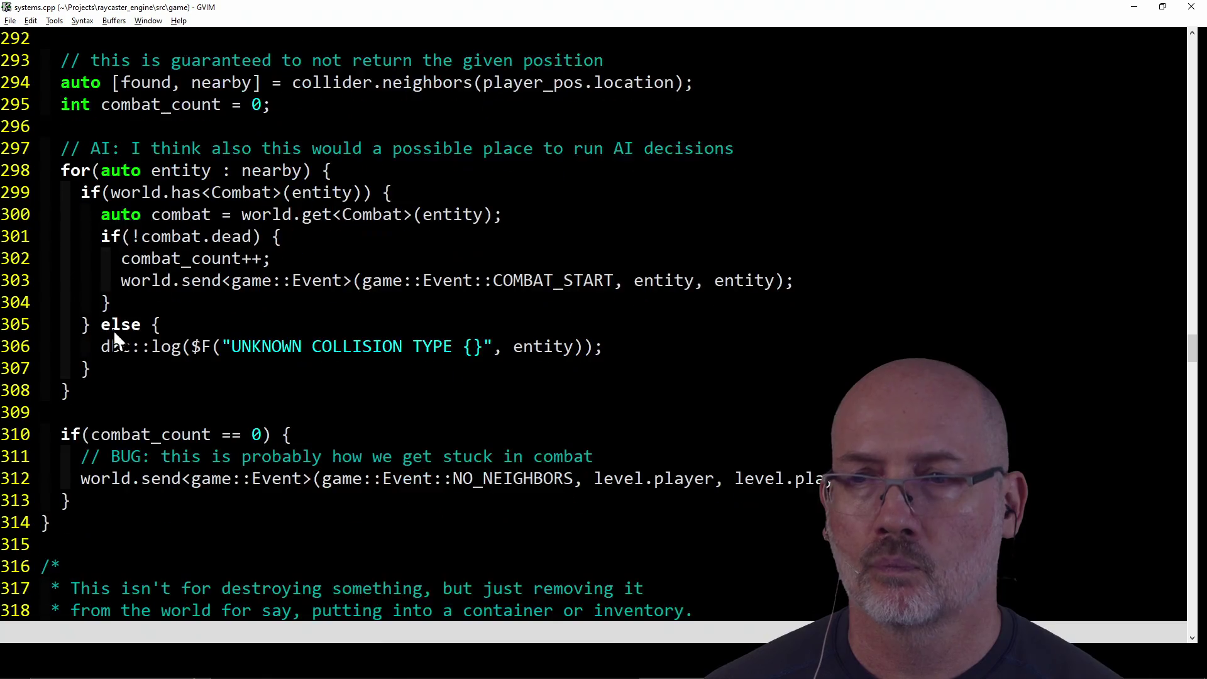
scroll(115, 334, down, 3)
scroll(114, 335, down, 2)
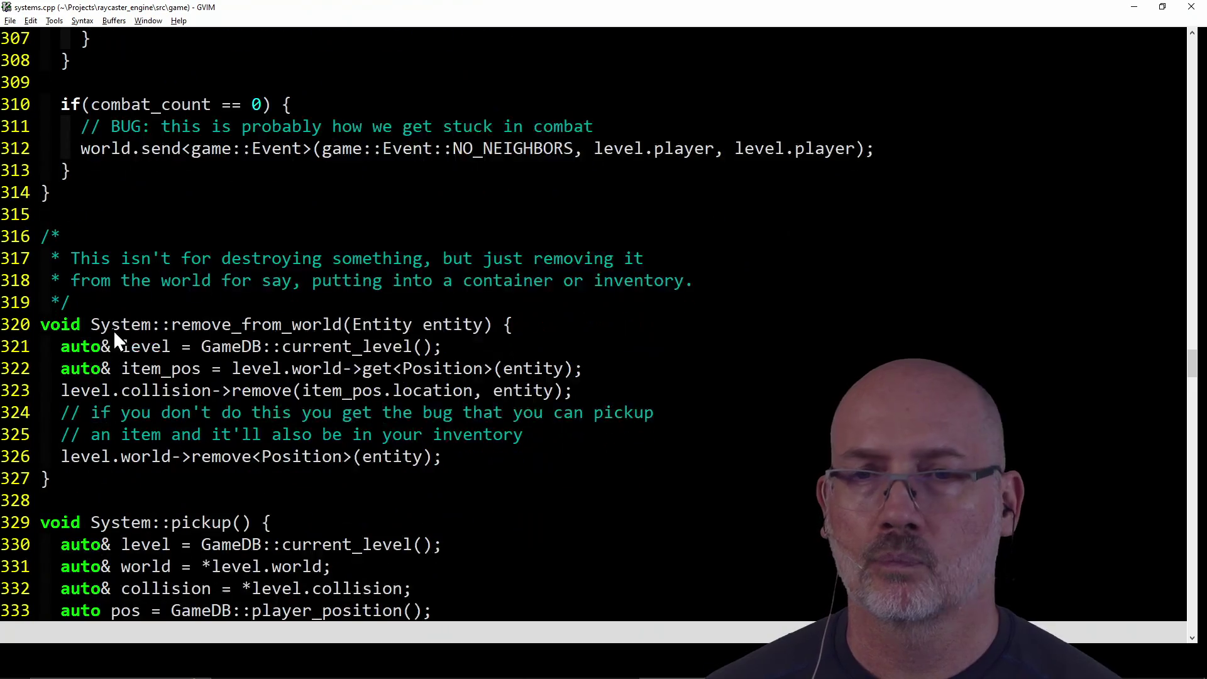
click(49, 323)
scroll(146, 350, down, 3)
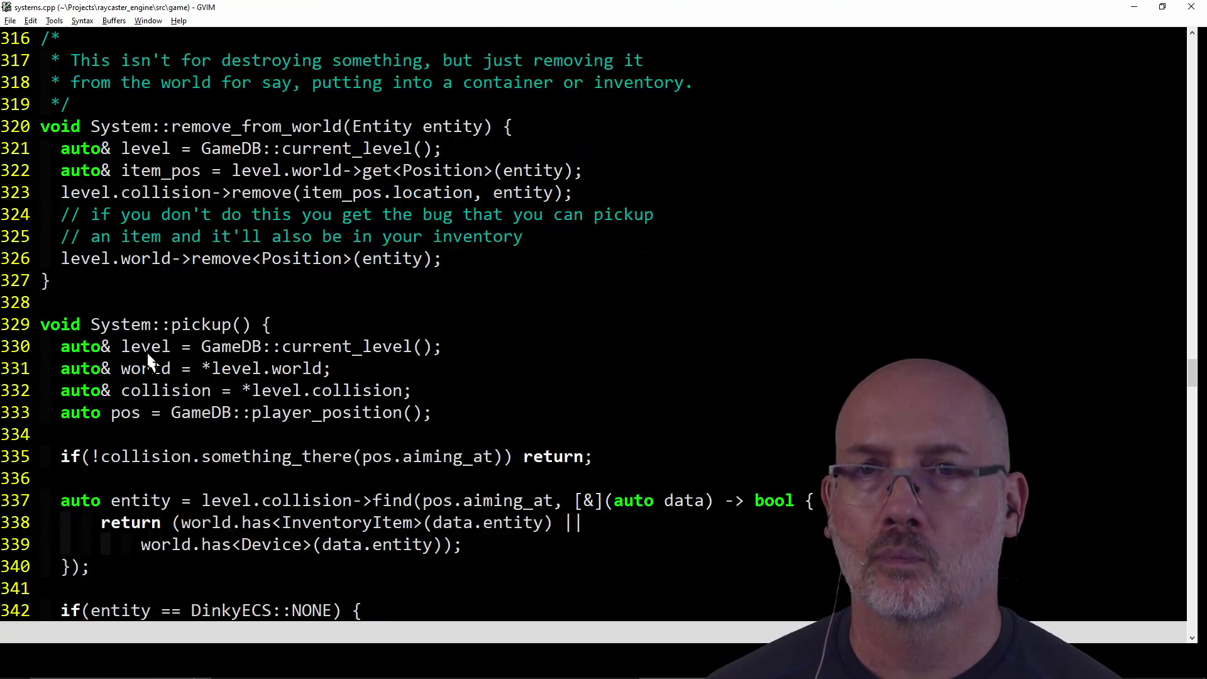
click(44, 323)
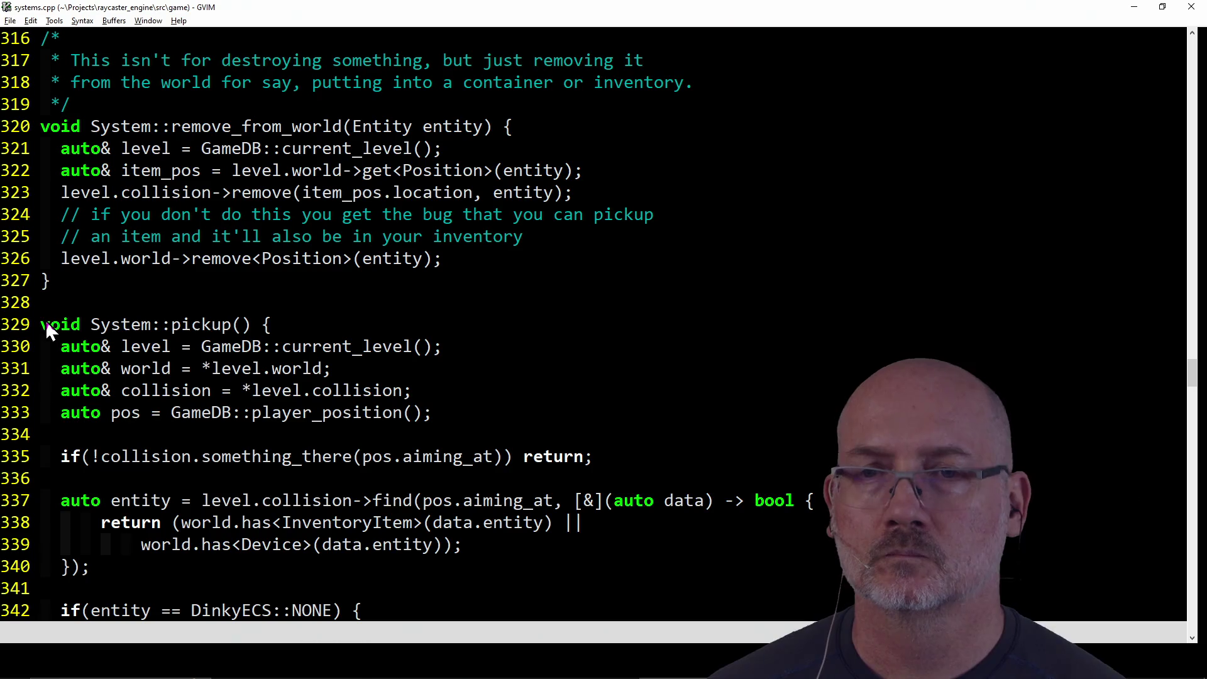
scroll(114, 347, down, 4)
click(77, 412)
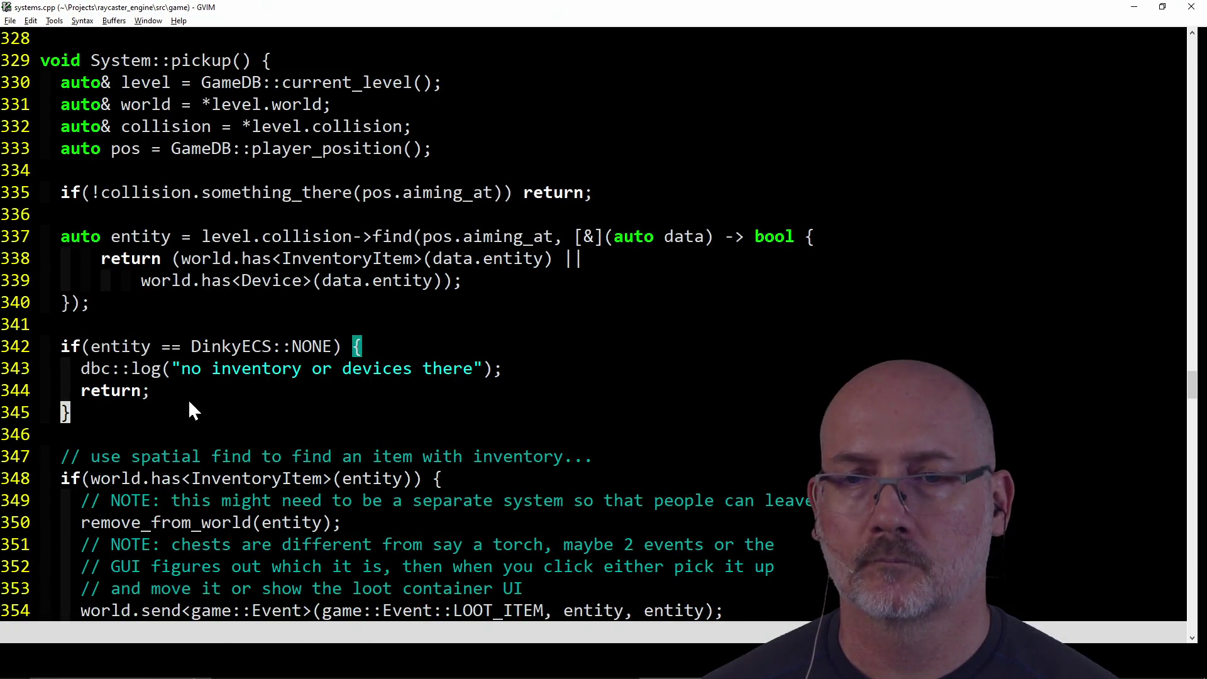
scroll(187, 403, down, 3)
scroll(189, 405, up, 6)
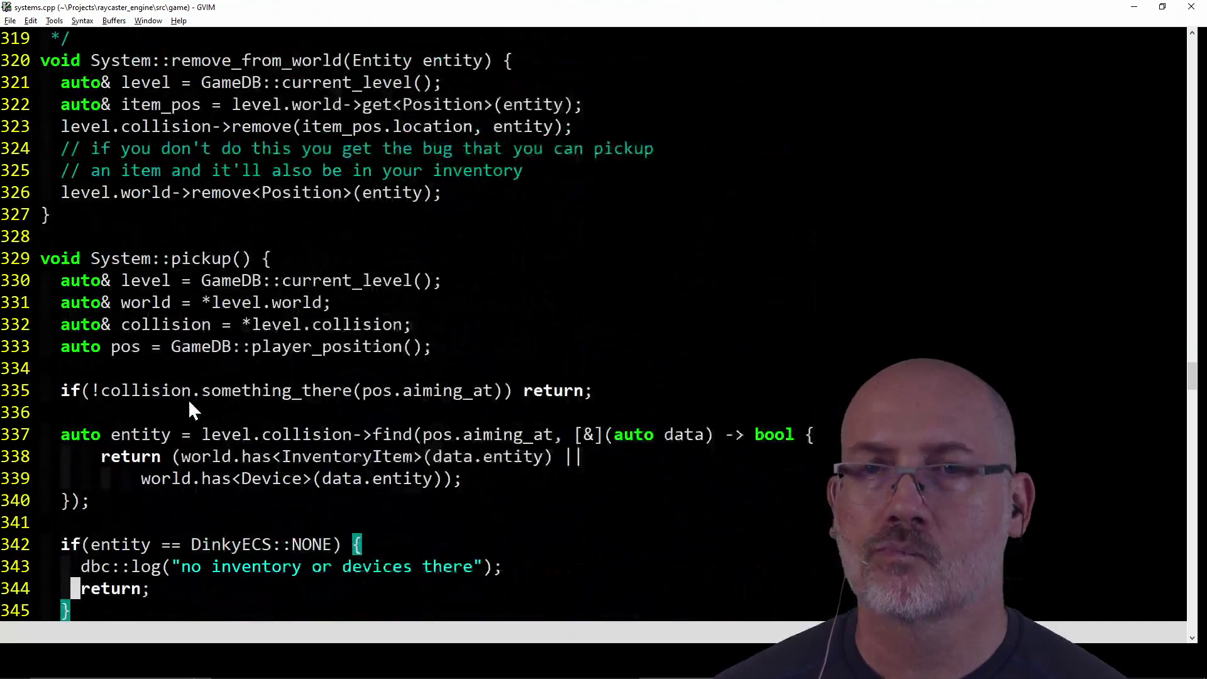
click(178, 259)
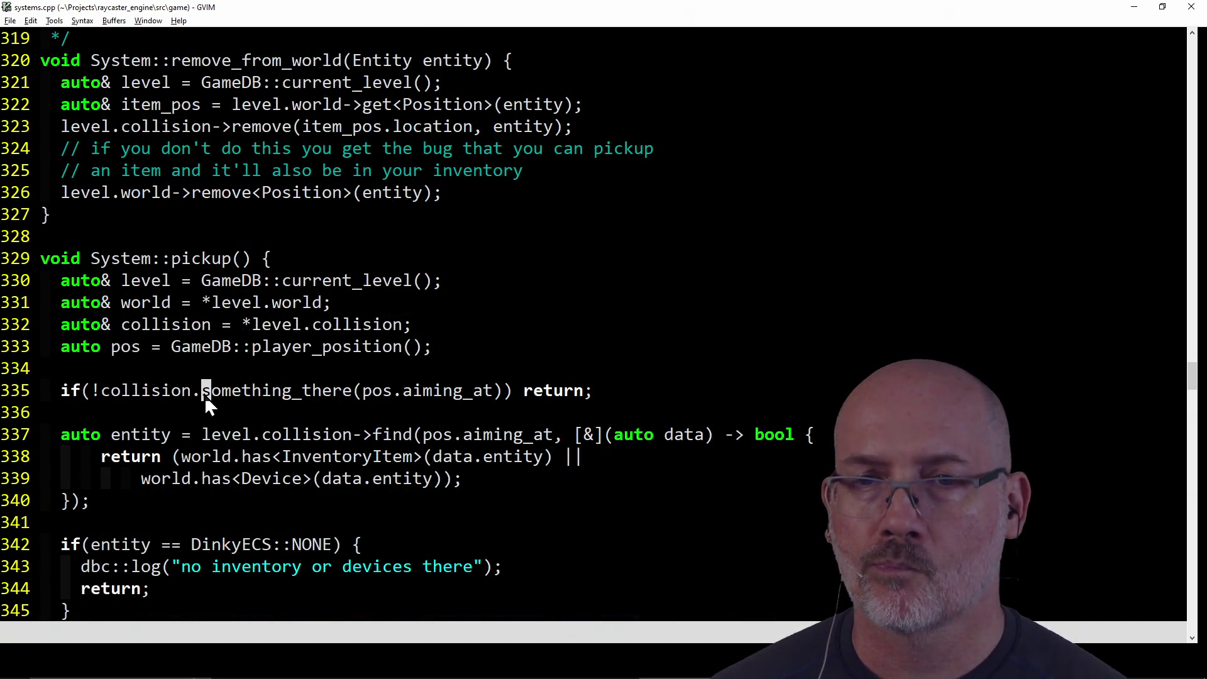
scroll(205, 395, down, 2)
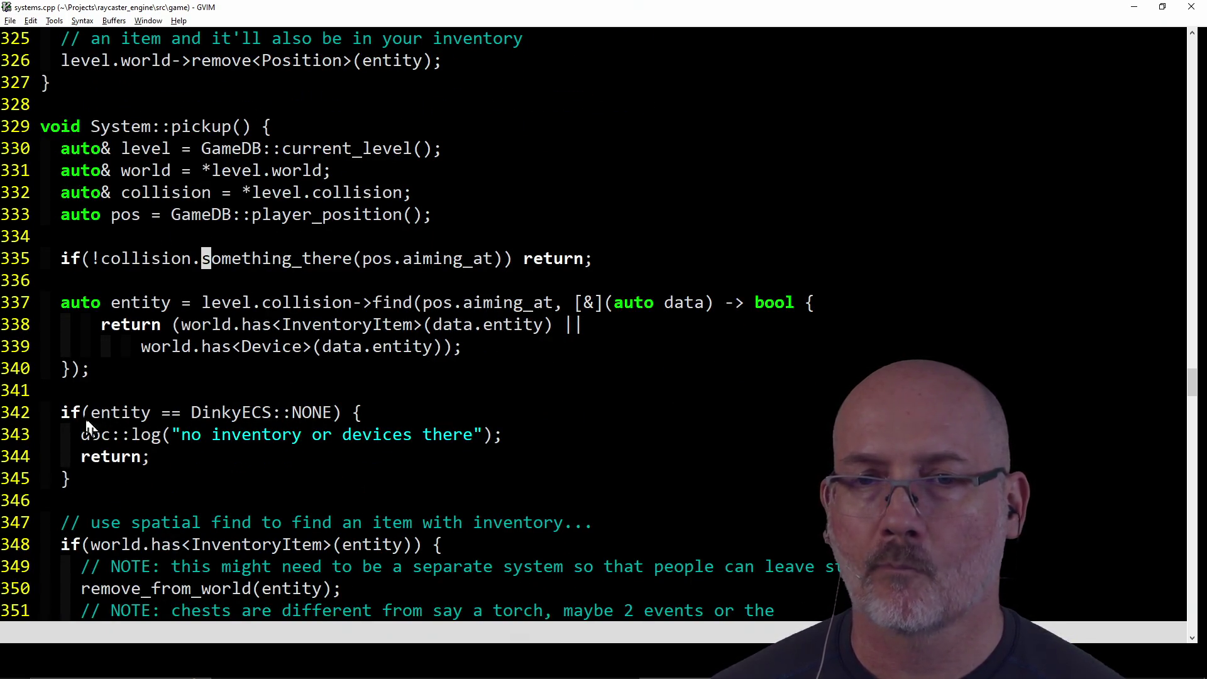
scroll(63, 417, down, 7)
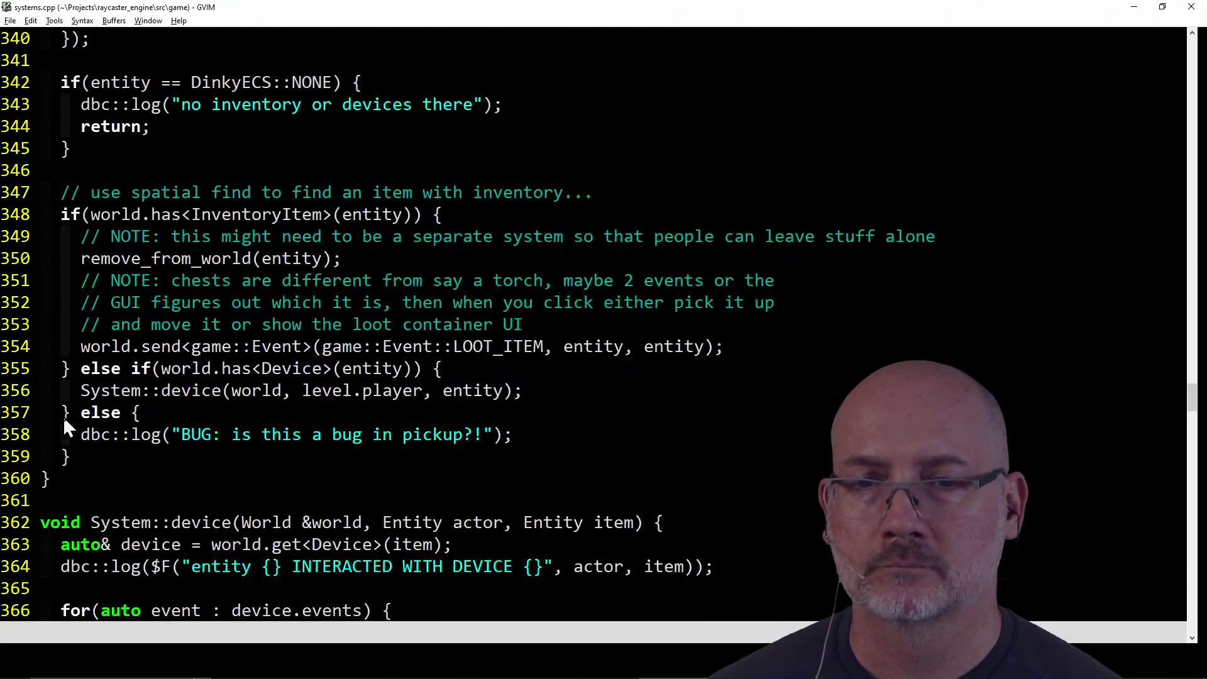
click(157, 391)
scroll(158, 391, down, 3)
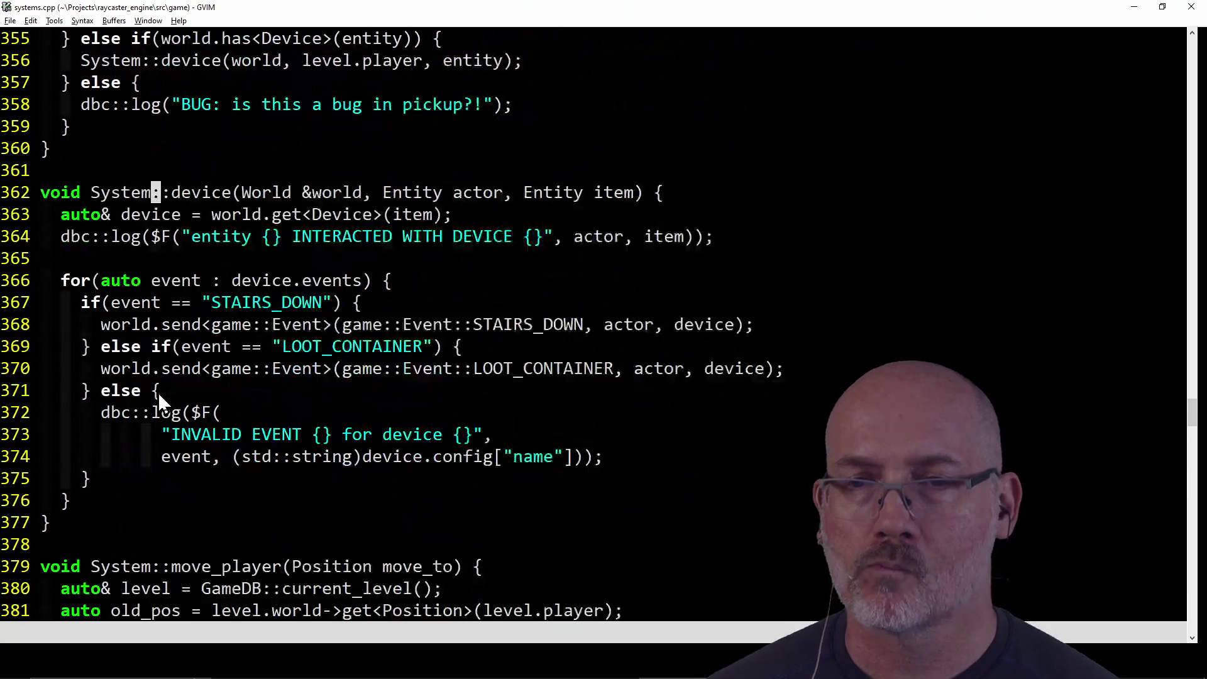
click(86, 479)
scroll(87, 477, down, 4)
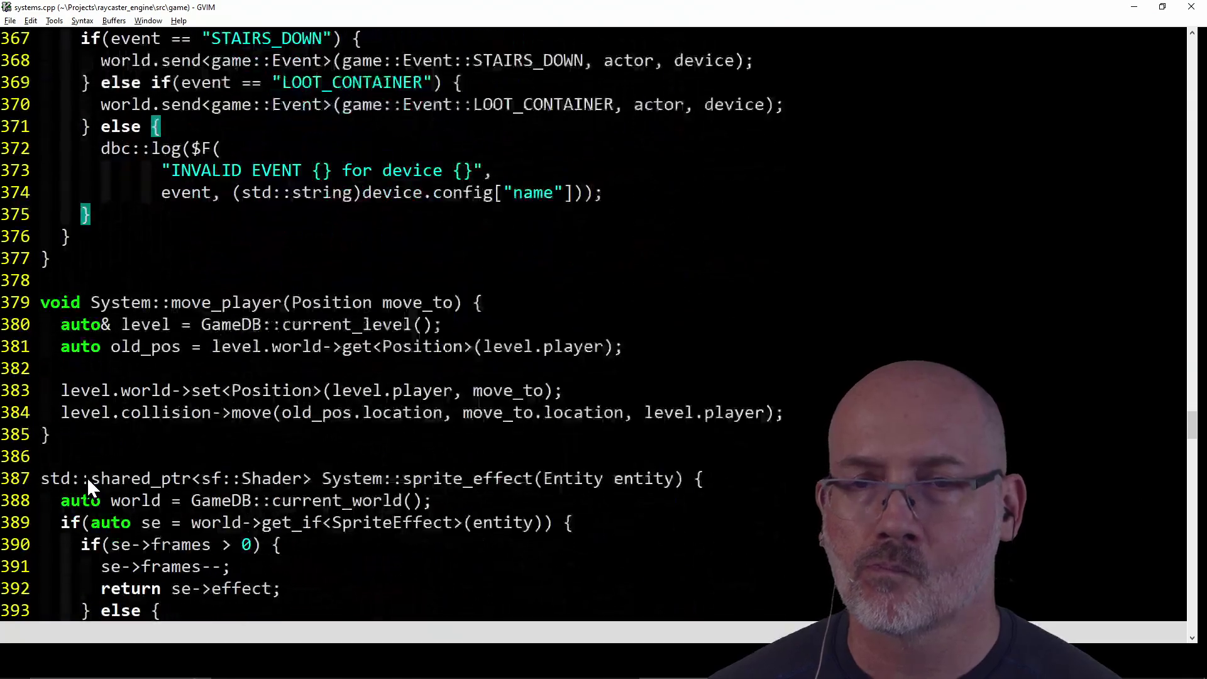
scroll(201, 287, up, 2)
click(283, 215)
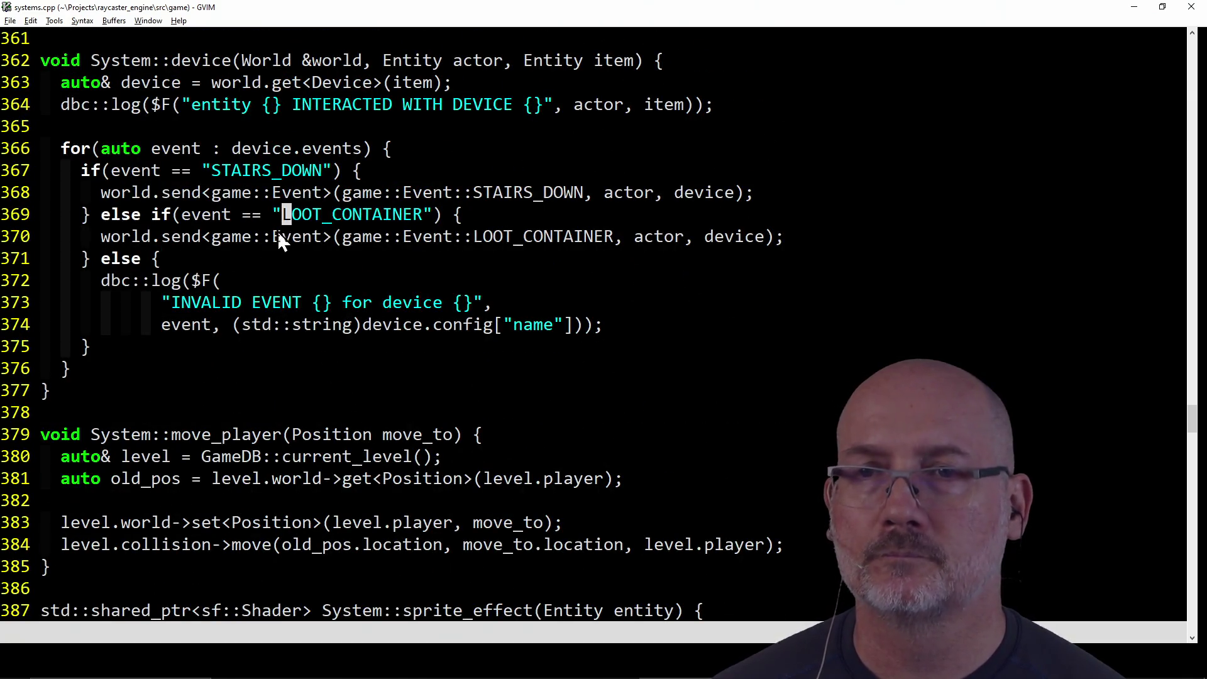
scroll(278, 232, down, 5)
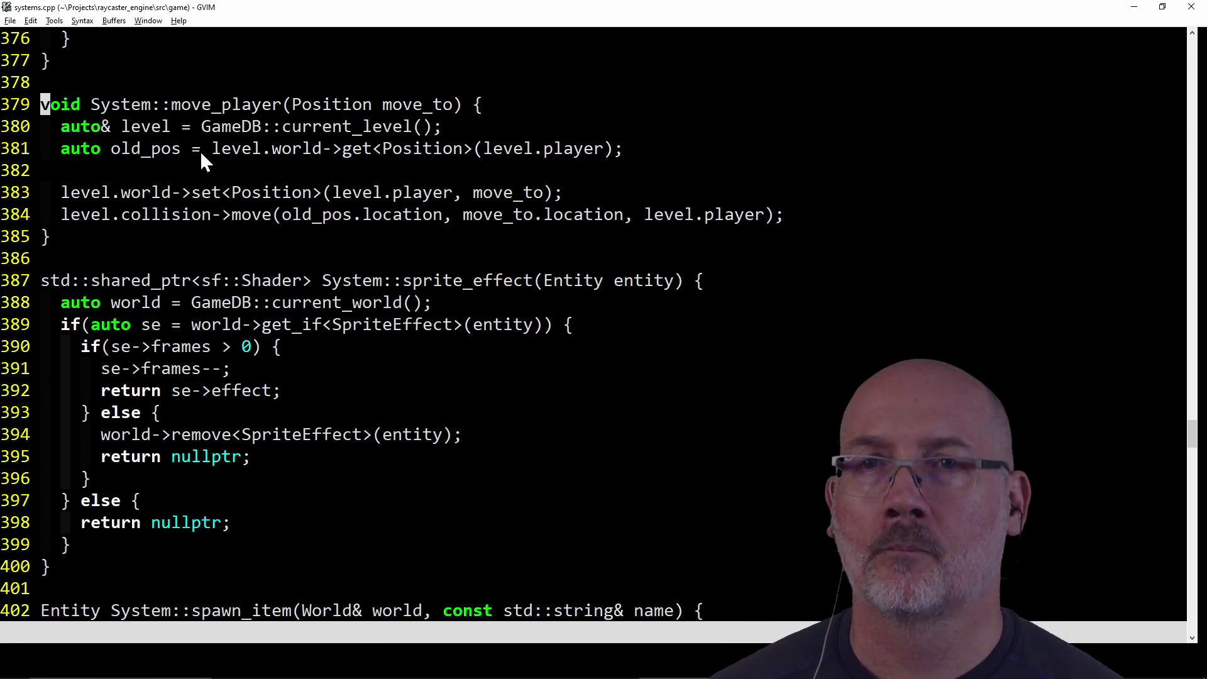
scroll(201, 153, up, 5)
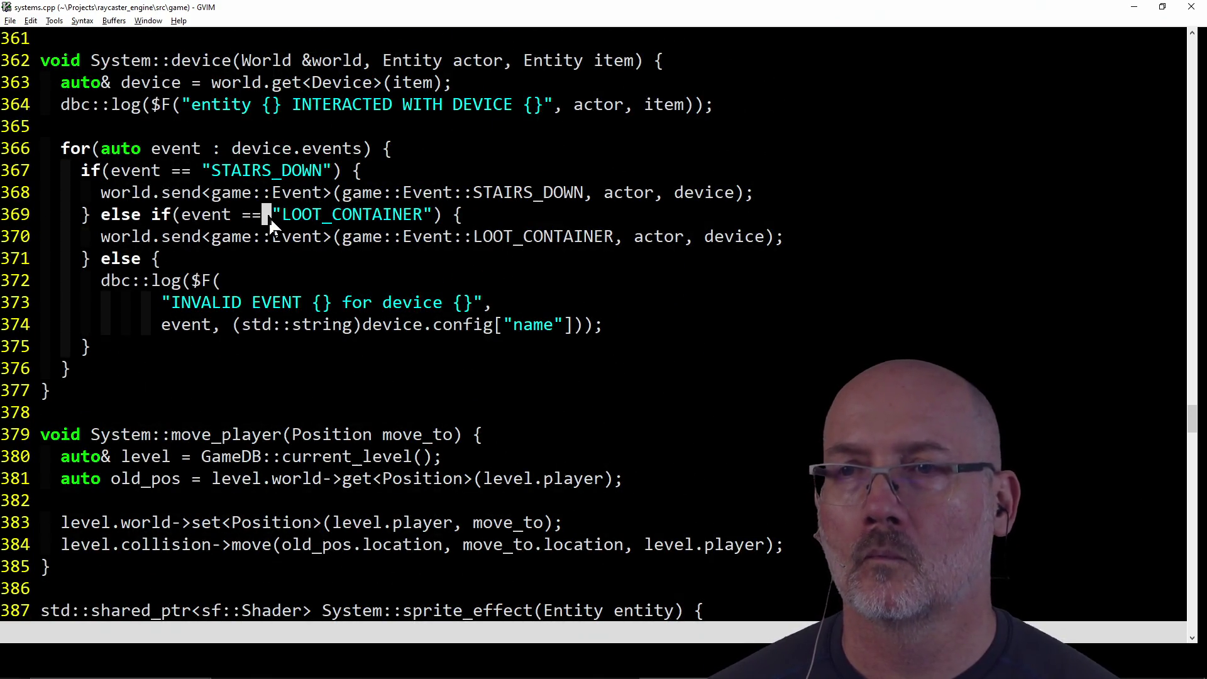
click(157, 281)
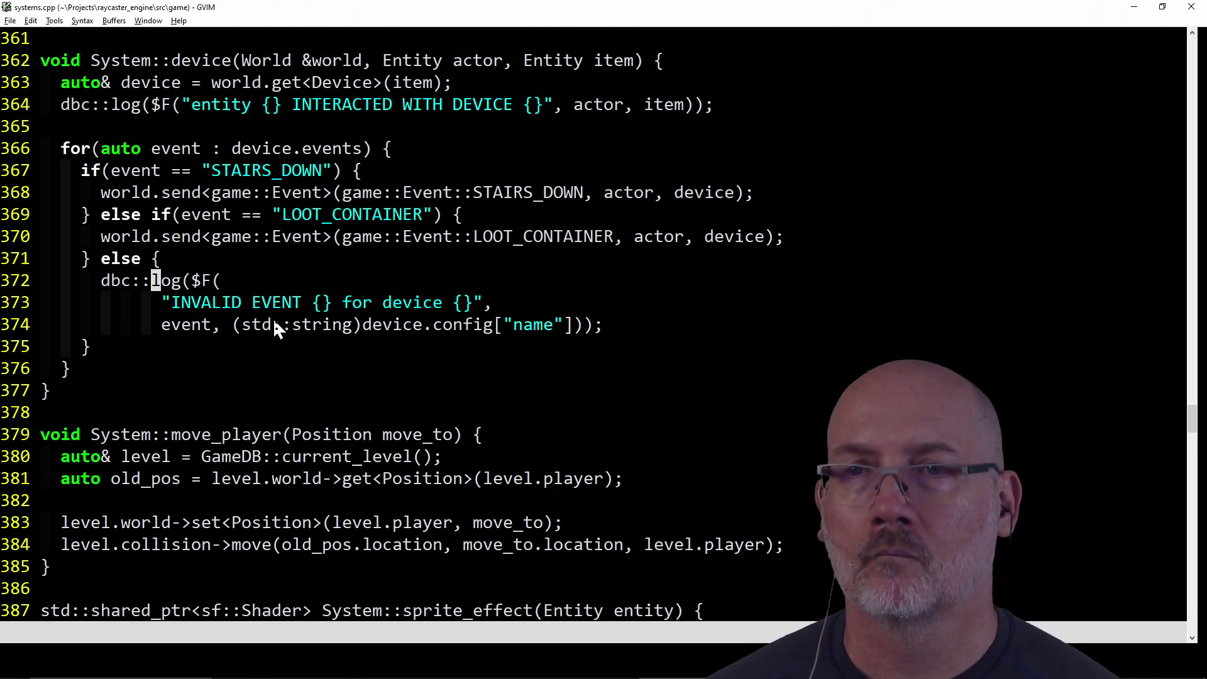
scroll(363, 285, down, 2)
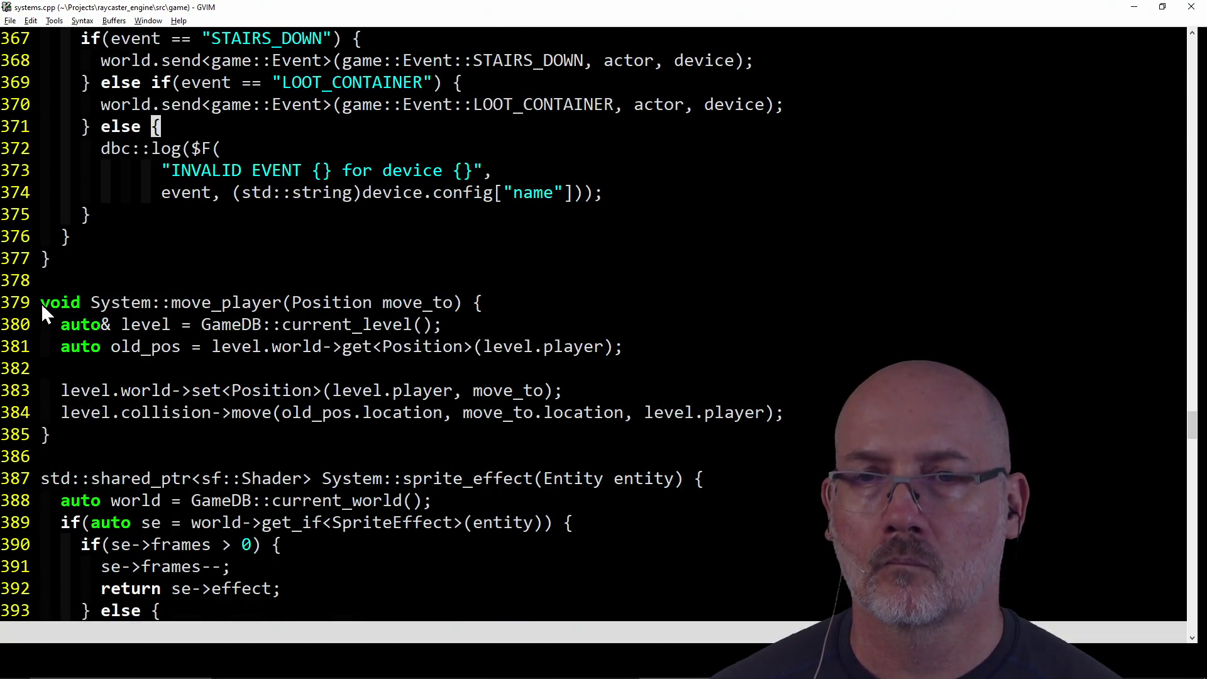
click(40, 303)
scroll(271, 342, down, 4)
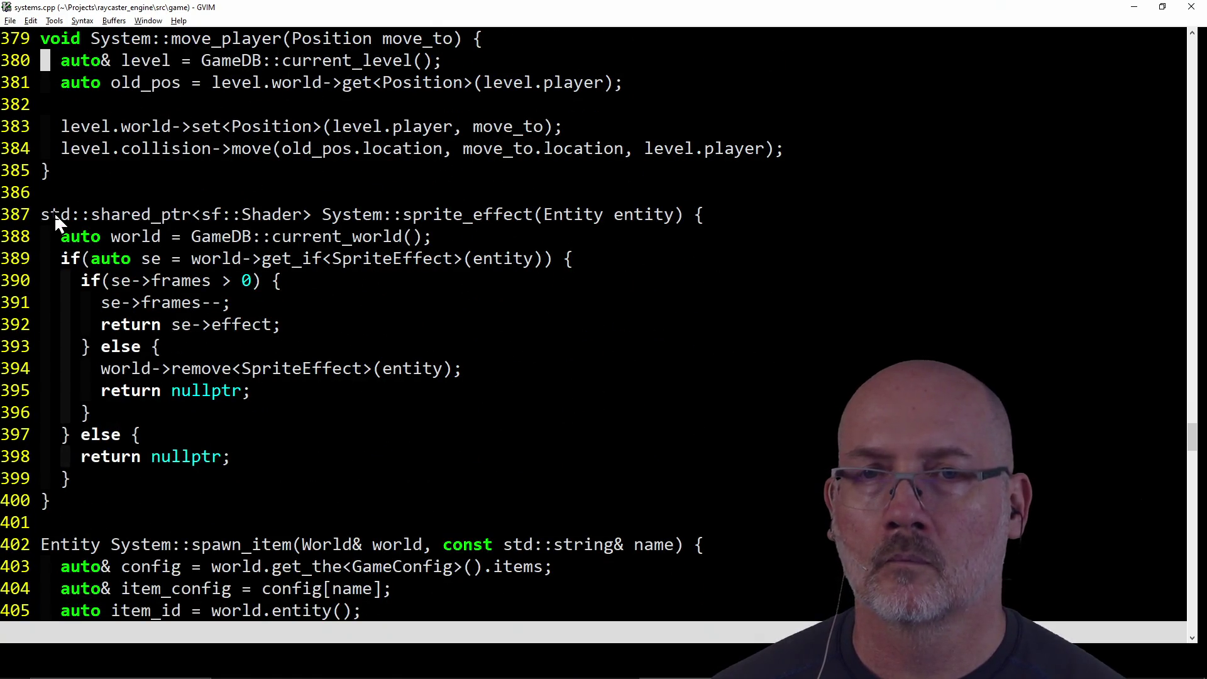
scroll(240, 259, down, 4)
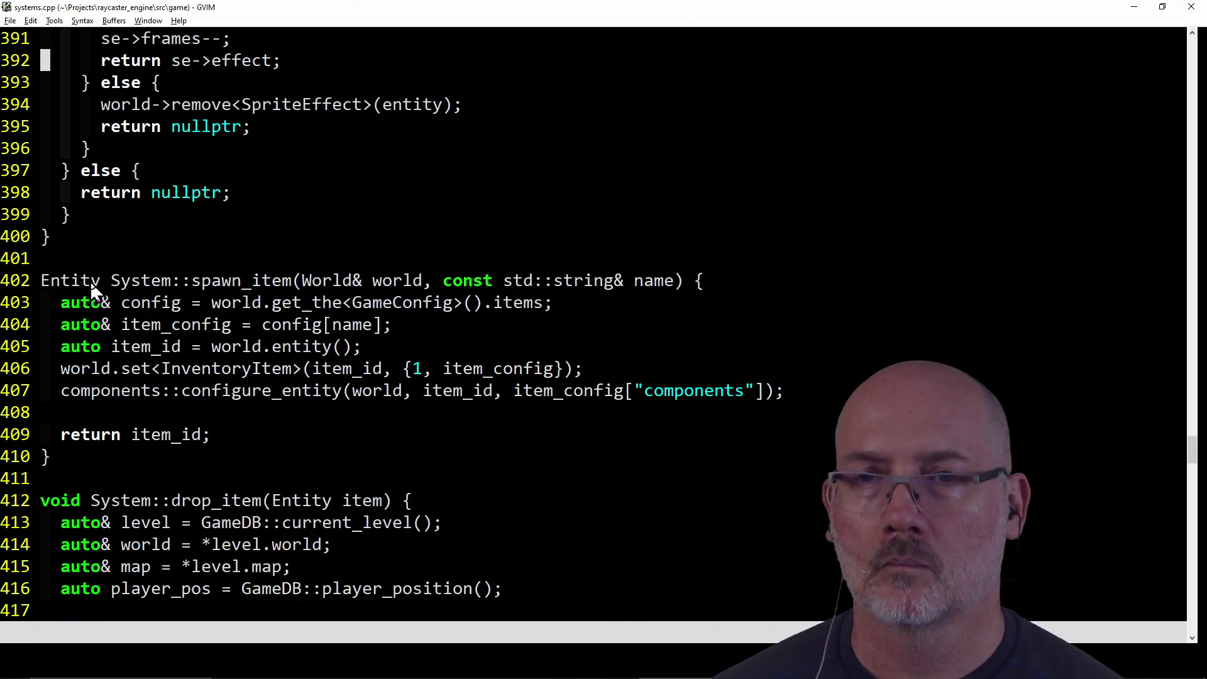
scroll(219, 278, down, 4)
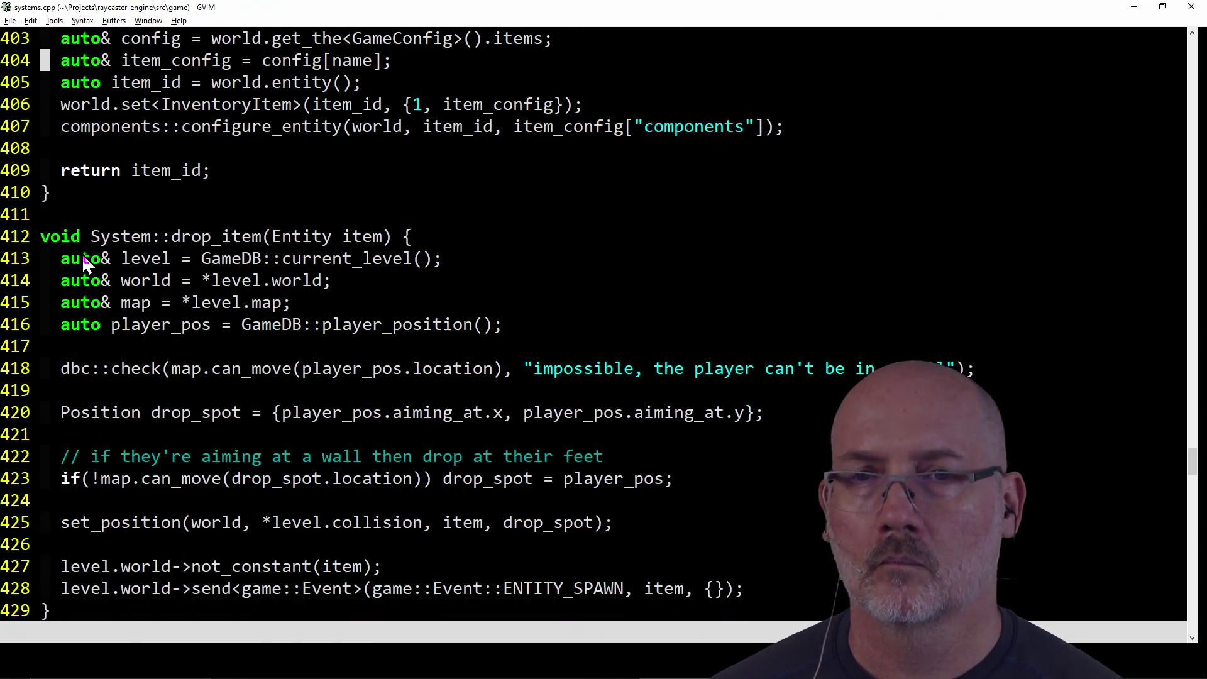
click(45, 239)
scroll(286, 280, down, 2)
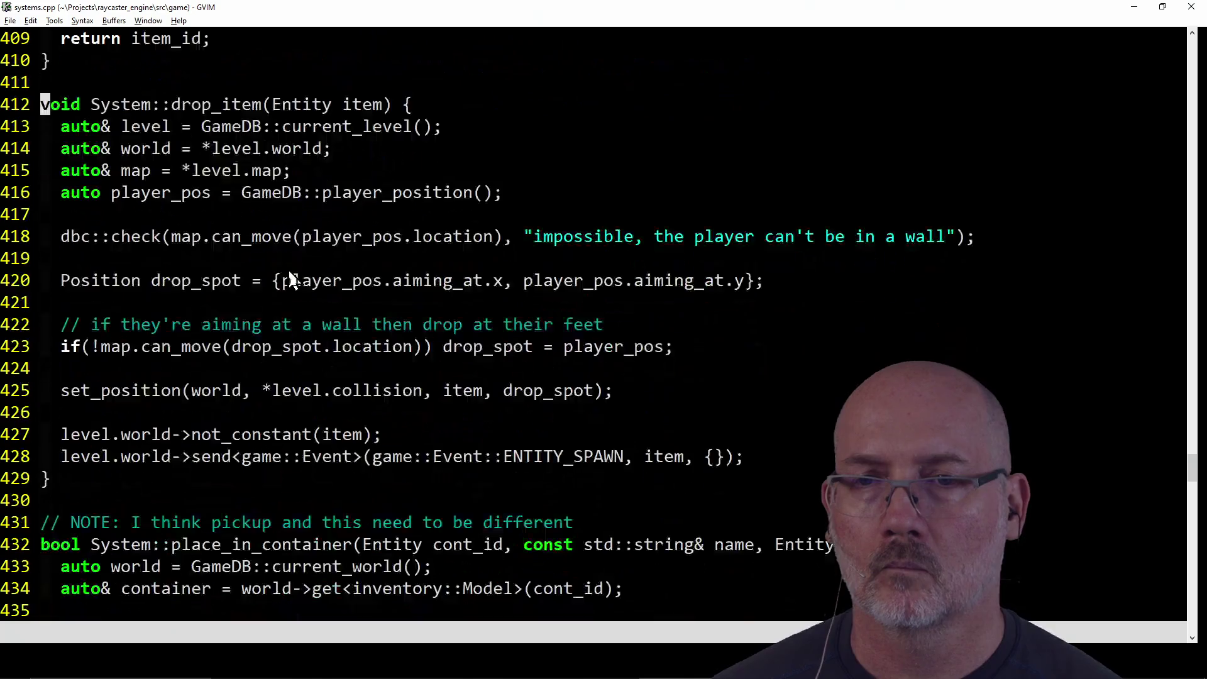
click(89, 481)
scroll(93, 481, down, 4)
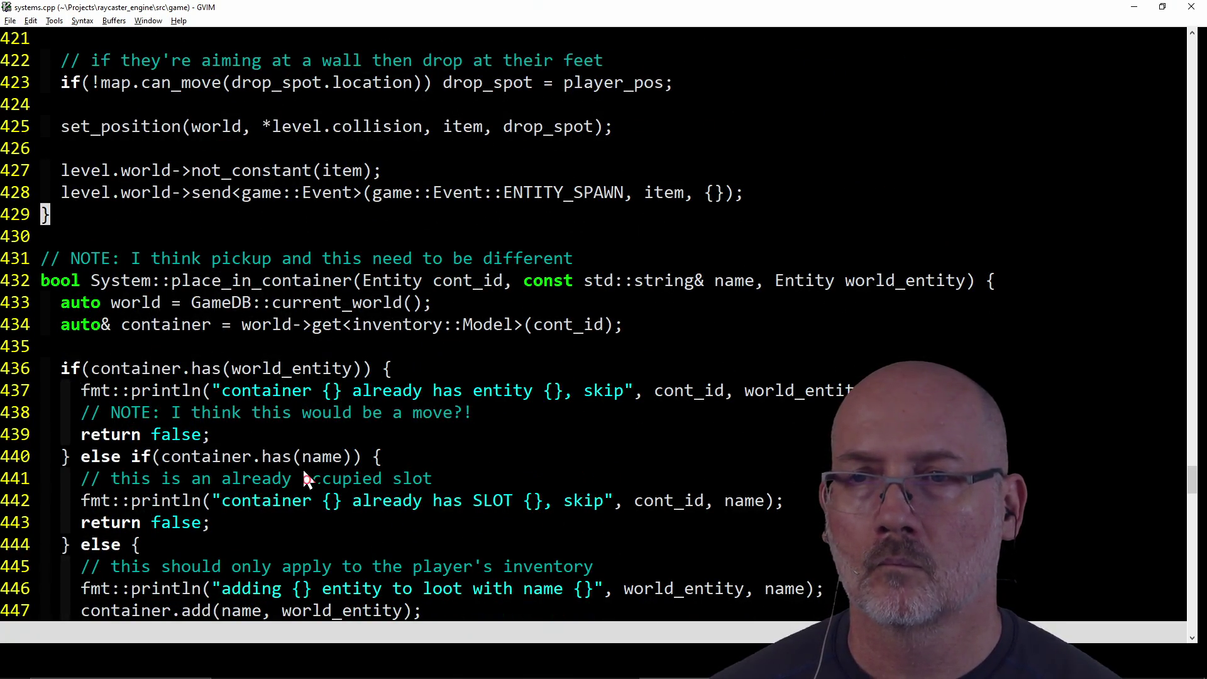
scroll(305, 478, down, 4)
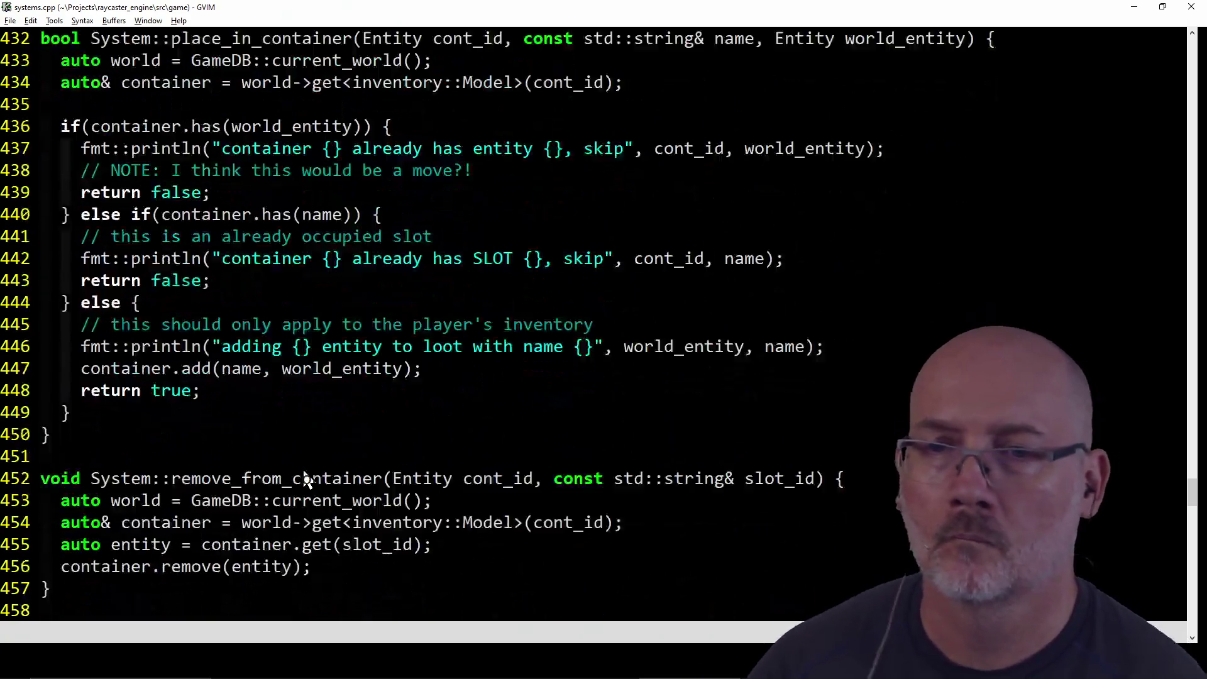
scroll(305, 473, down, 2)
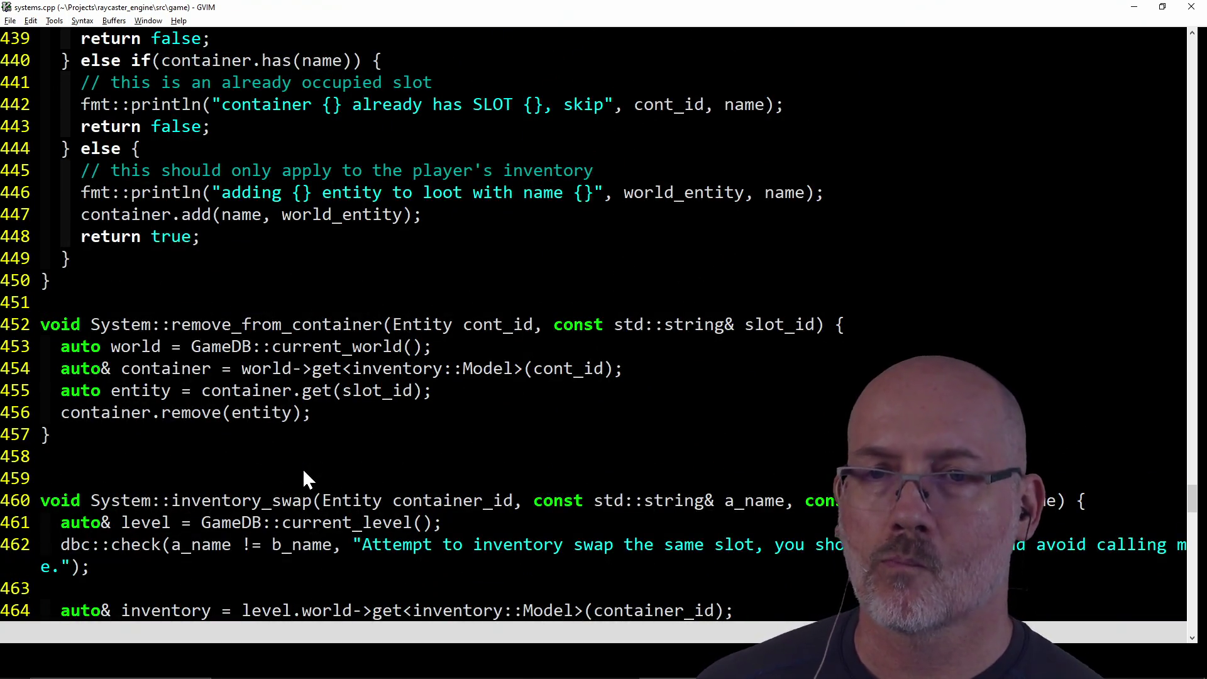
scroll(304, 473, down, 4)
scroll(304, 478, down, 3)
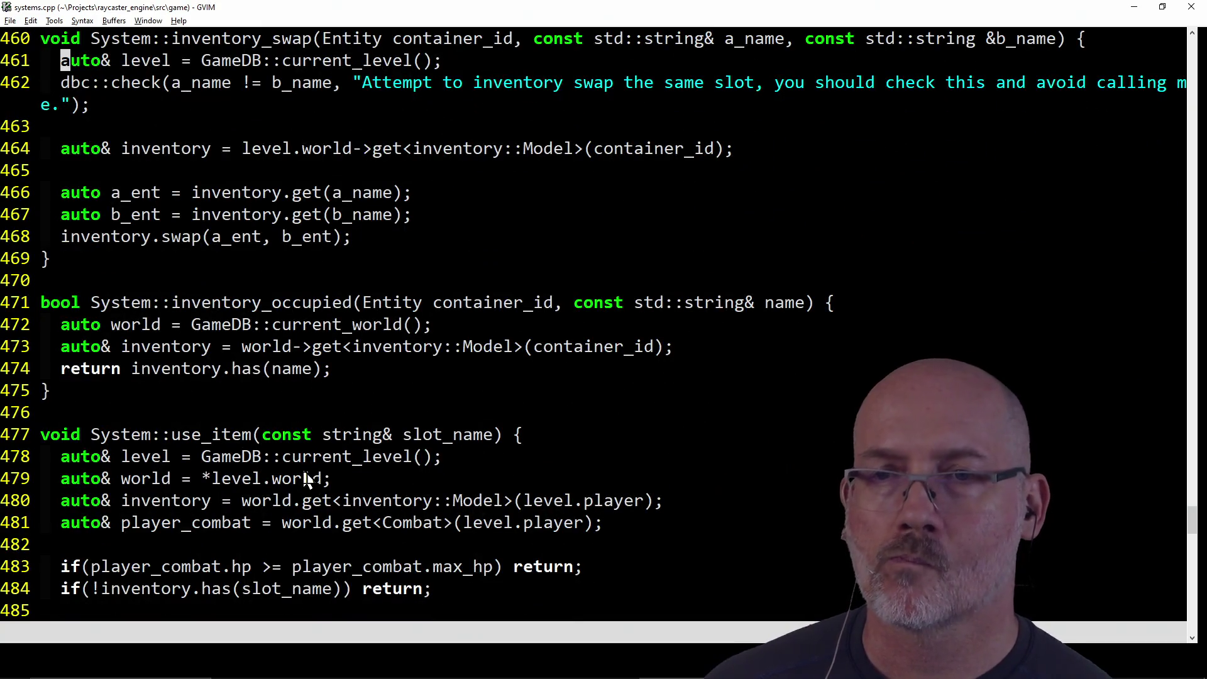
scroll(305, 479, down, 3)
scroll(306, 480, down, 8)
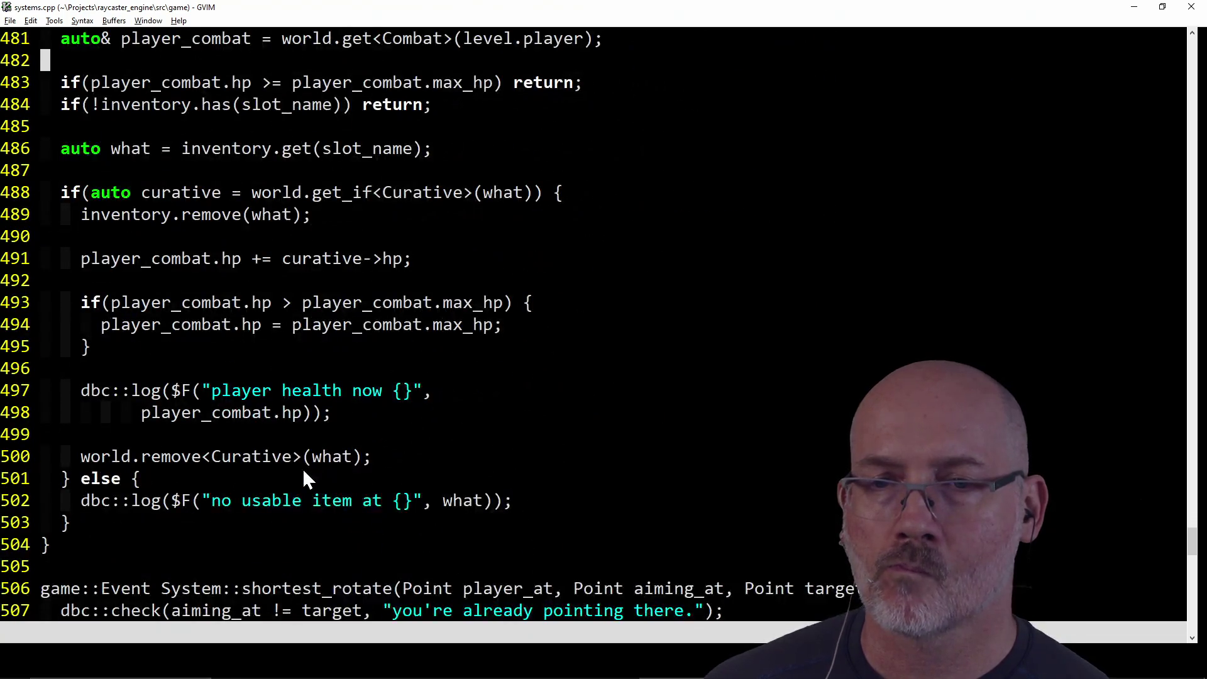
scroll(306, 479, down, 3)
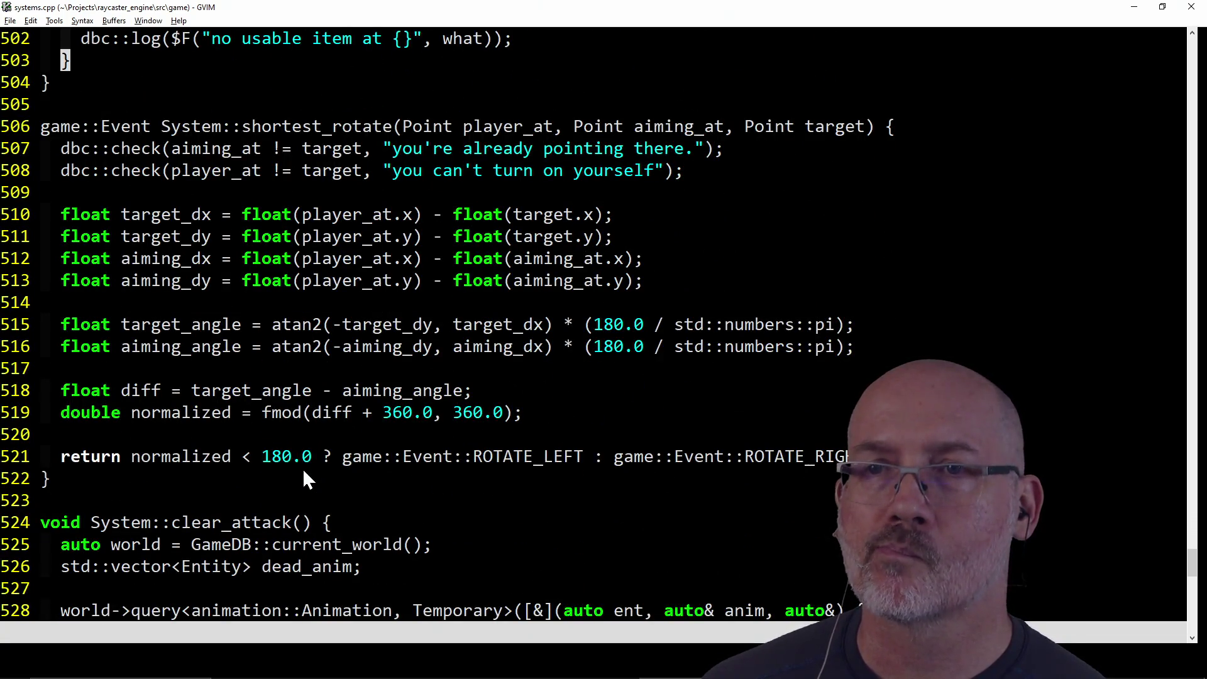
scroll(303, 468, down, 4)
scroll(305, 479, down, 4)
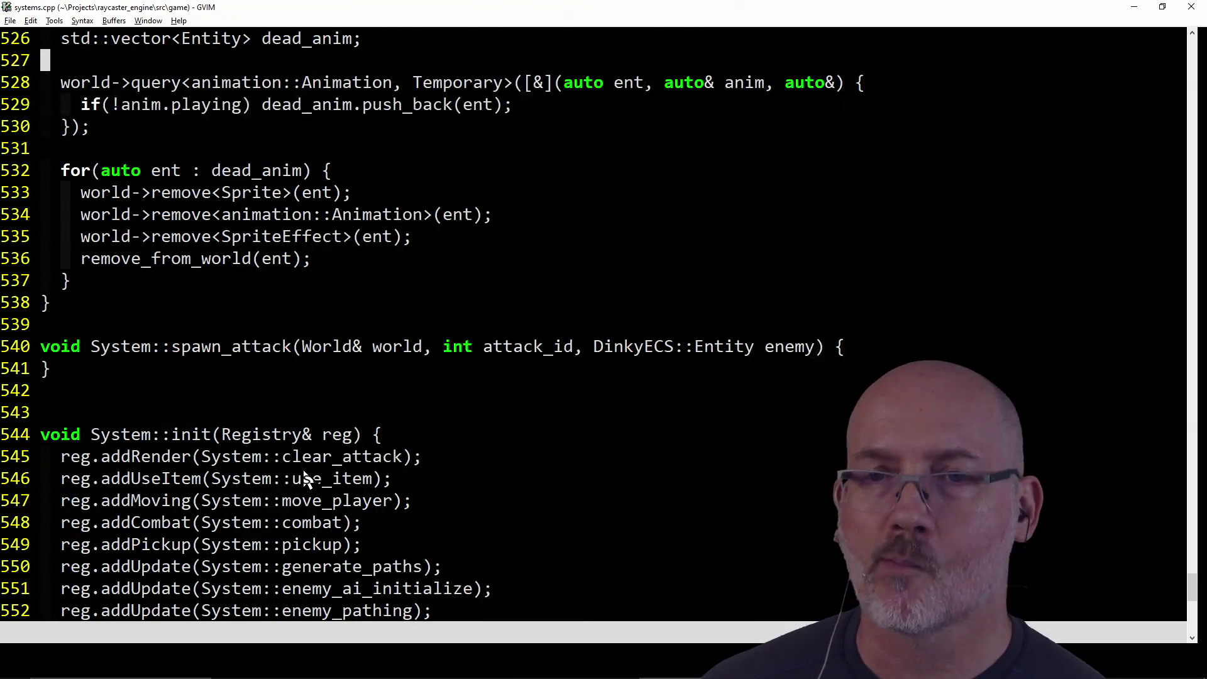
scroll(305, 480, down, 3)
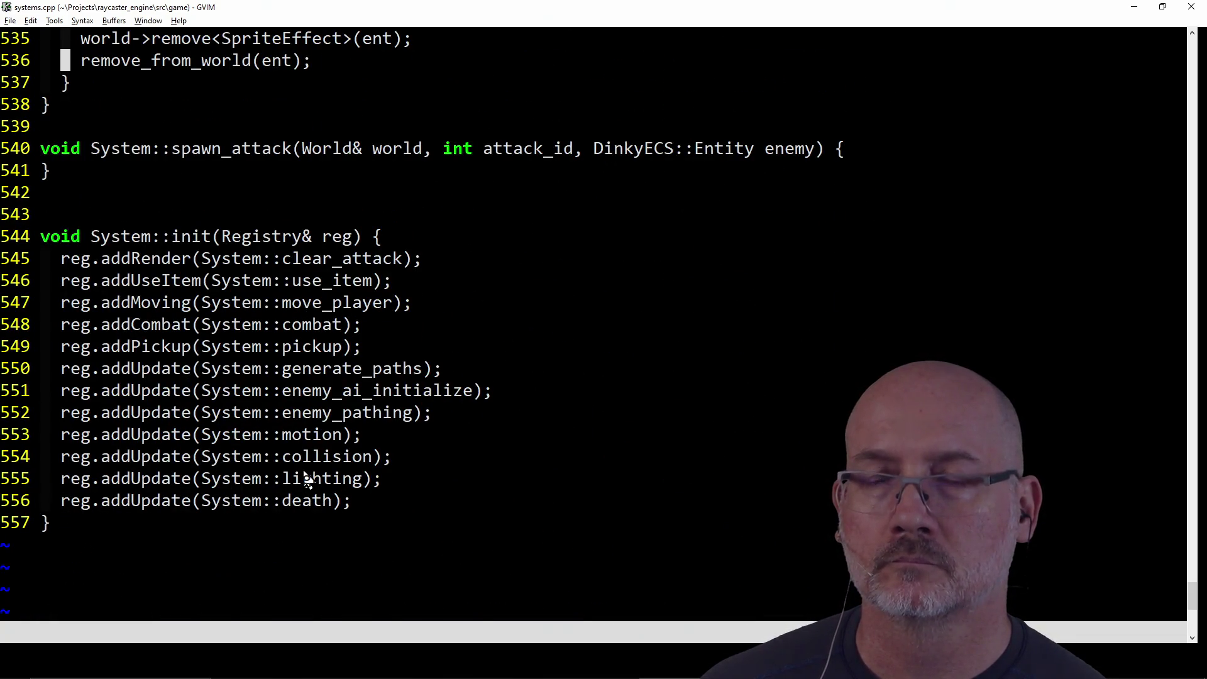
click(453, 506)
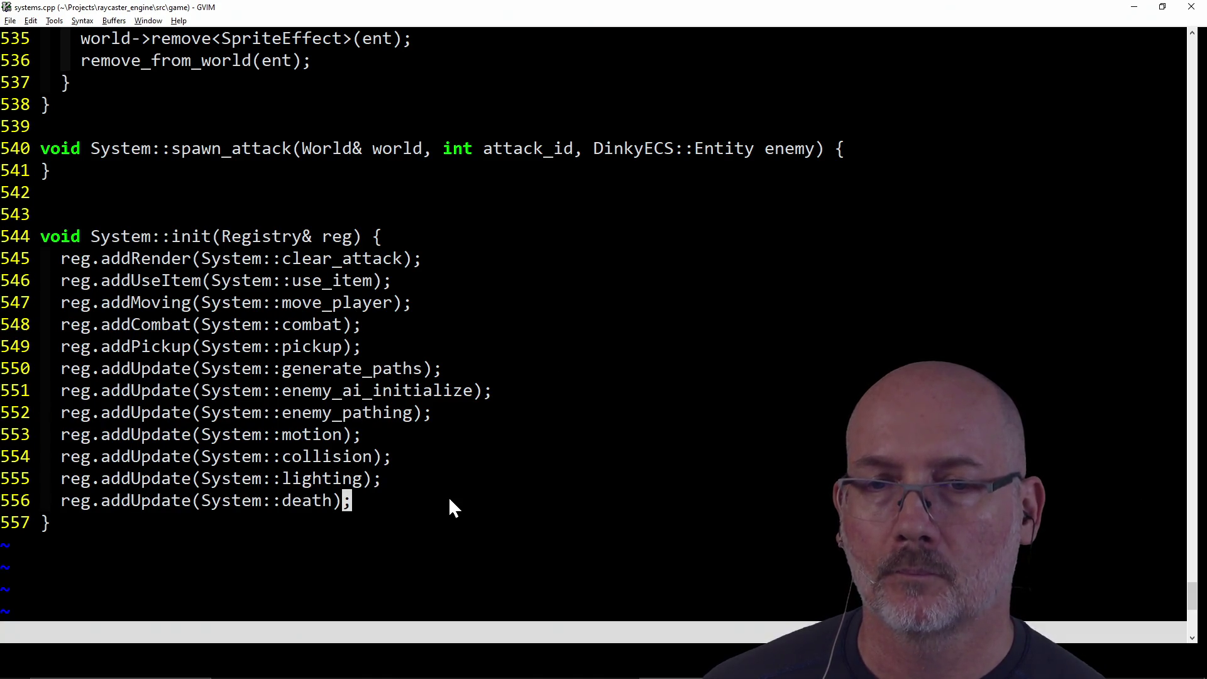
scroll(451, 503, up, 20)
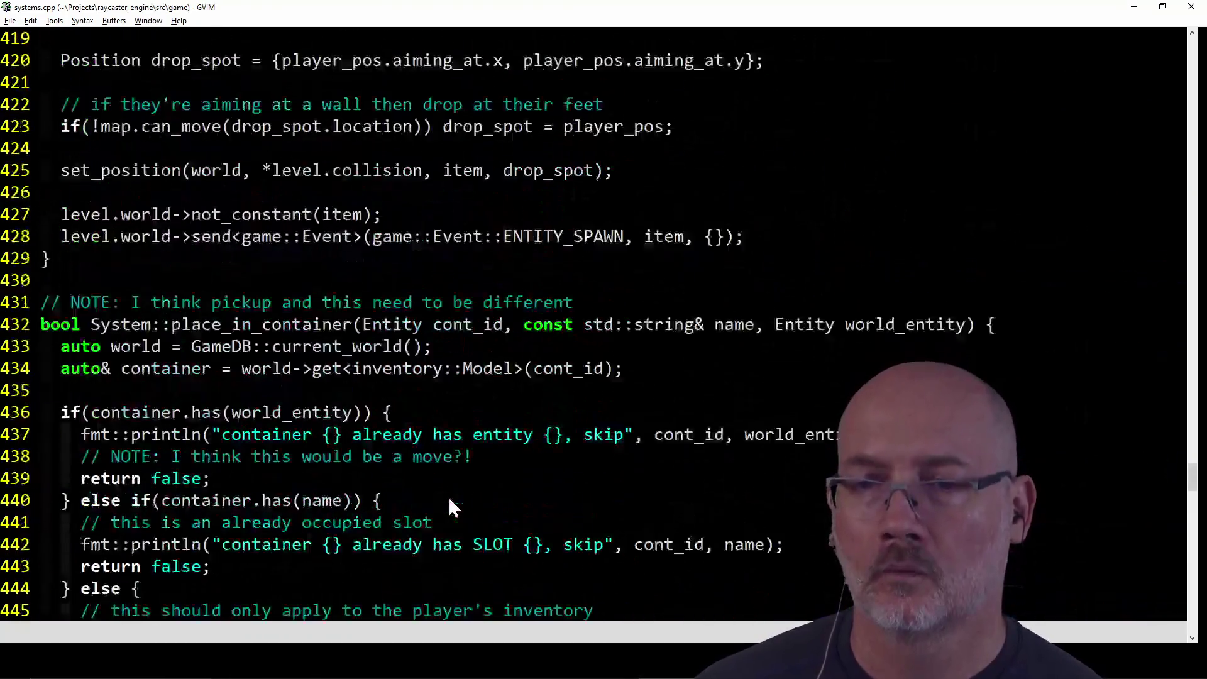
scroll(450, 500, up, 2)
Step: Rebuild and launch the game, move the healing potion into hand_r, then quit
key(alt+Tab)
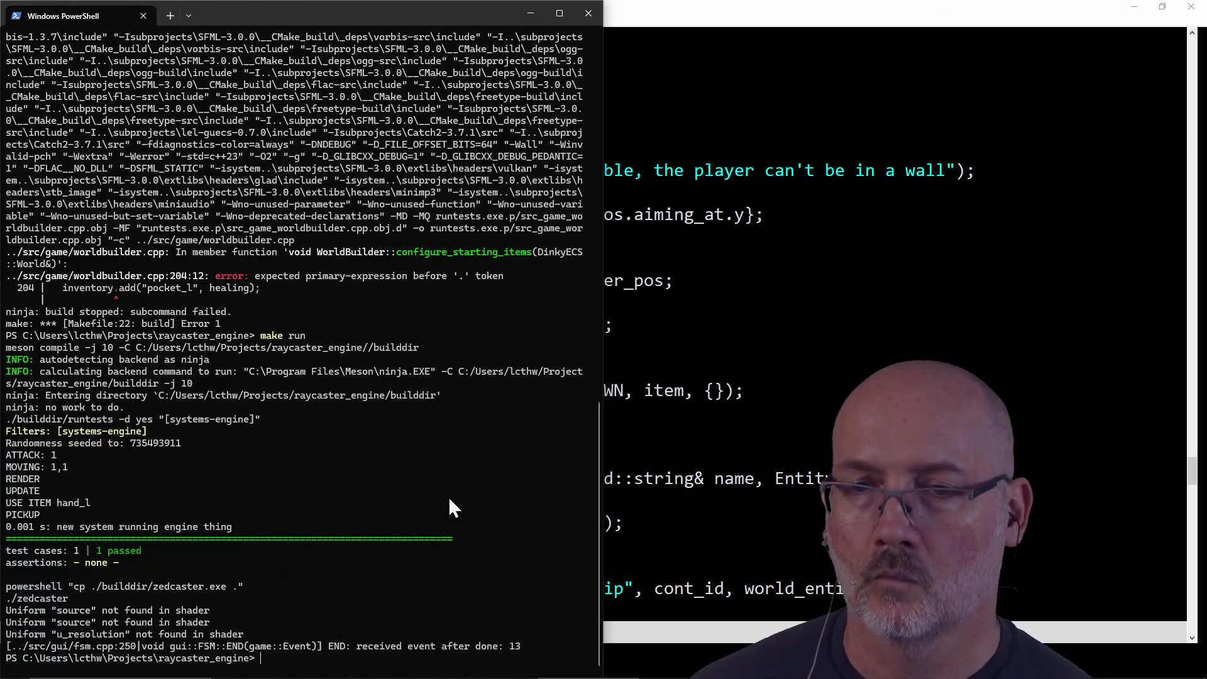
text(n)
key(Return)
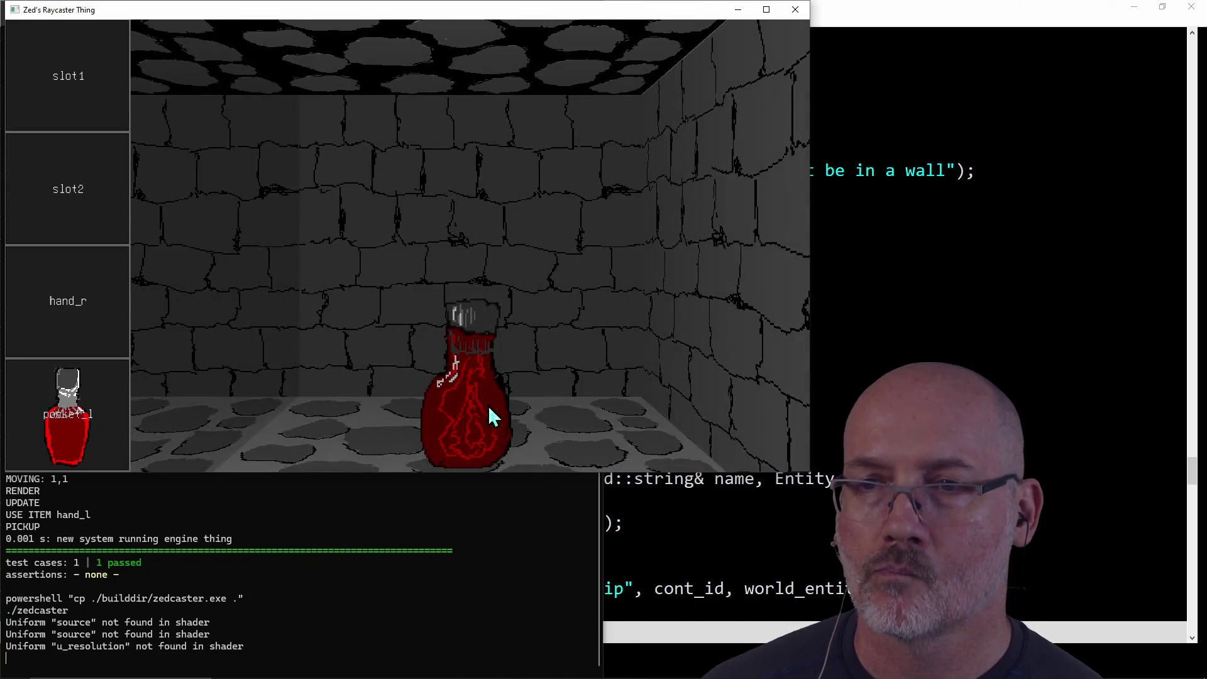
click(493, 412)
drag(203, 342, 13, 302)
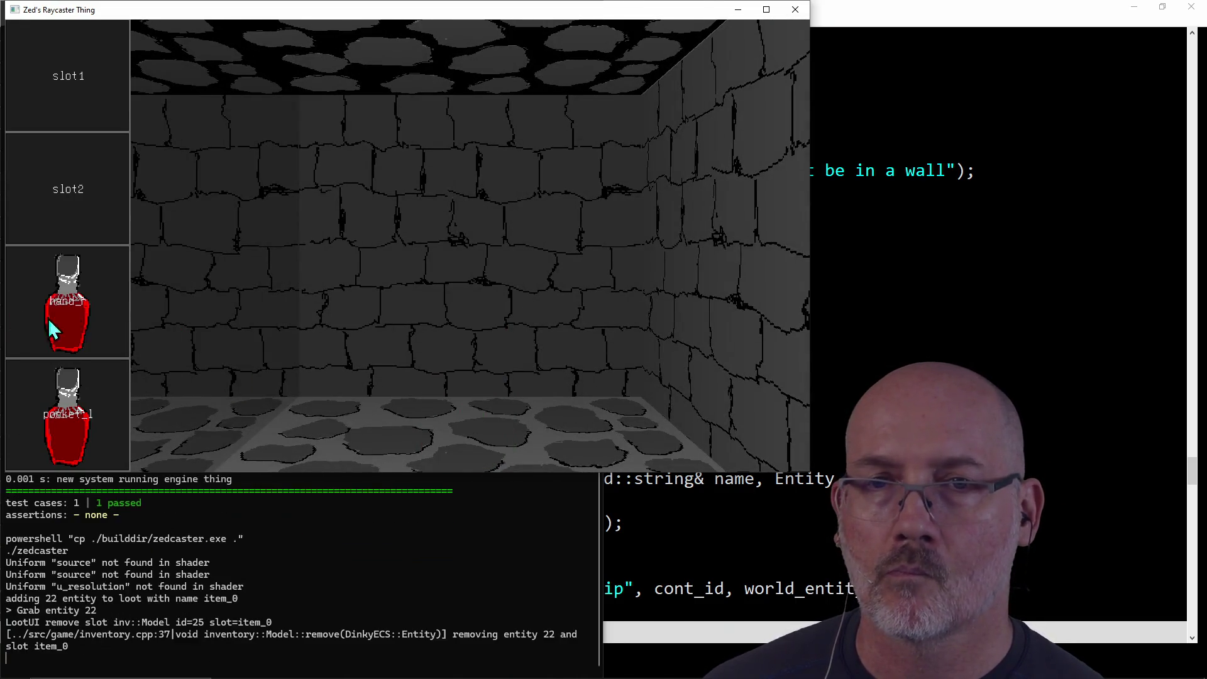
key(a)
key(d)
key(d)
key(d)
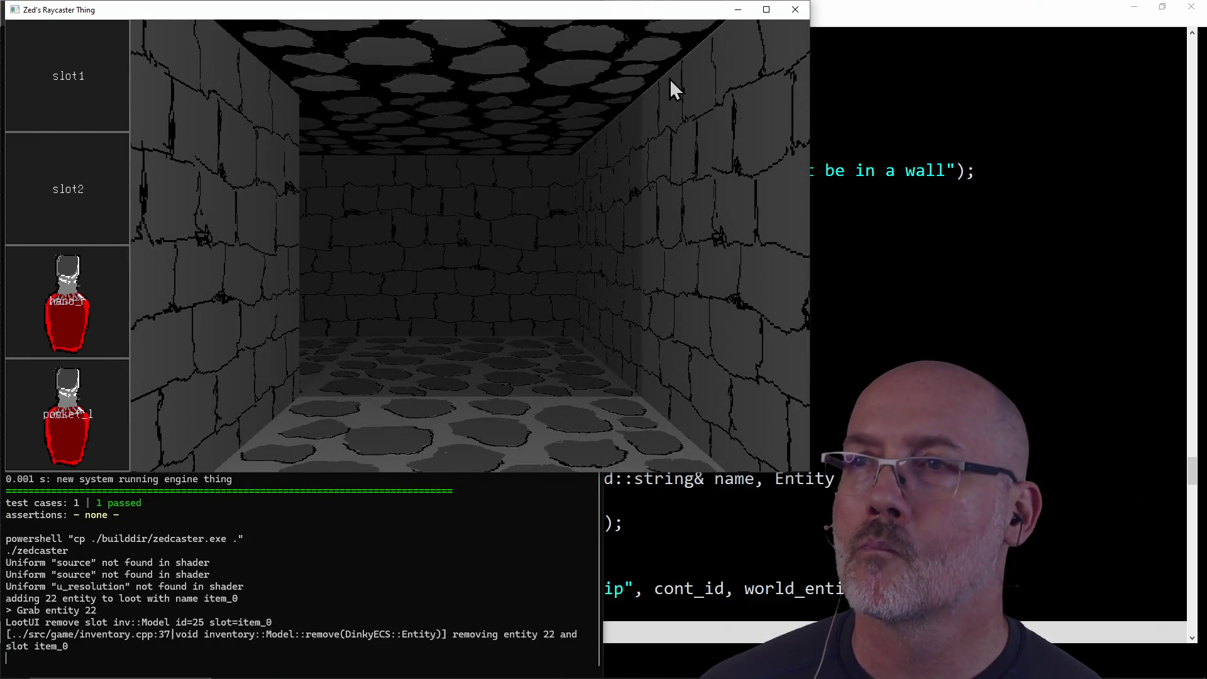
click(796, 9)
Step: Relaunch the game, walk through the door toward the rat's room, and quit back to GVIM
key(Up)
key(Return)
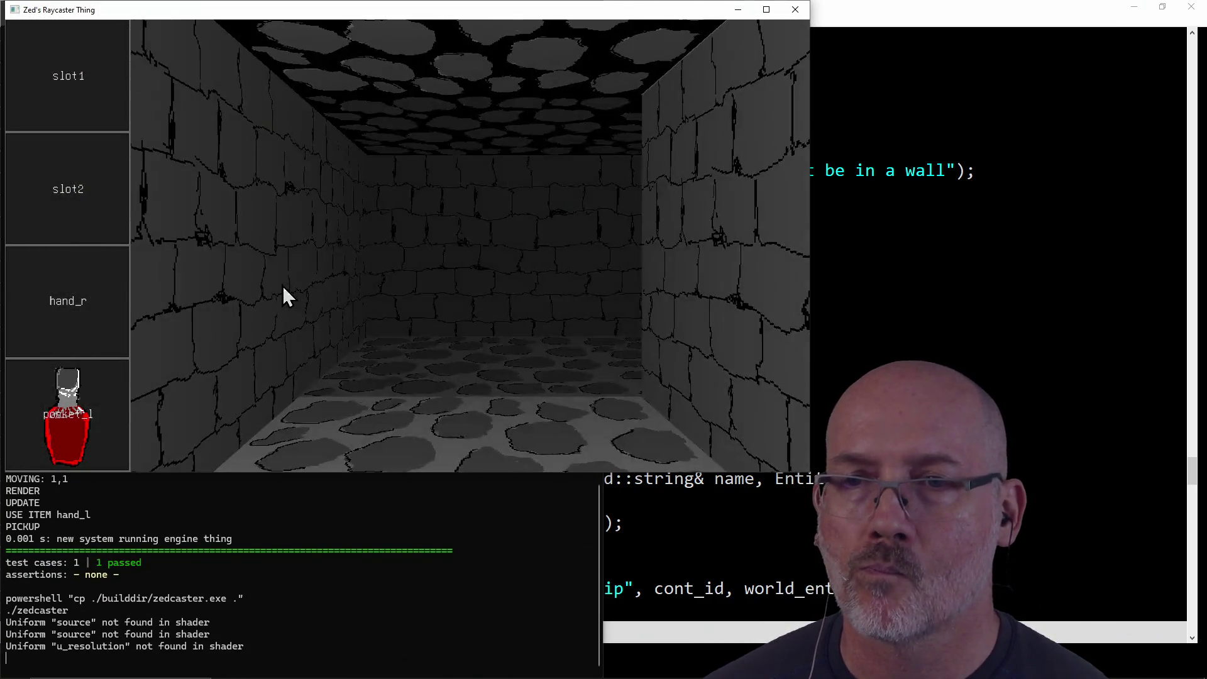
key(w)
key(w)
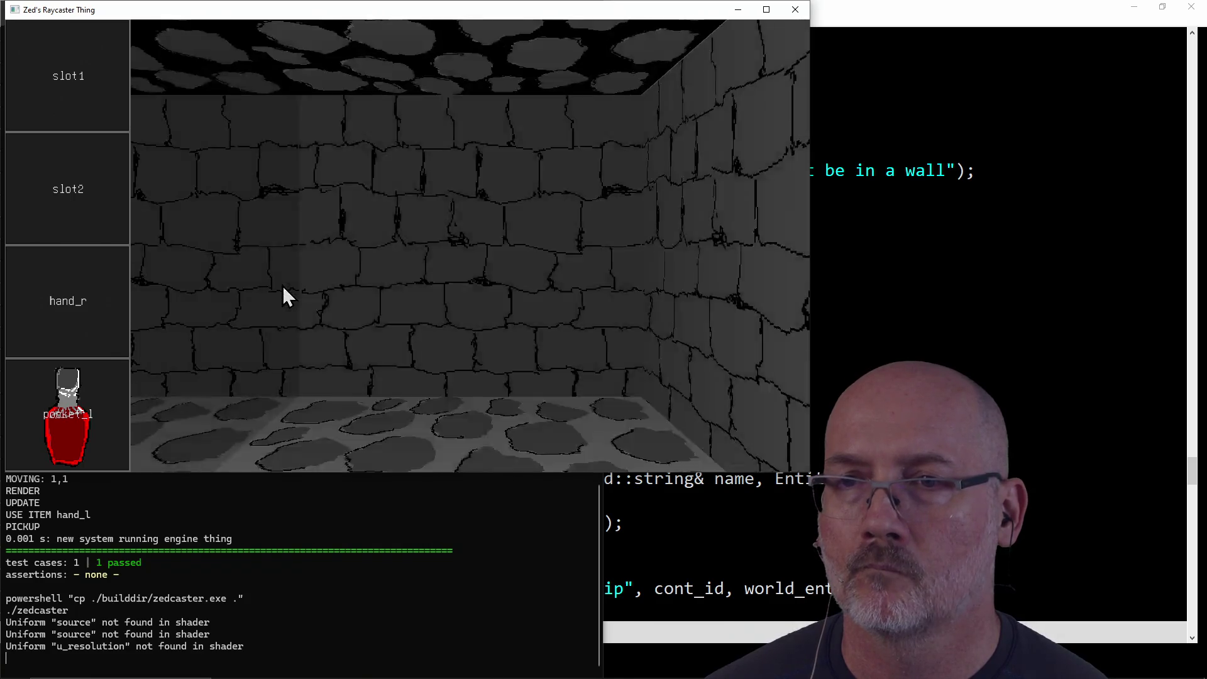
key(a)
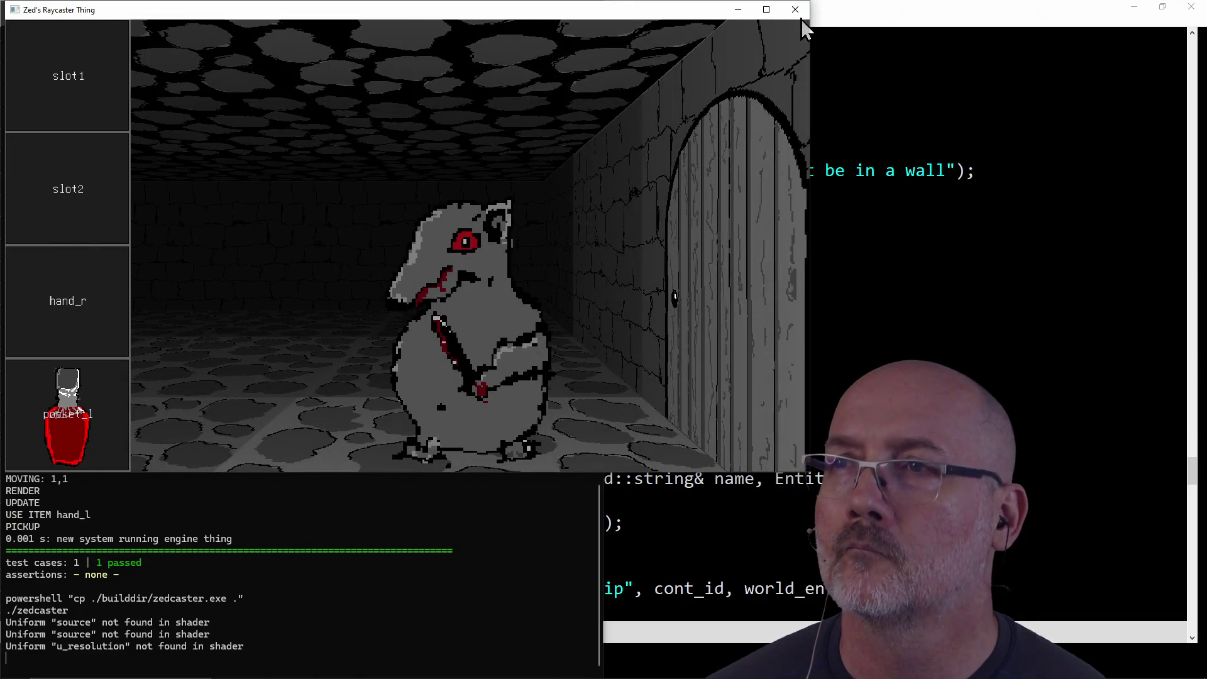
click(794, 9)
click(721, 340)
click(324, 412)
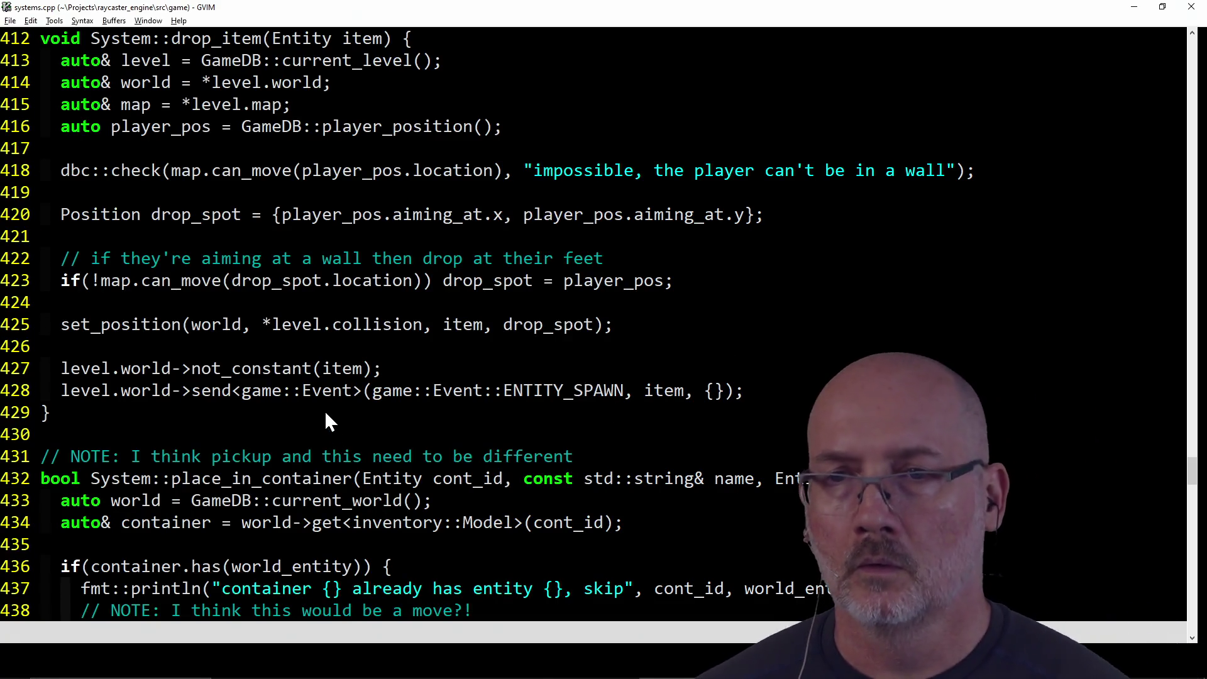
Step: Open items.json, then assets\devices.json, through the CtrlP file finder
scroll(322, 408, up, 12)
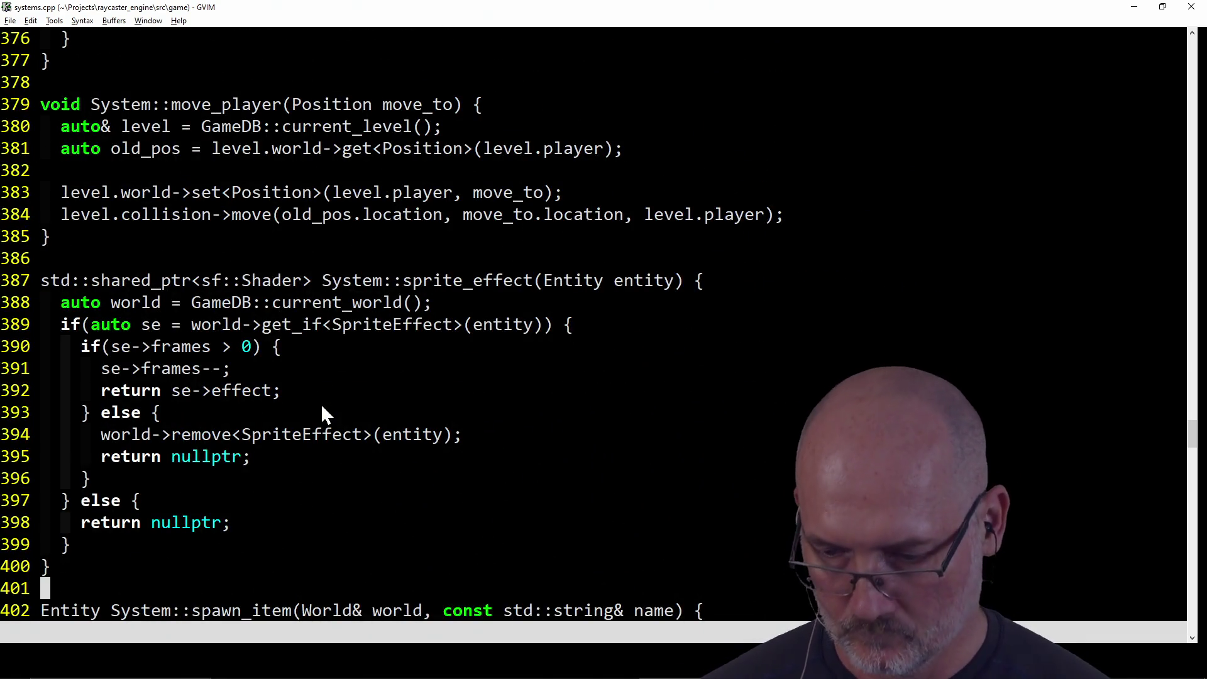
key(ctrl+p)
text(item)
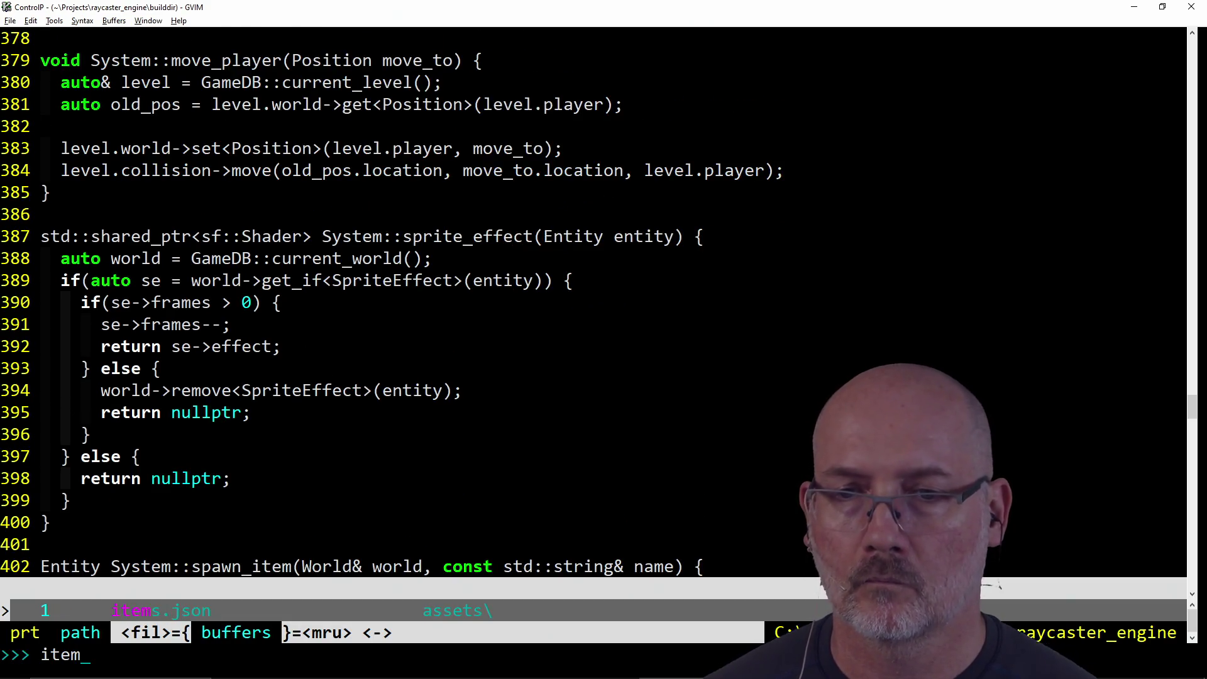
key(Return)
key(ctrl+p)
text(devi)
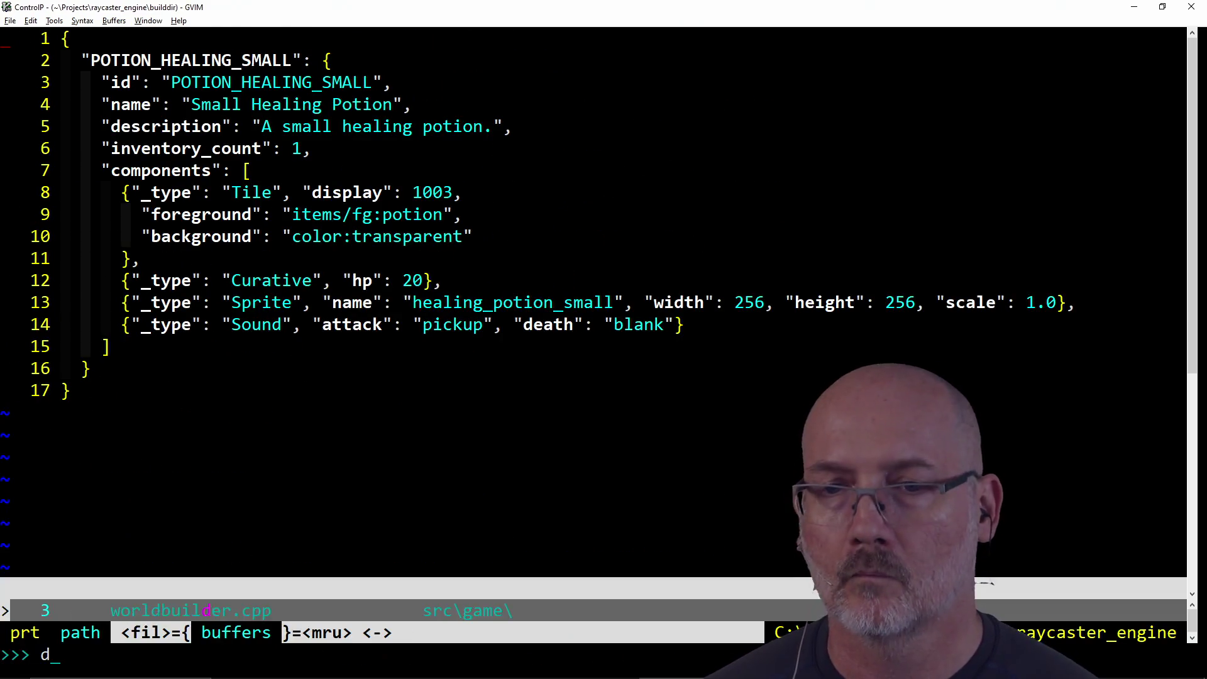
key(Escape)
key(ctrl+p)
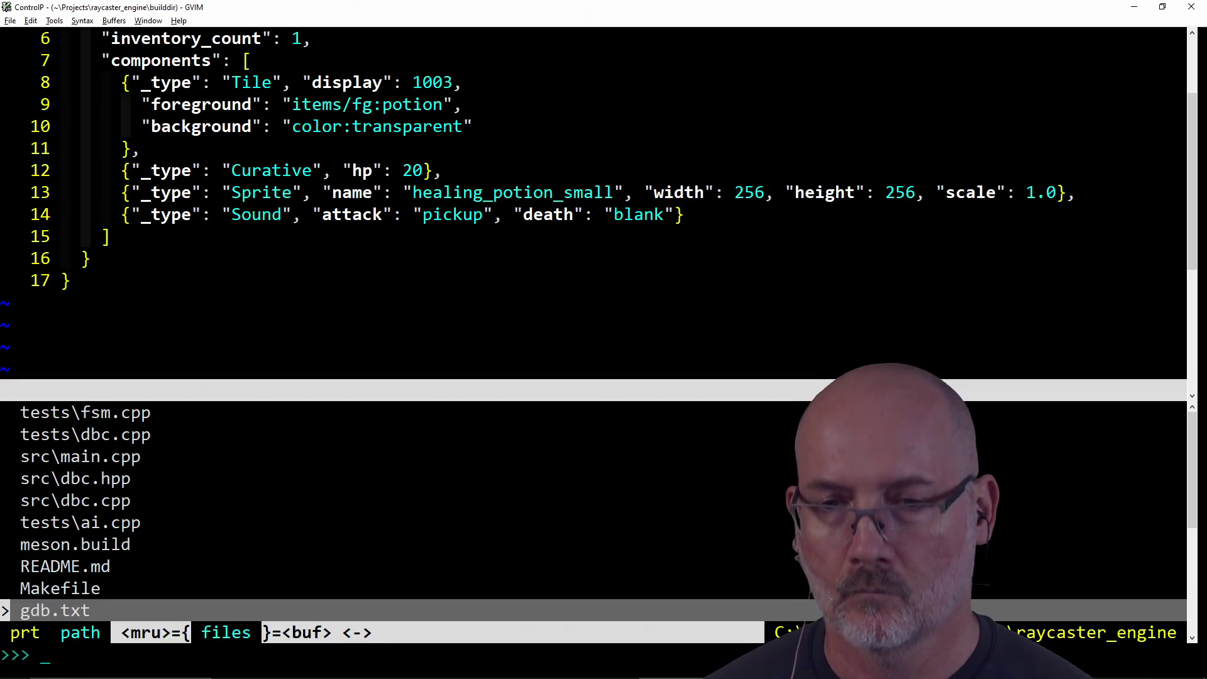
text(device)
key(Return)
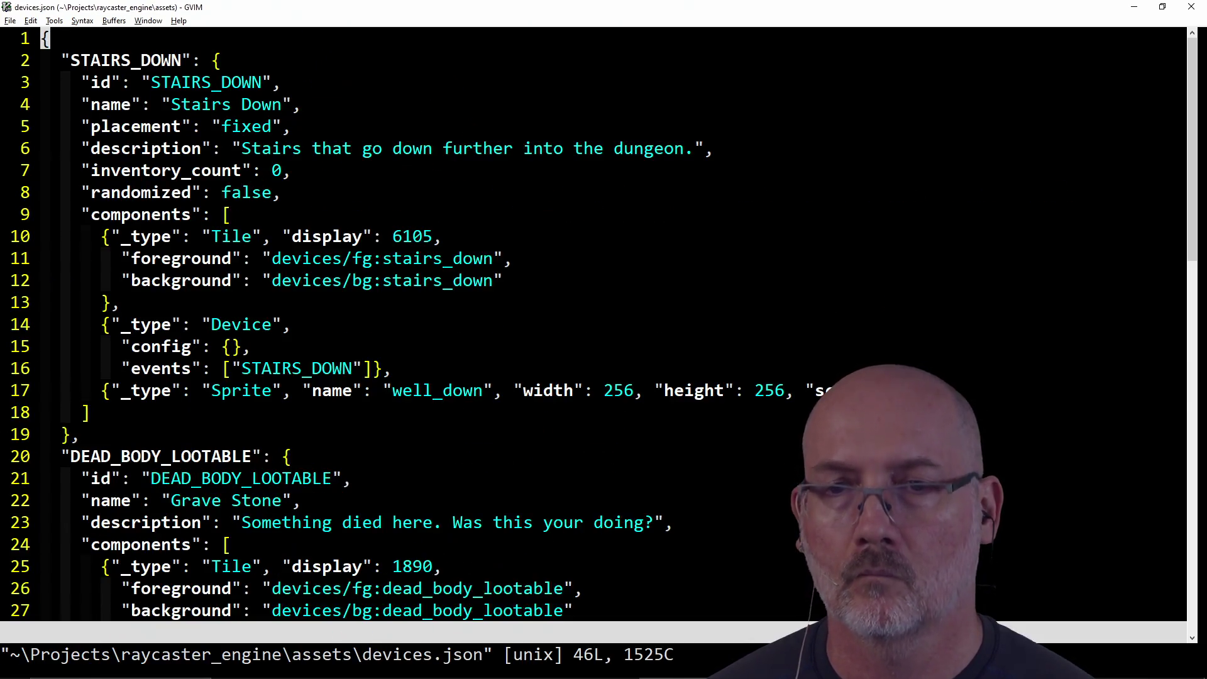
Step: Browse devices.json from the STAIRS_DOWN entry to the DEAD_BODY_LOOTABLE entry
key(j)
key(j)
key(j)
key(l)
key(l)
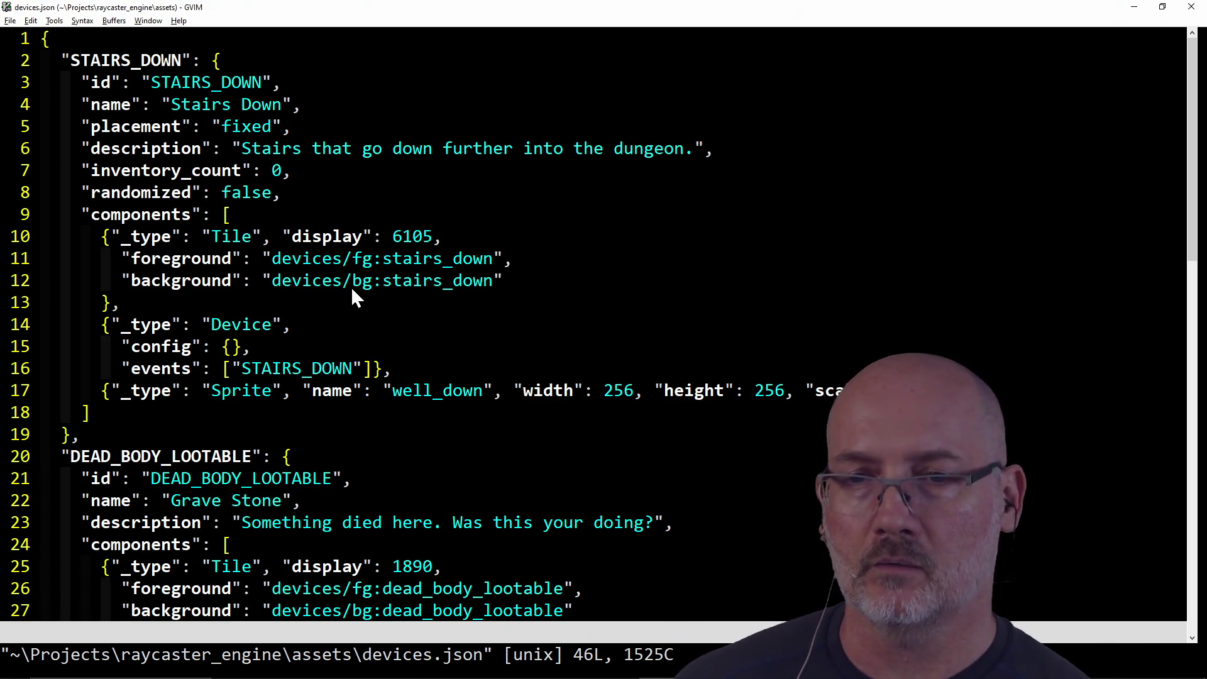
scroll(351, 285, down, 5)
scroll(352, 290, down, 3)
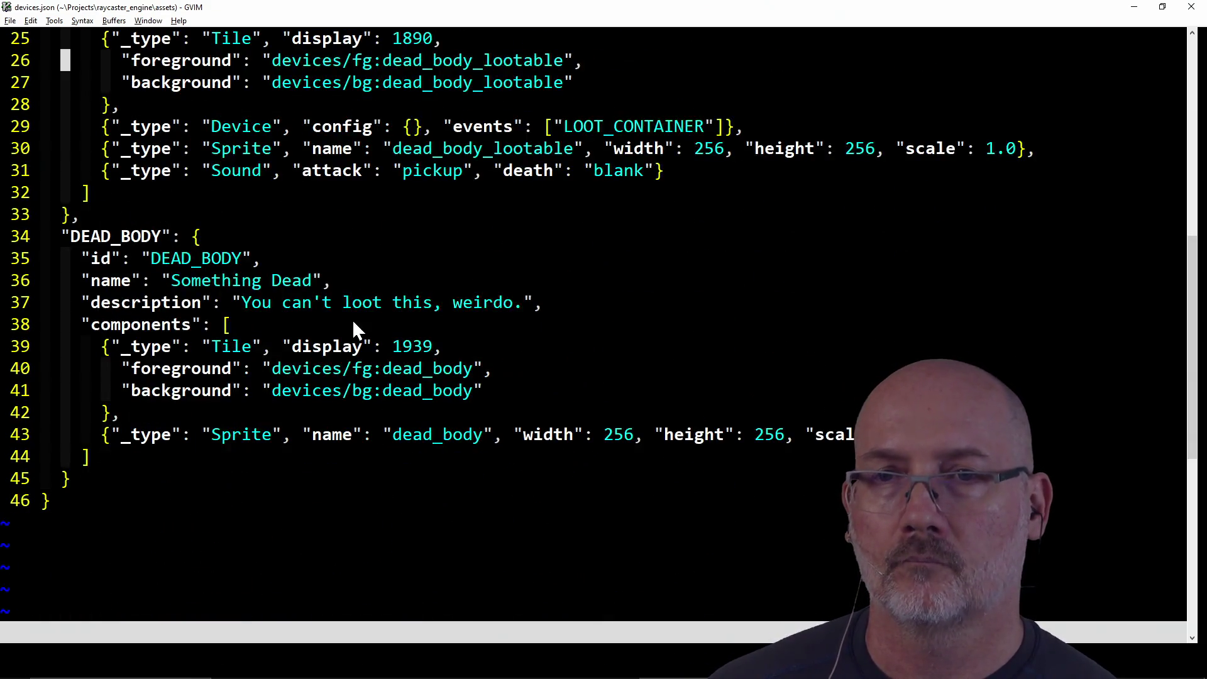
scroll(350, 324, up, 2)
click(245, 374)
scroll(377, 352, up, 3)
click(309, 272)
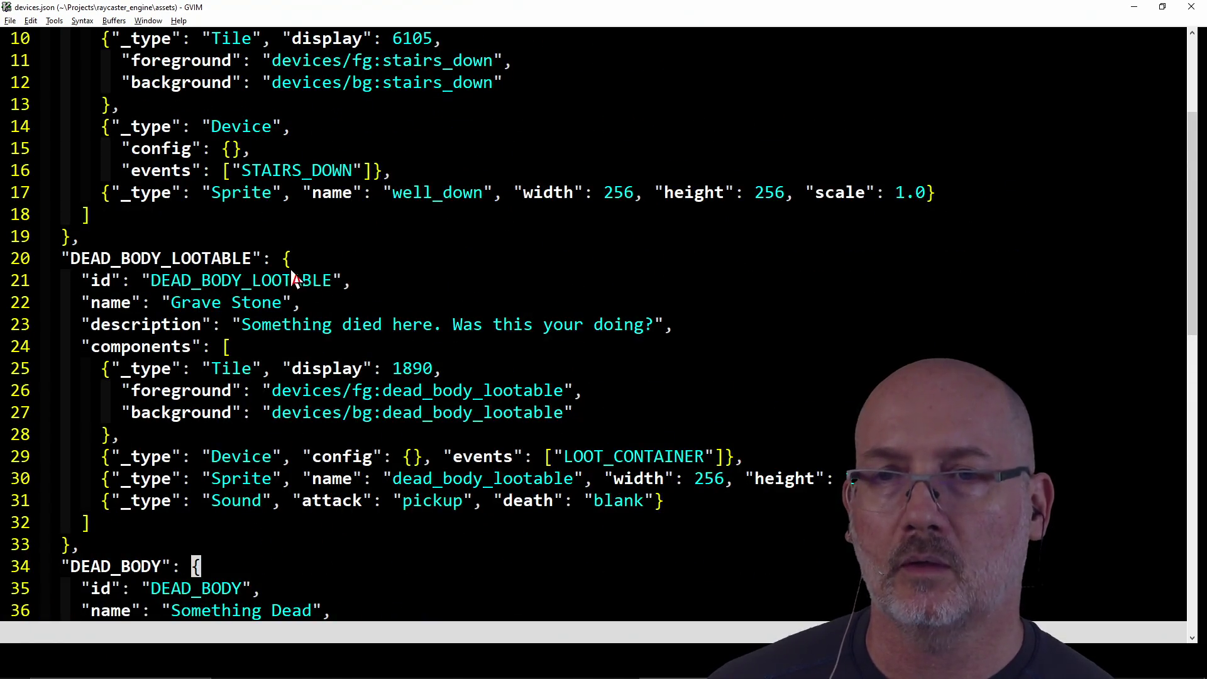
scroll(471, 306, down, 3)
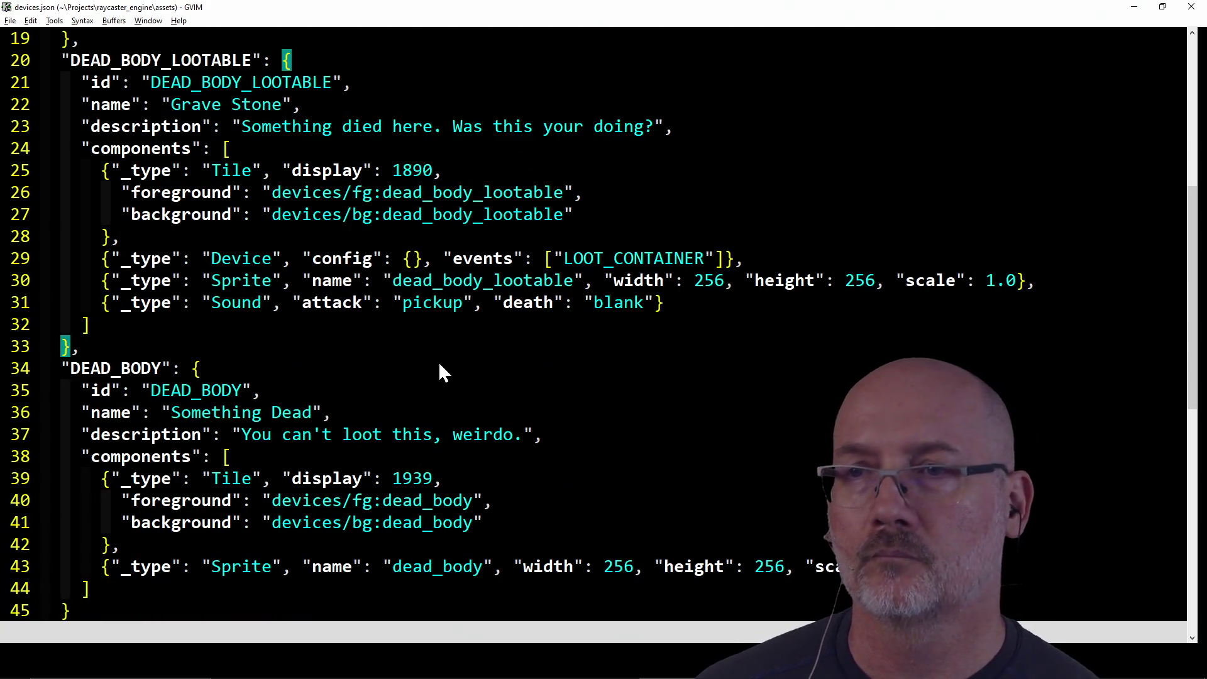
scroll(443, 371, up, 1)
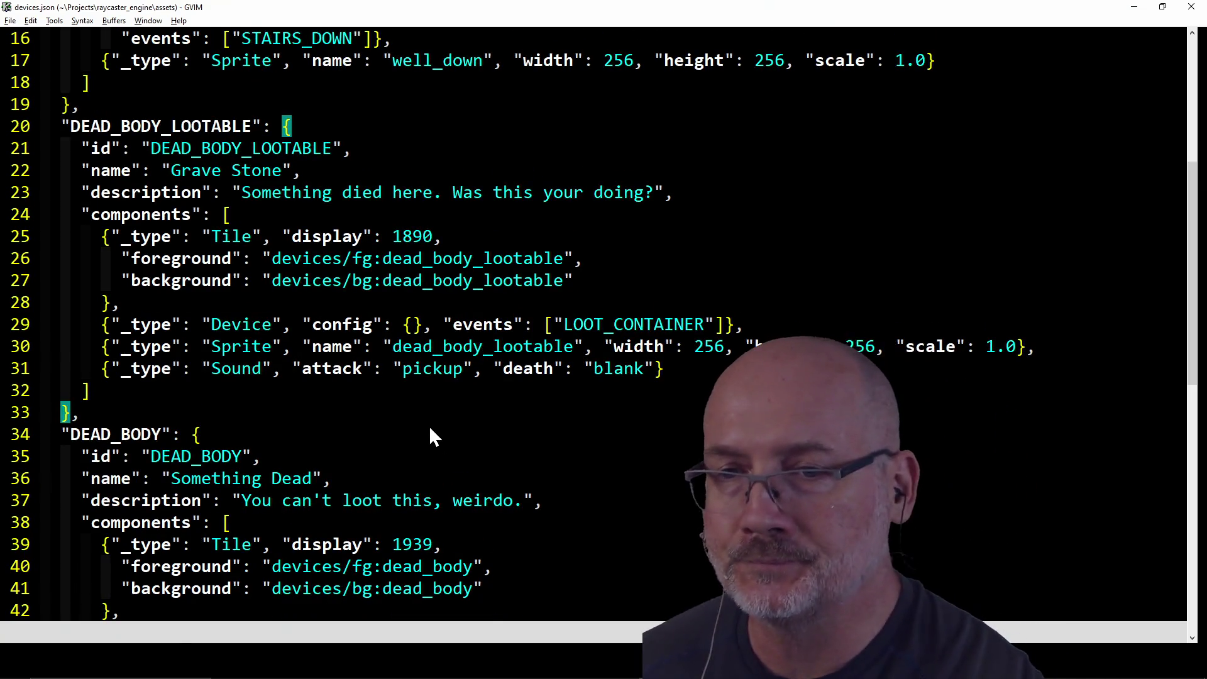
scroll(430, 436, down, 1)
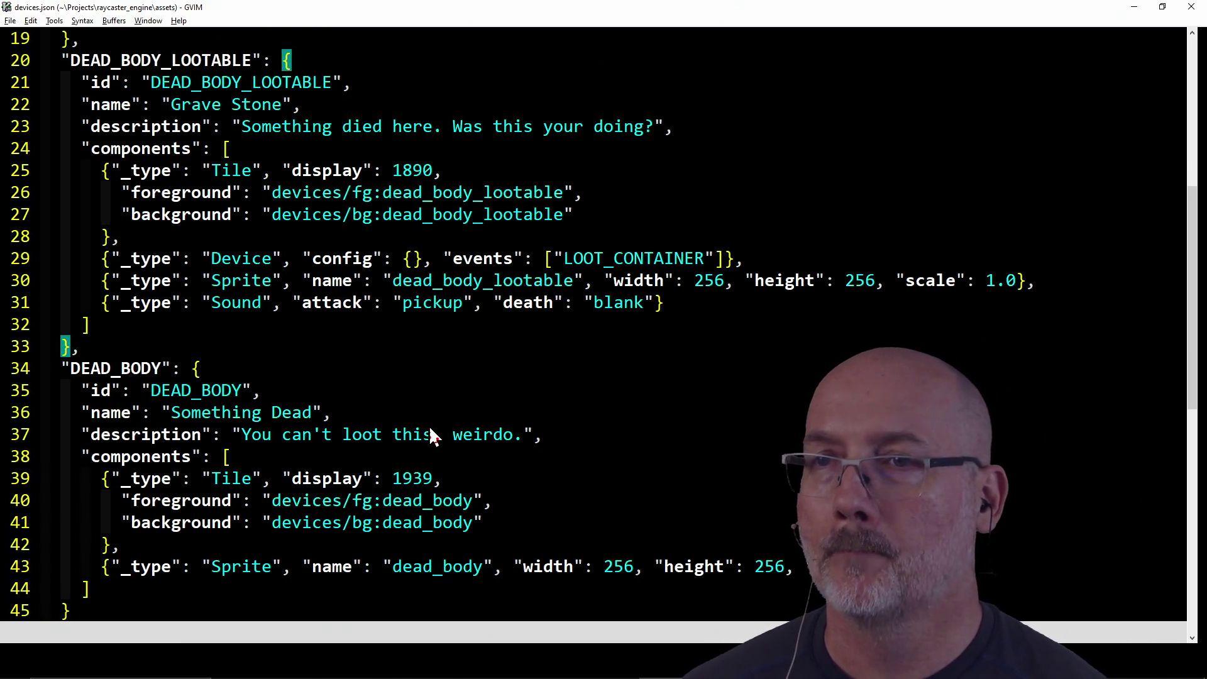
scroll(431, 436, up, 1)
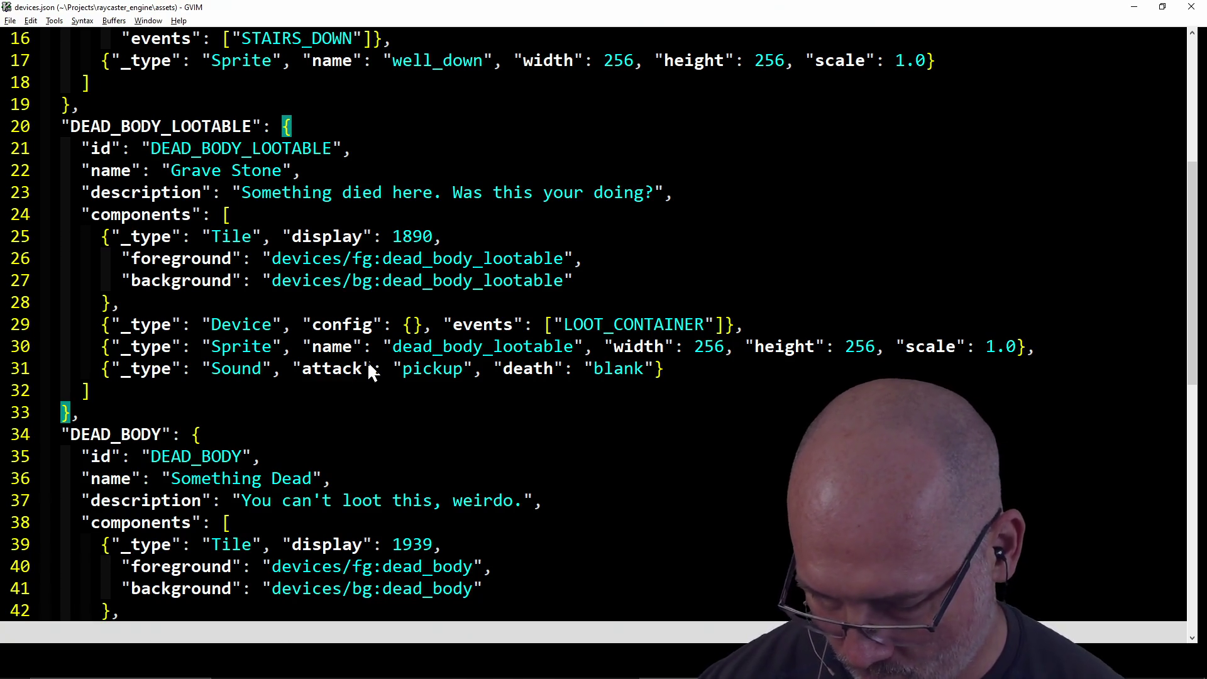
key(super)
Step: Launch Paint.NET, open base_actor.pdn, and zoom in on its palette swatches
text(paint.net)
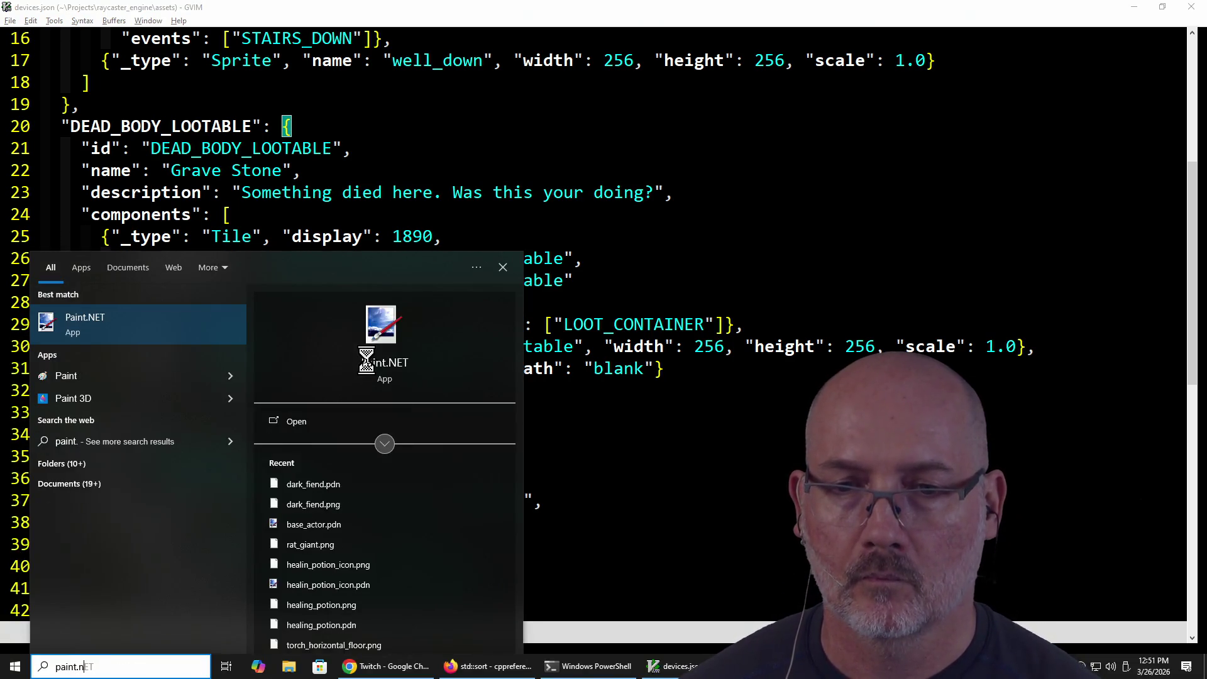
key(Return)
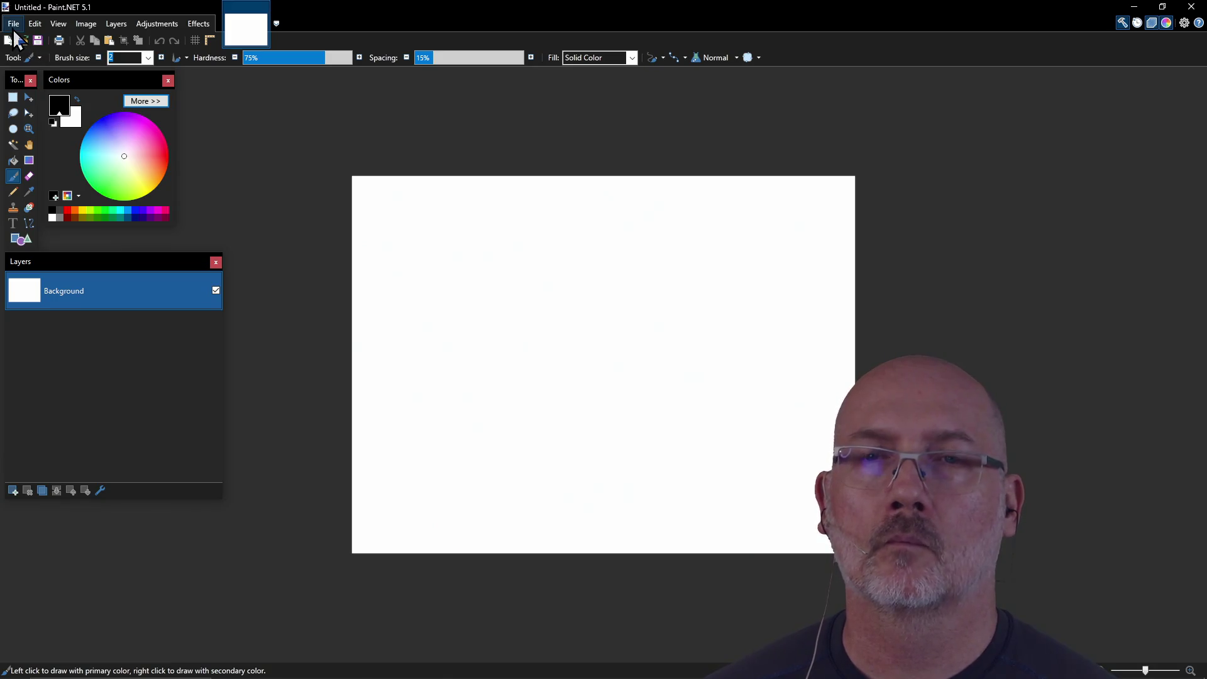
click(13, 25)
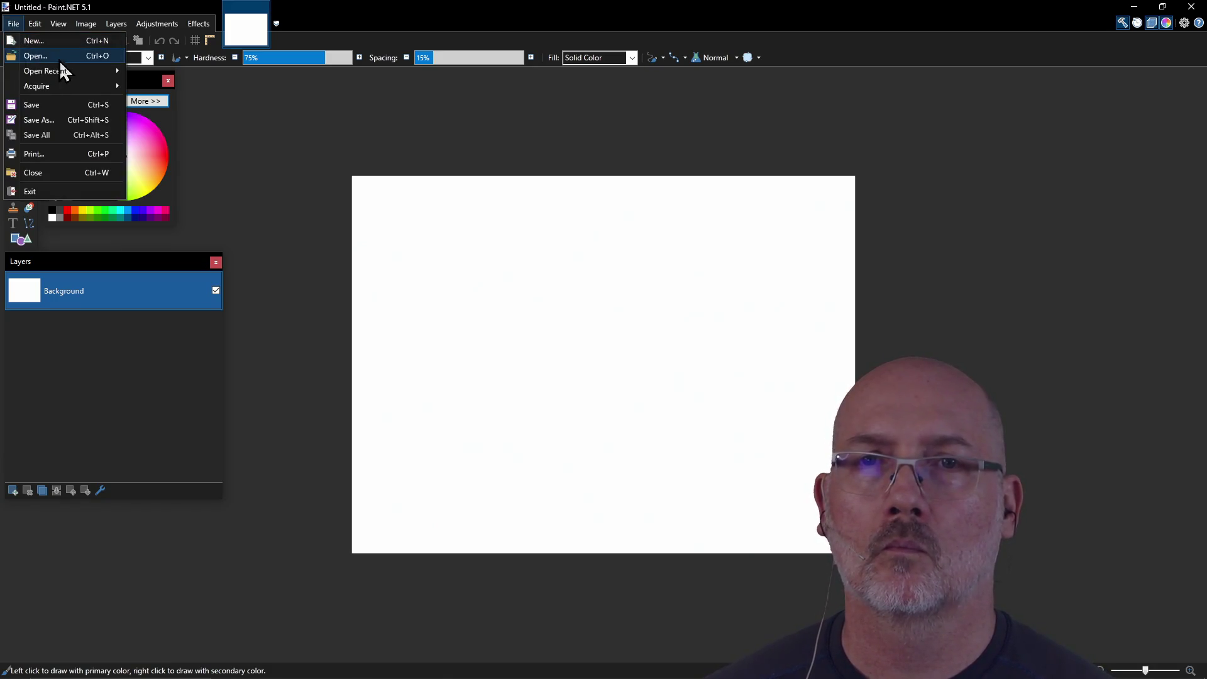
mouse_move(63, 74)
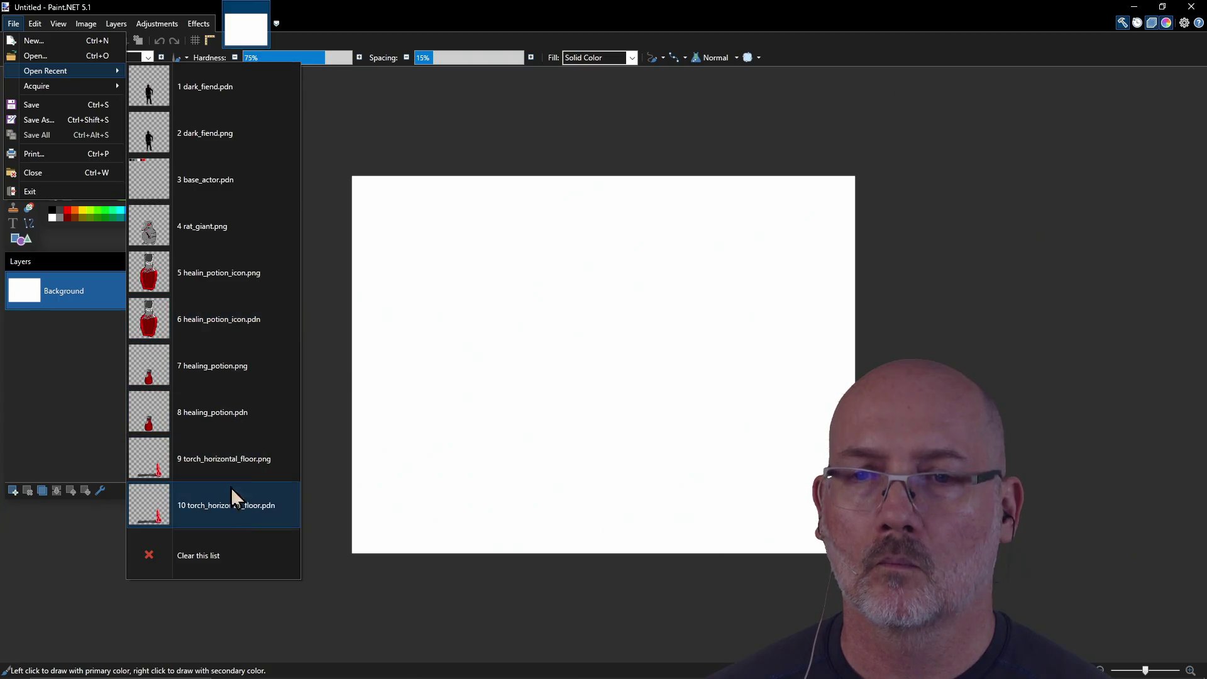
click(78, 56)
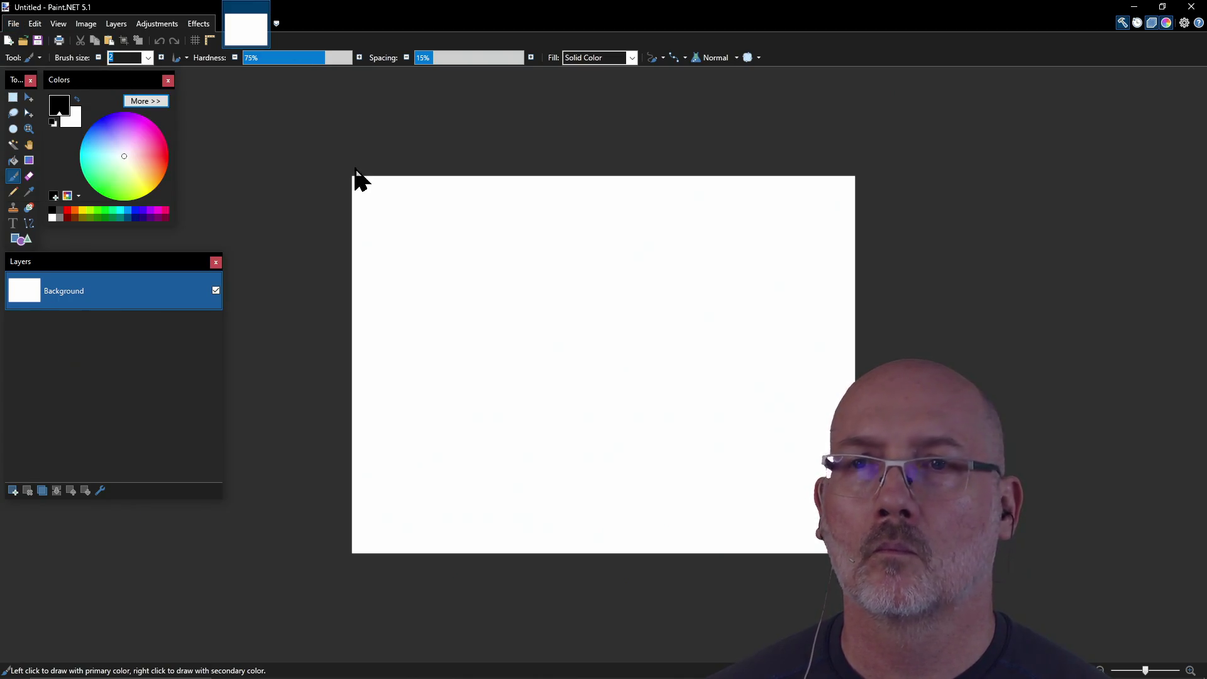
click(376, 156)
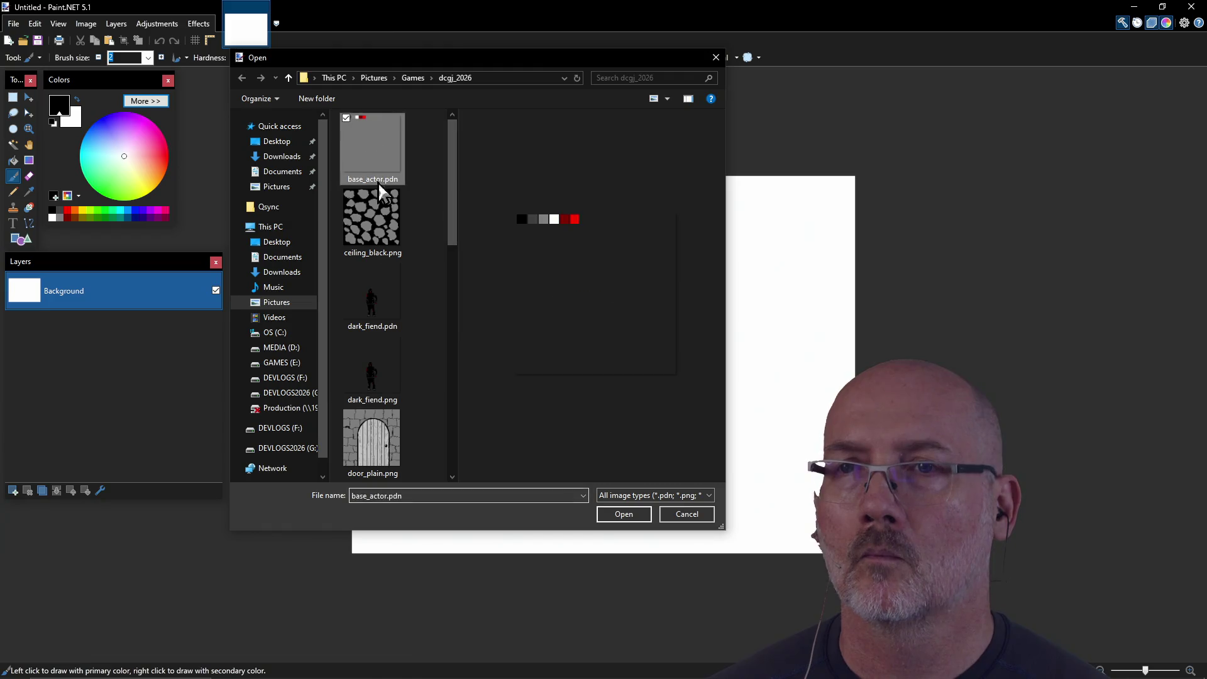
click(625, 515)
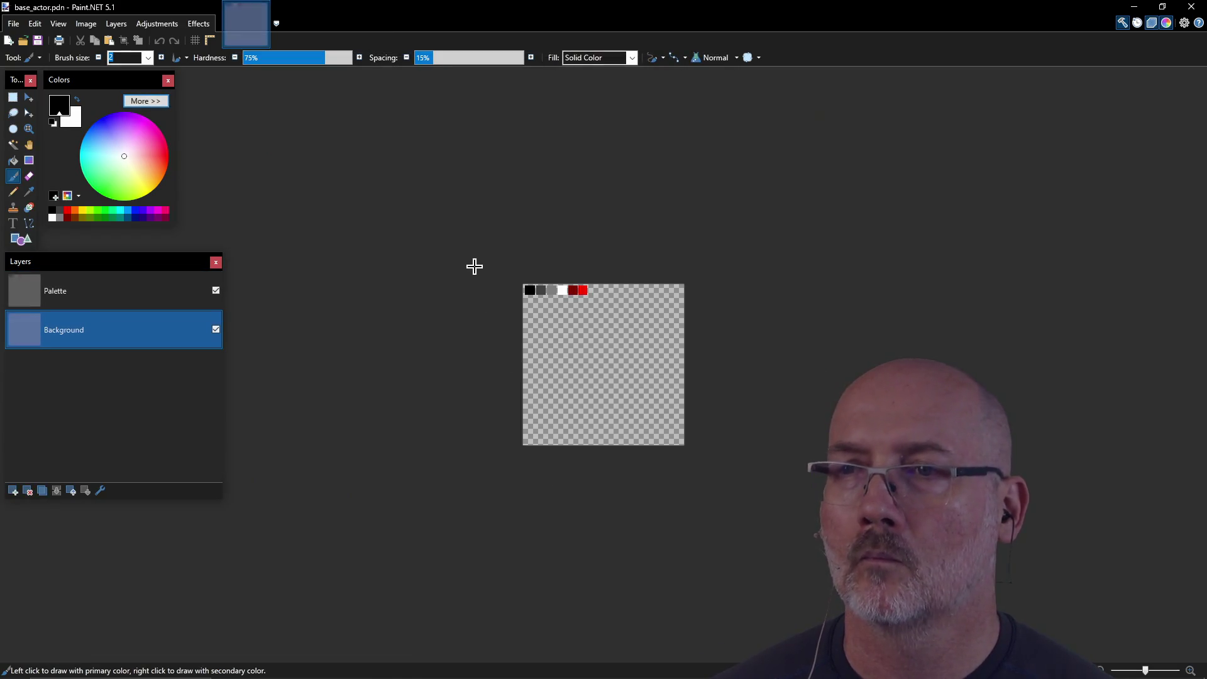
scroll(632, 377, up, 4)
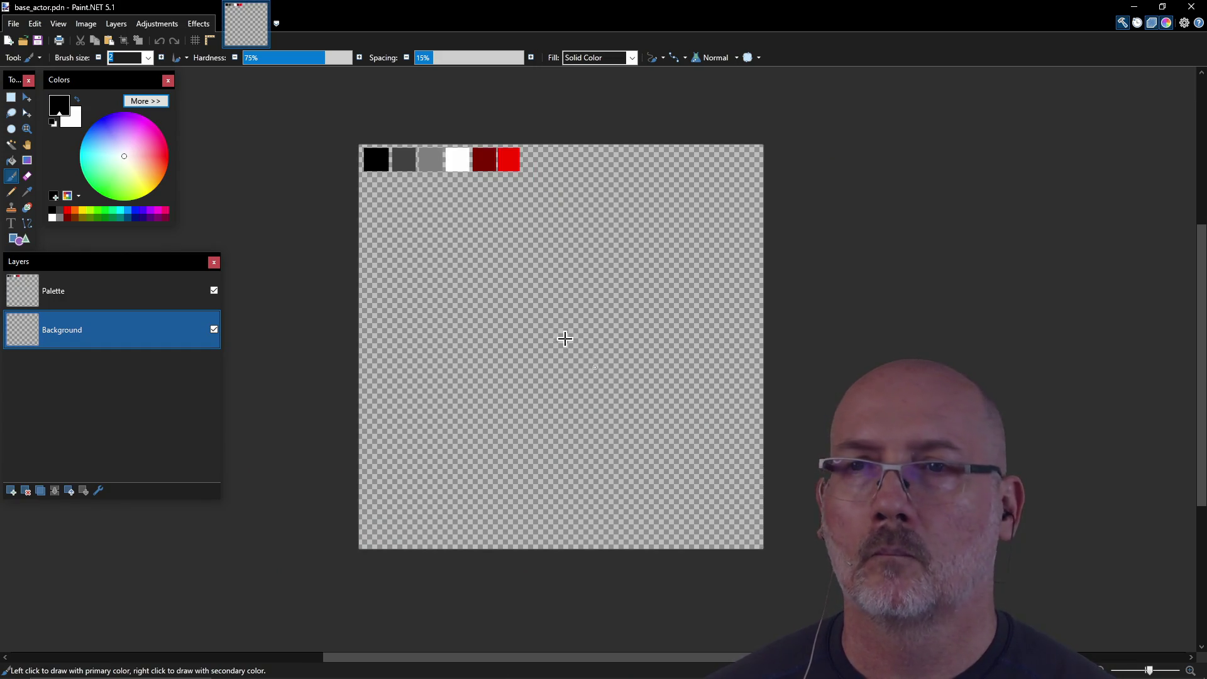
click(13, 23)
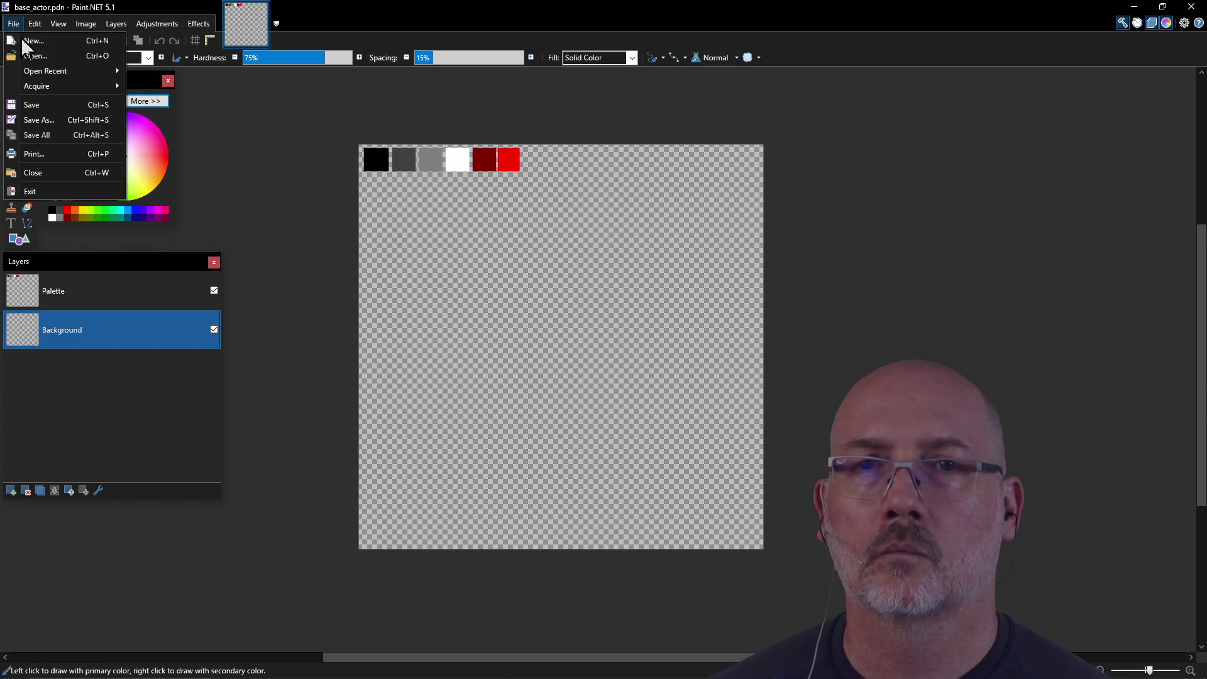
Step: Save the template as stairs_down.pdn after checking the sprite name in GVIM's device definitions
click(57, 118)
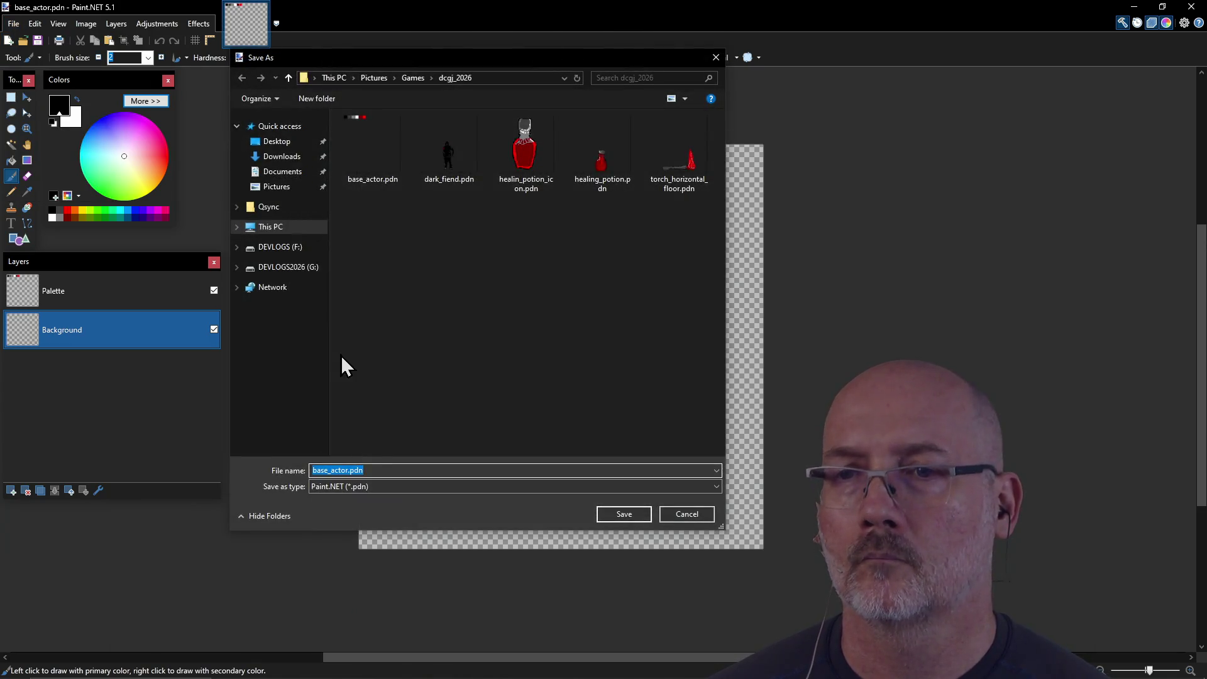
text(dead_body_)
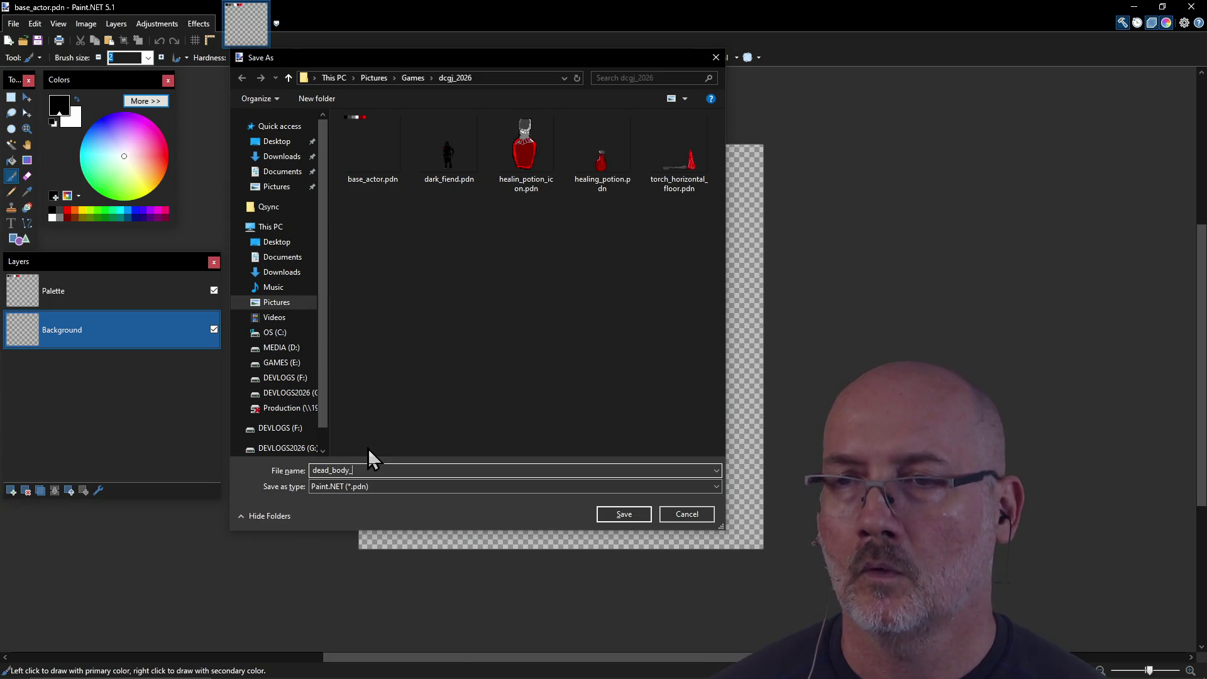
key(alt+Tab)
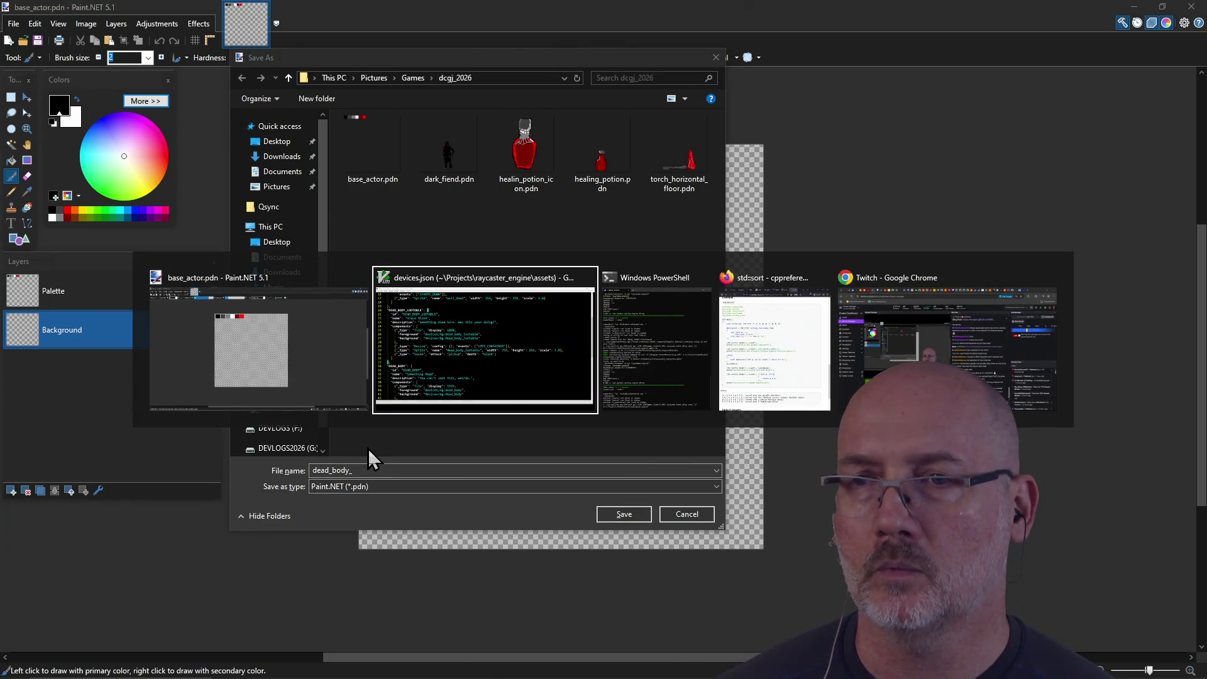
scroll(446, 387, up, 5)
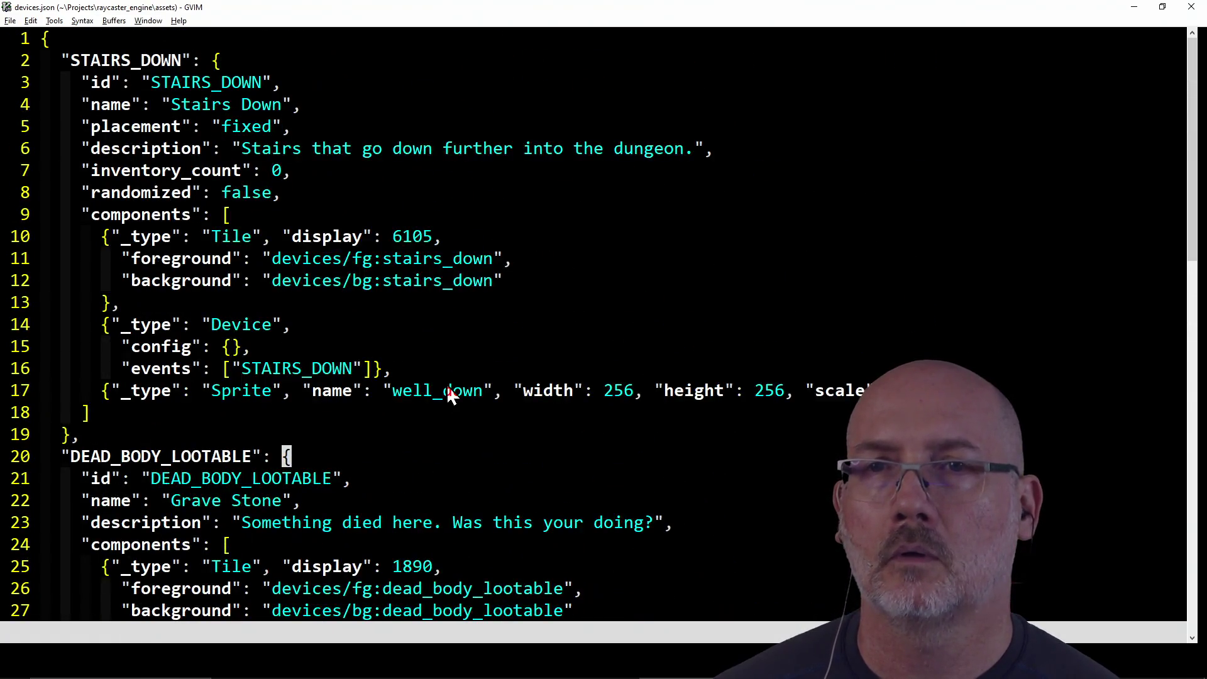
key(alt+Tab)
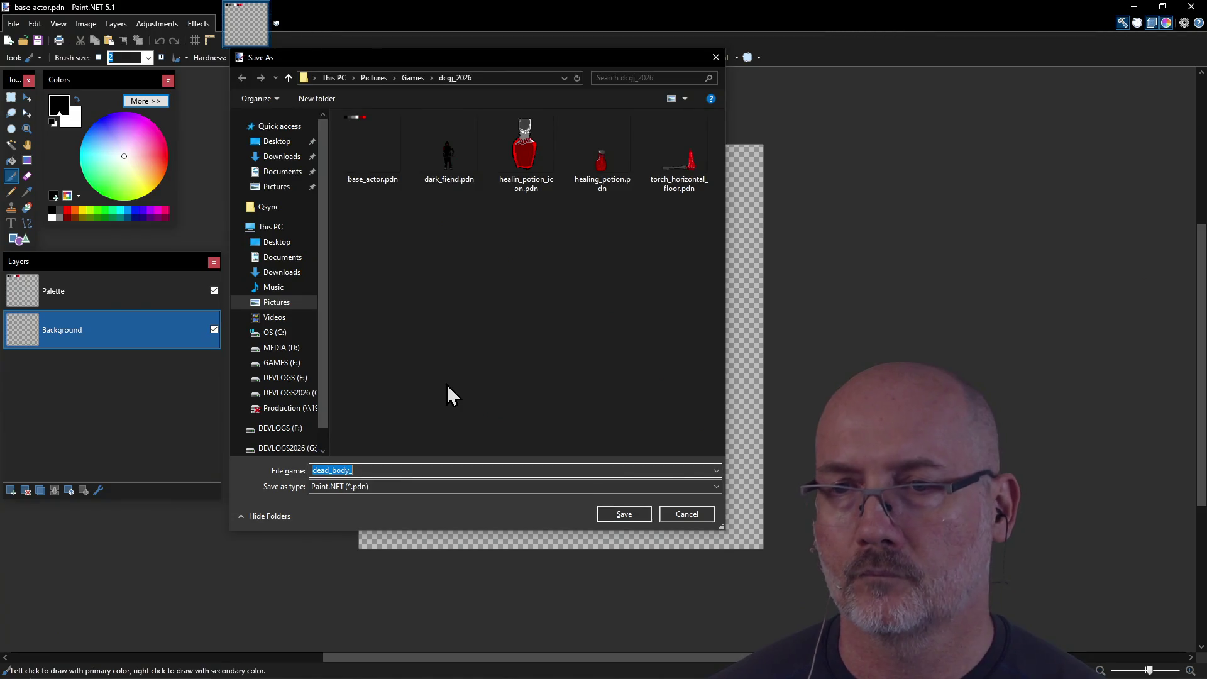
text(stairs_down)
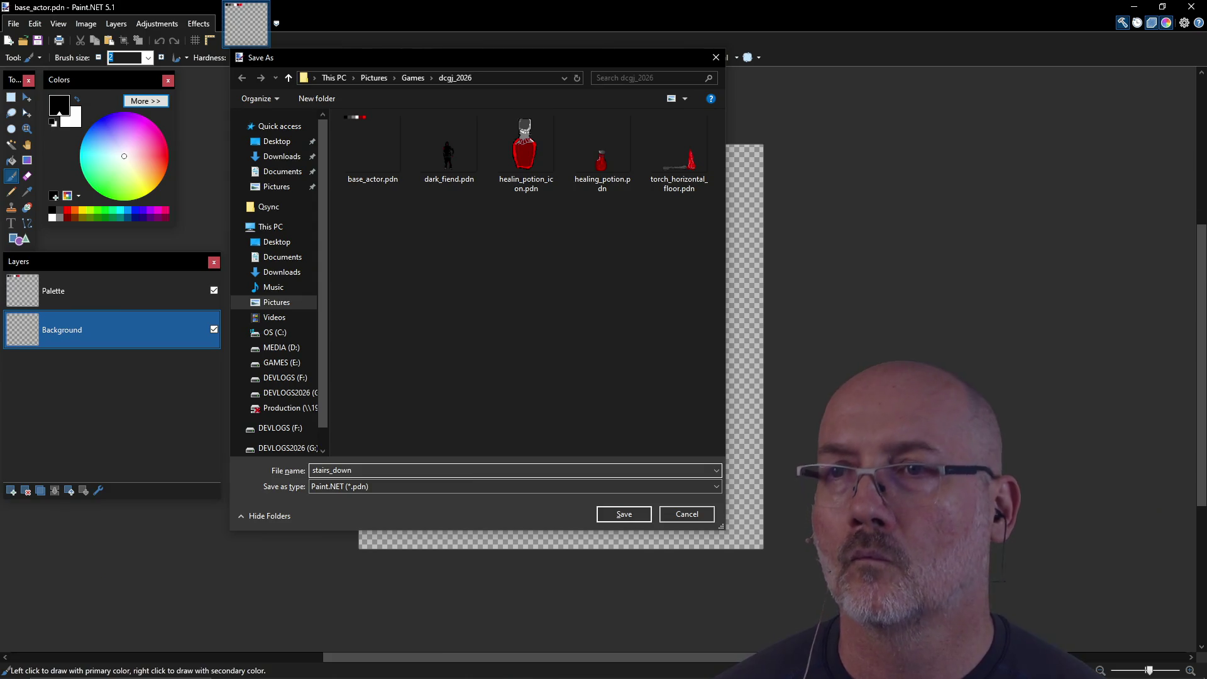
key(Return)
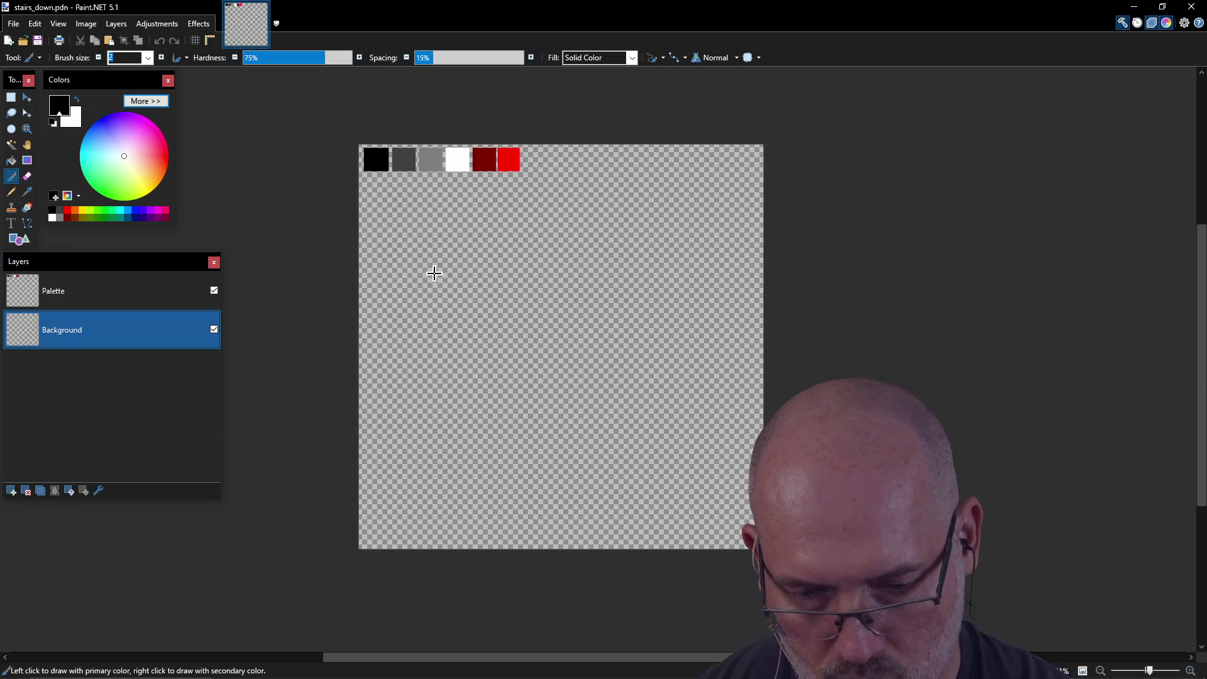
key(b)
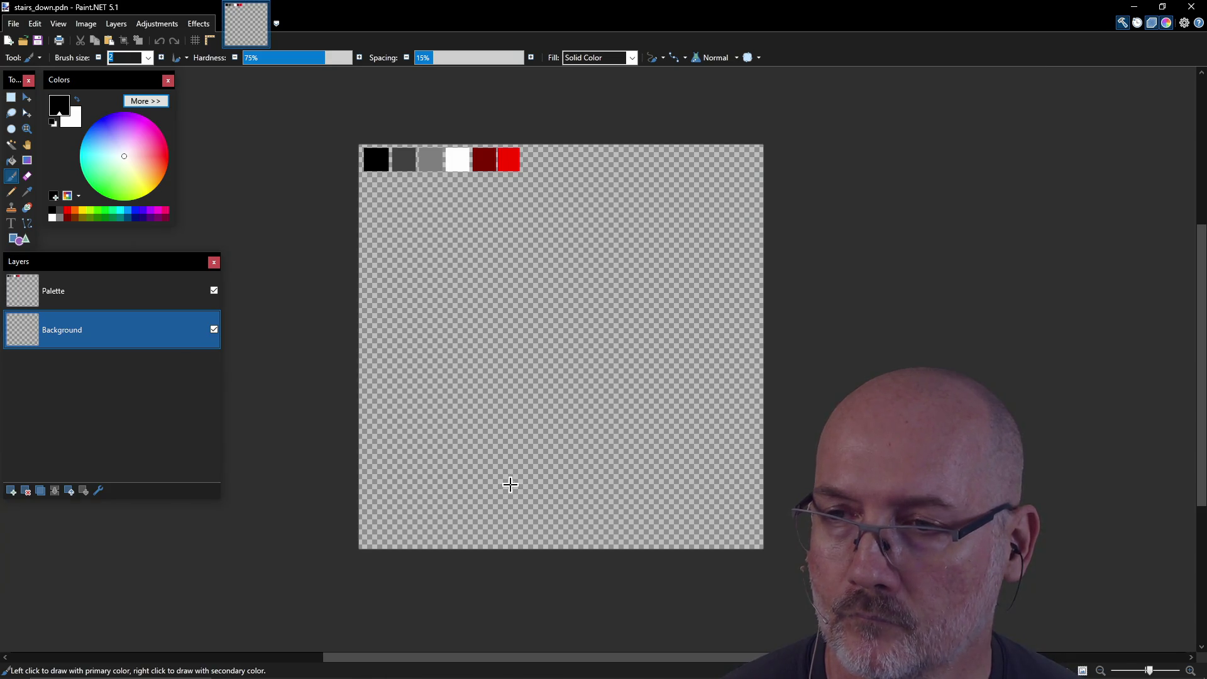
Step: Undo a test brush stroke, add an empty Layer 3 above Palette, and switch to the Pencil
drag(481, 489, 481, 503)
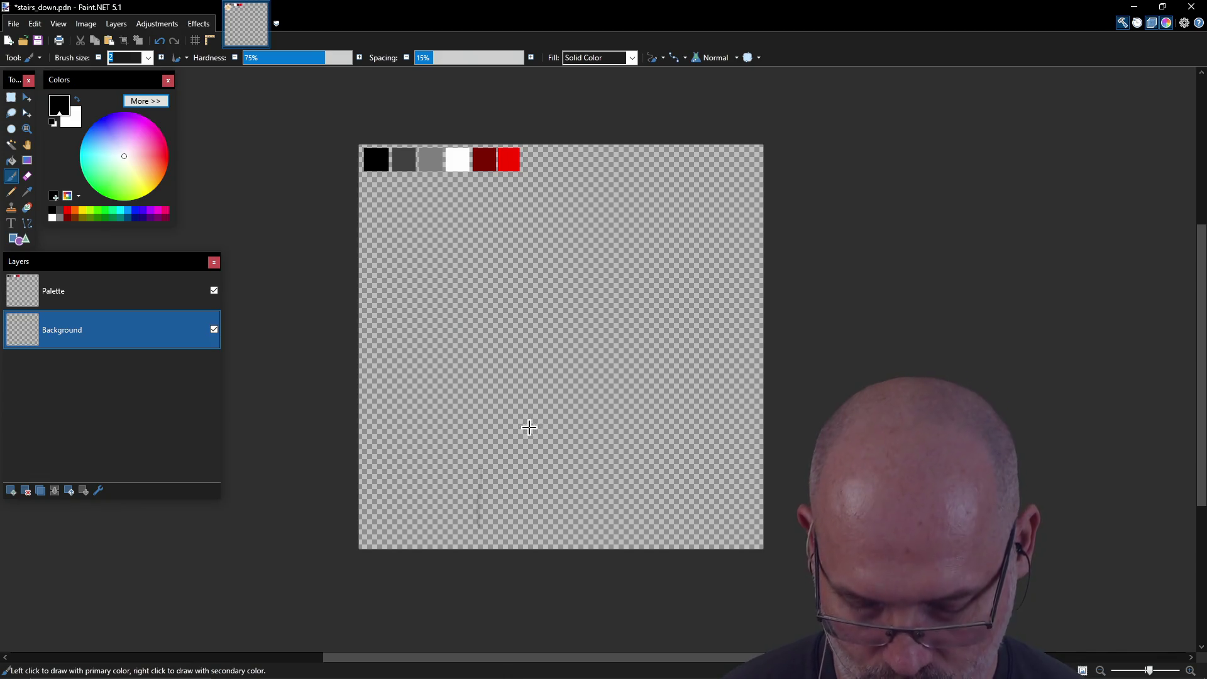
key(ctrl+z)
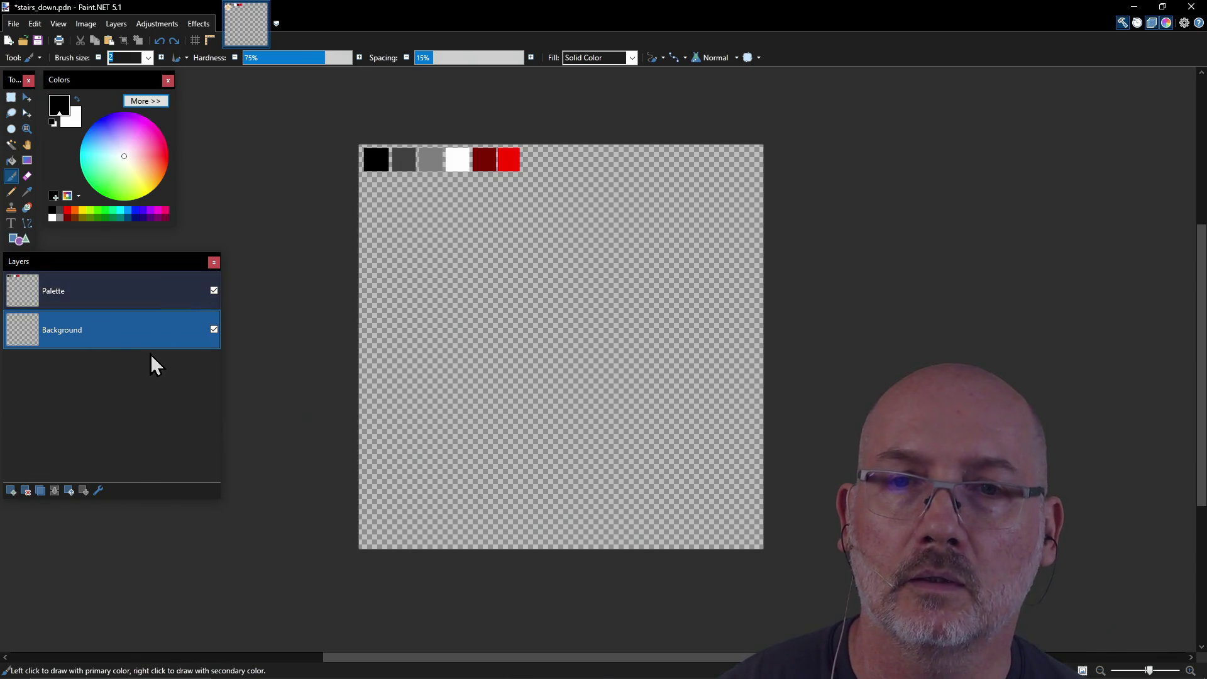
click(144, 290)
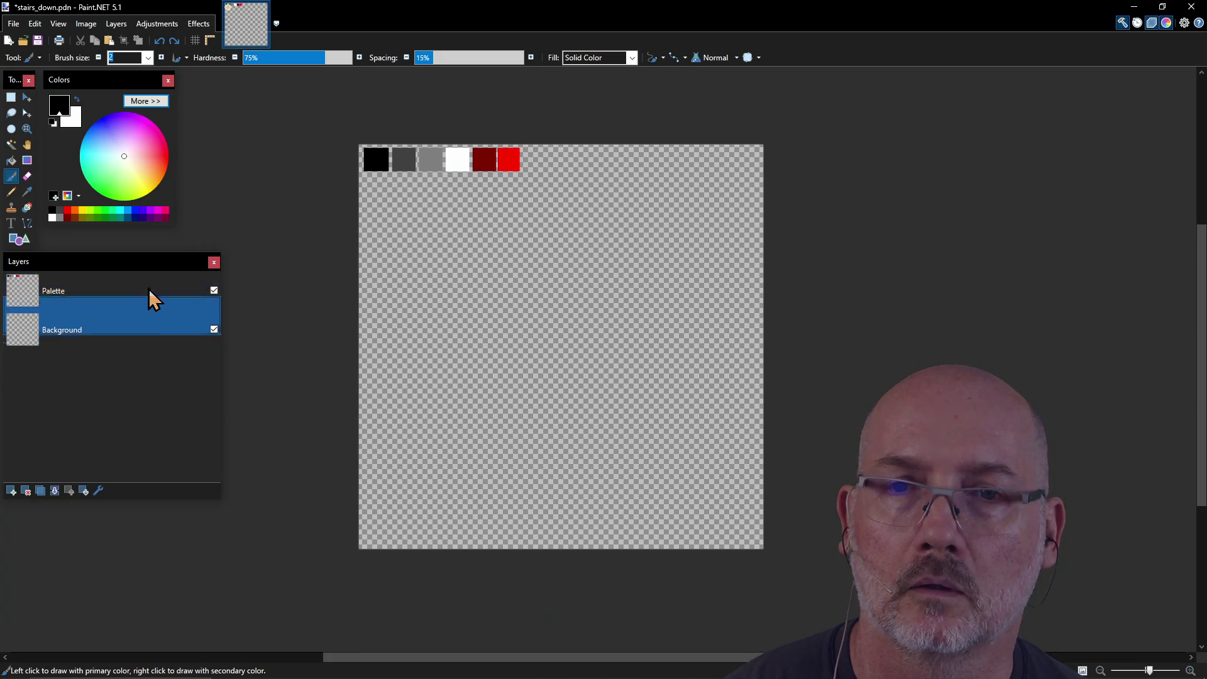
click(11, 490)
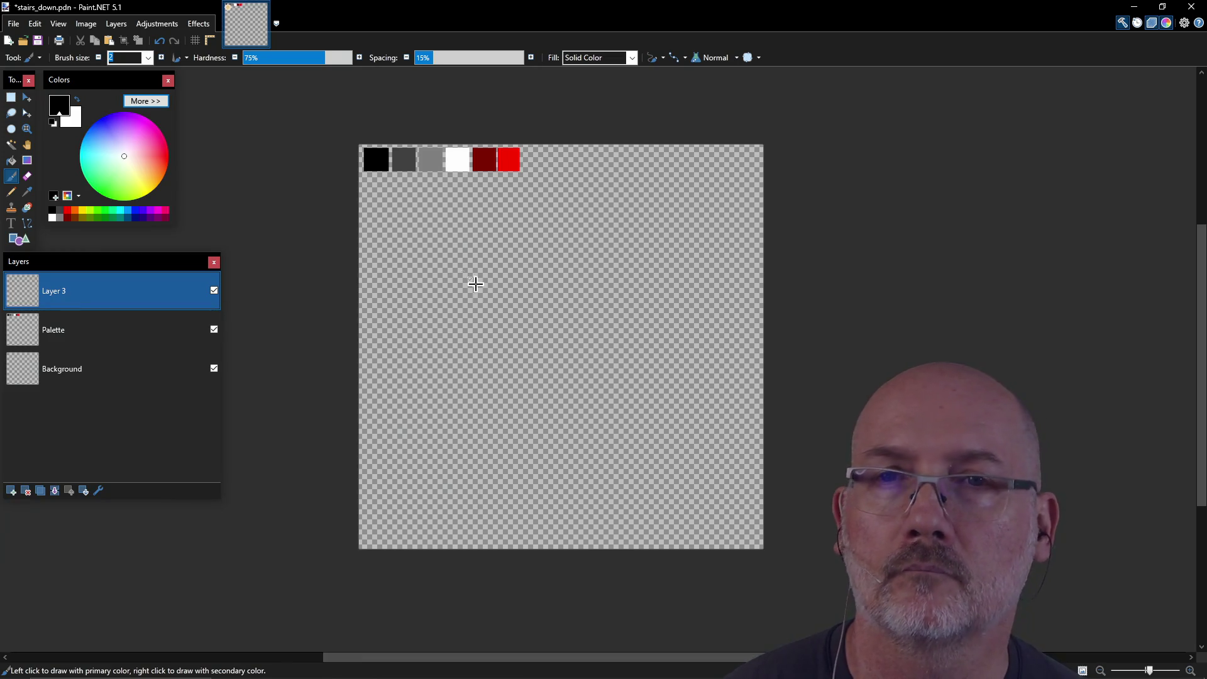
click(10, 192)
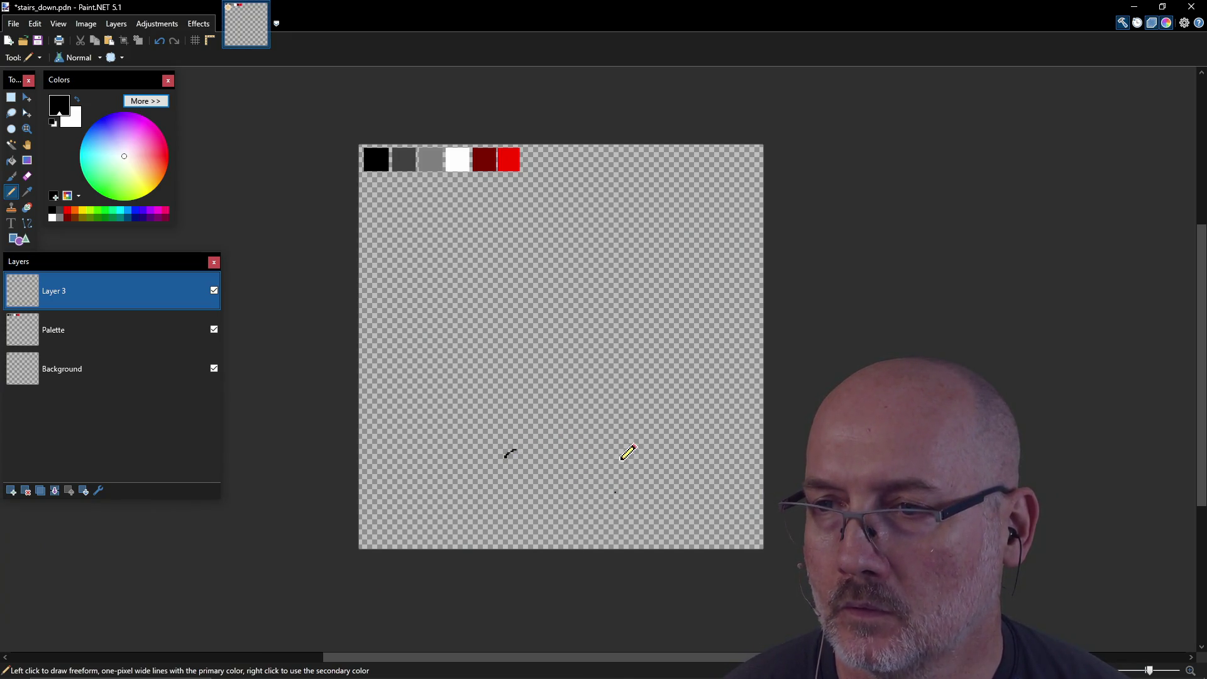
drag(628, 447, 638, 459)
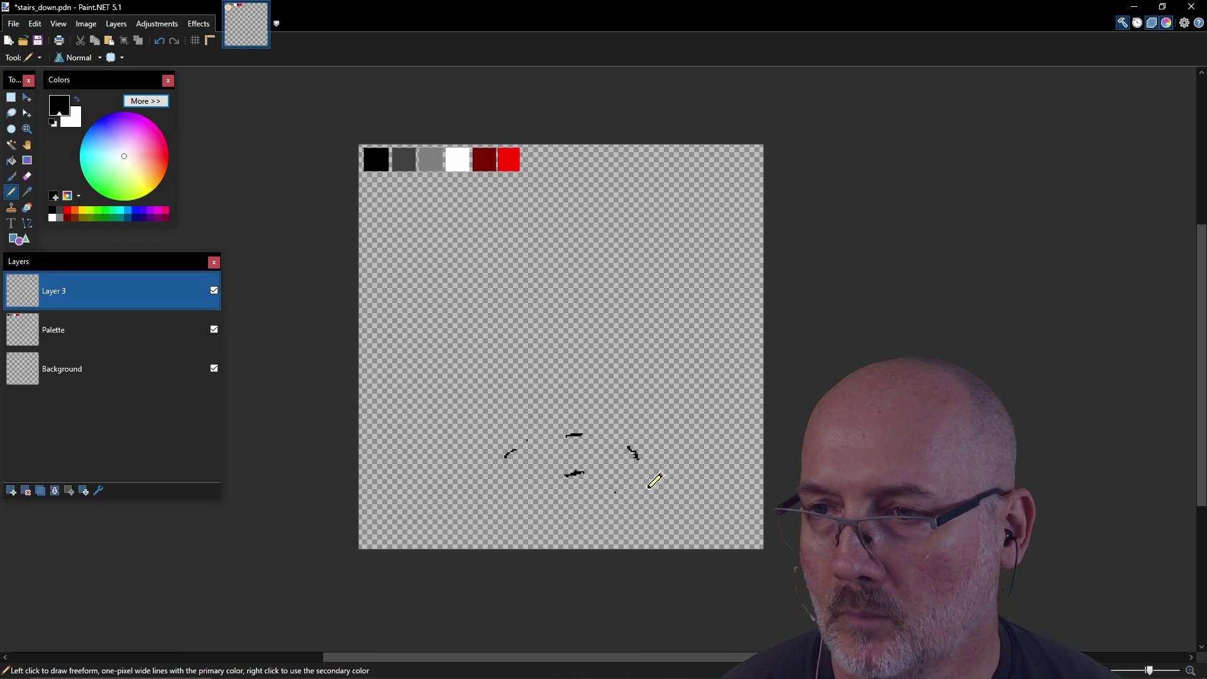
drag(639, 460, 640, 526)
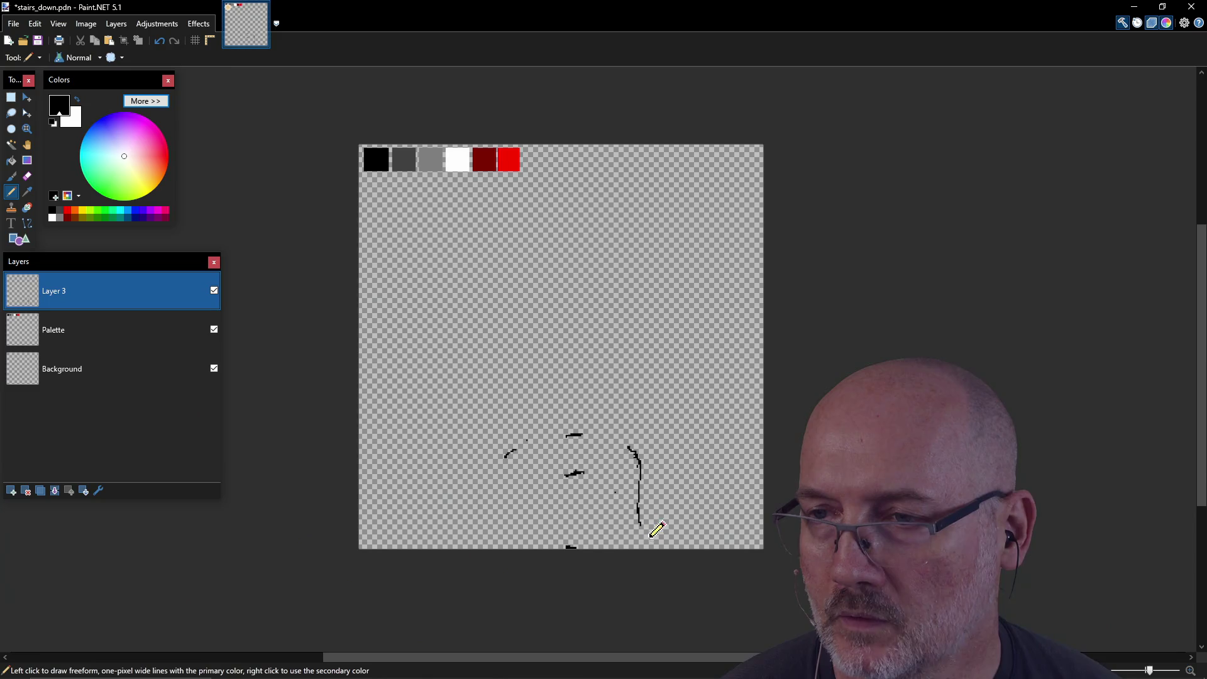
mouse_move(611, 544)
mouse_down()
mouse_move(644, 523)
mouse_move(602, 545)
mouse_up()
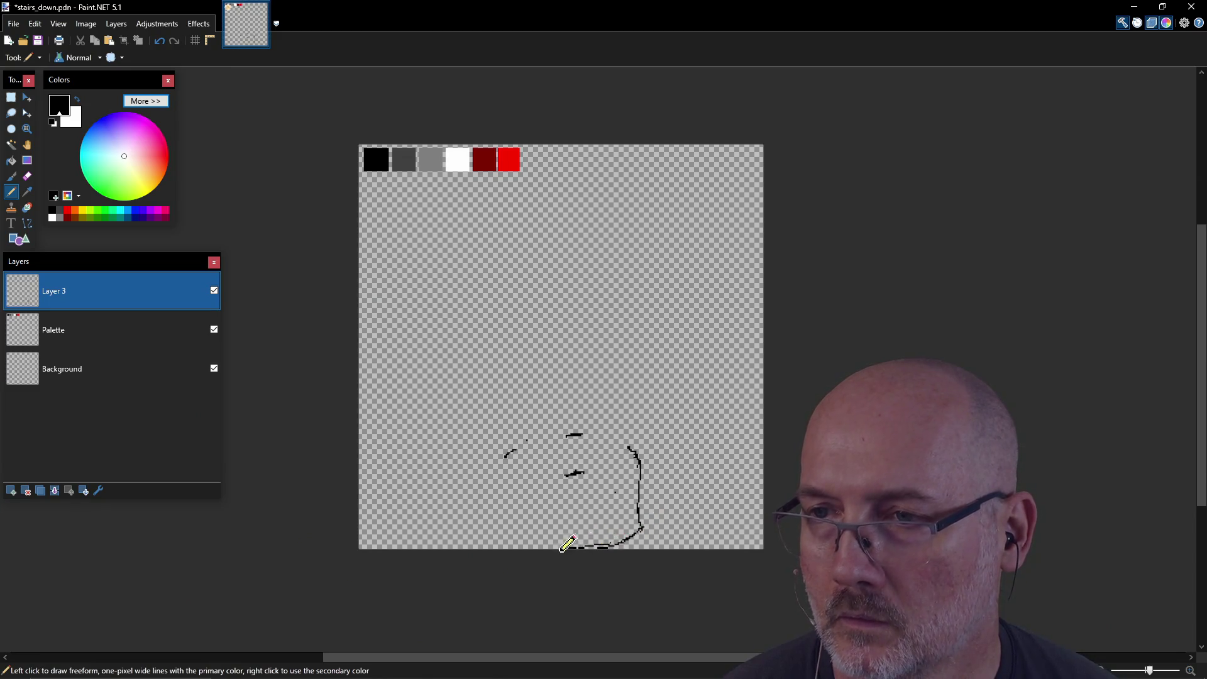
mouse_move(514, 449)
mouse_down()
mouse_move(501, 520)
mouse_move(514, 545)
mouse_move(553, 547)
mouse_up()
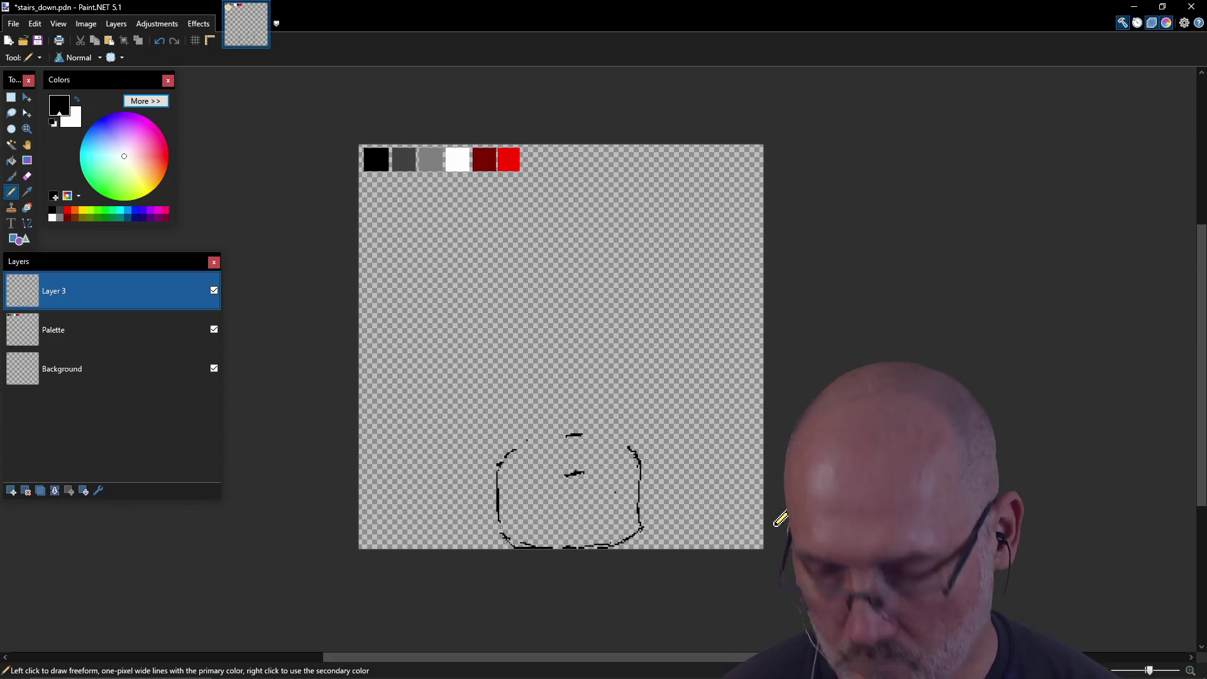
key(ctrl+z)
key(ctrl+z)
key(ctrl+z)
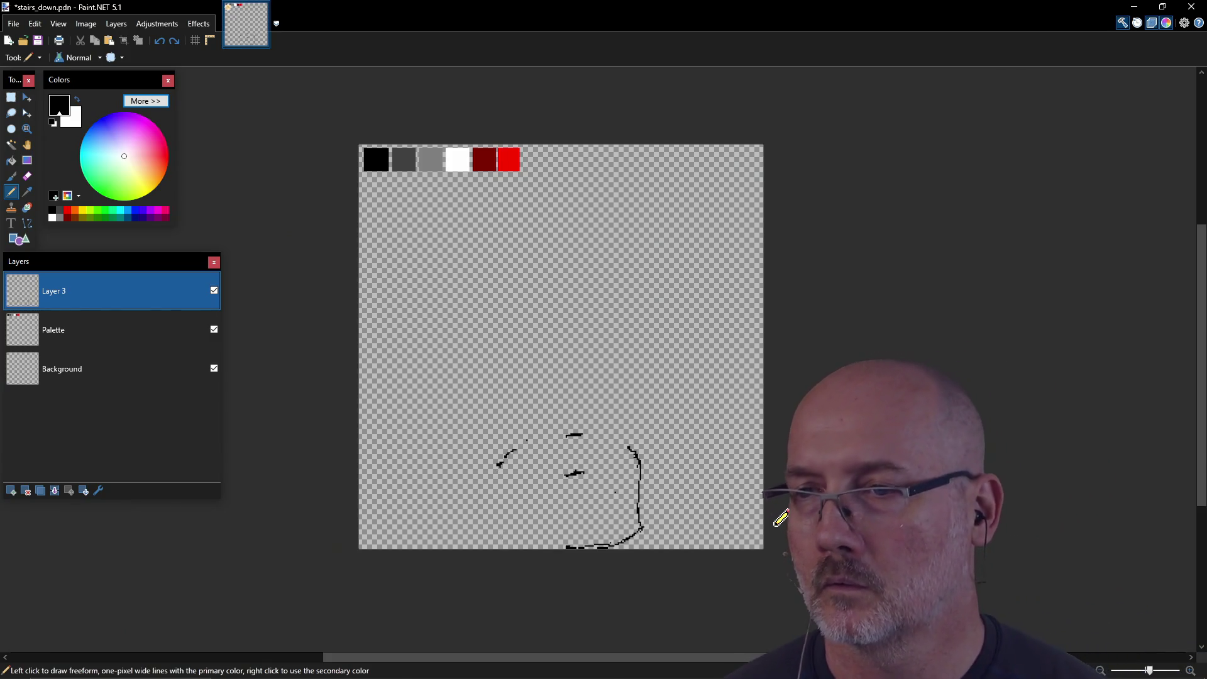
key(ctrl+z)
key(ctrl+z)
key(ctrl+z)
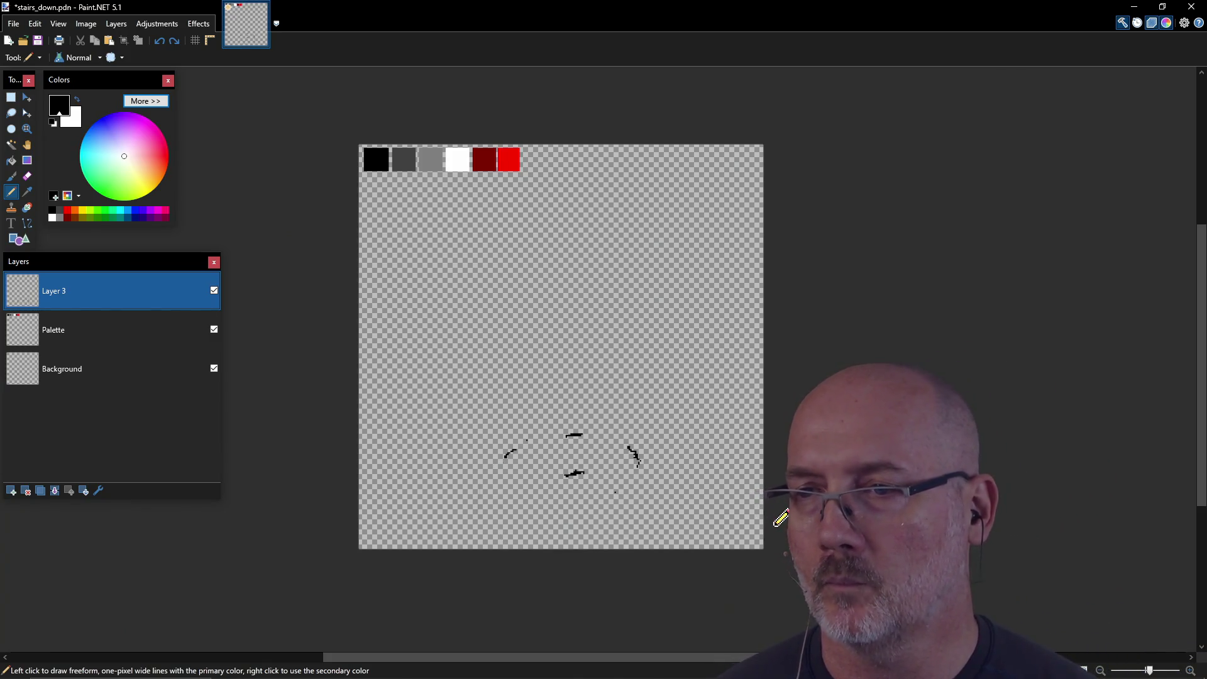
key(ctrl+z)
key(ctrl+z)
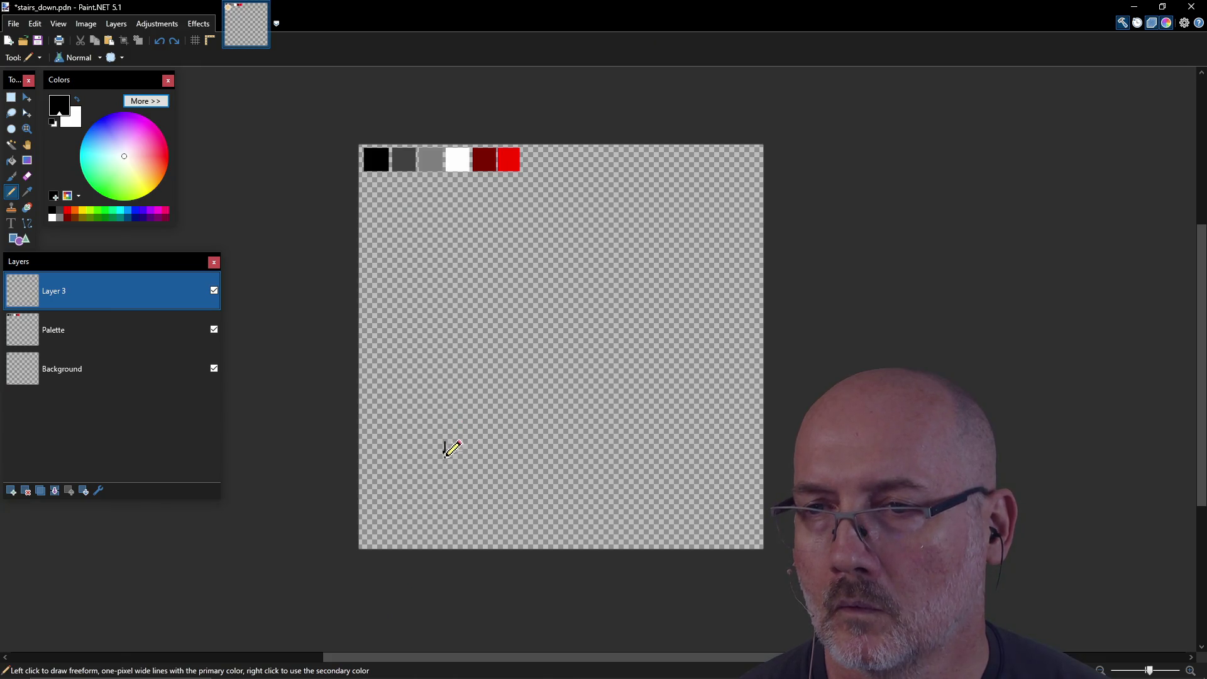
Step: Pencil the cylinder's top ellipse: lower front, upper right and top-left curves
drag(445, 457, 445, 466)
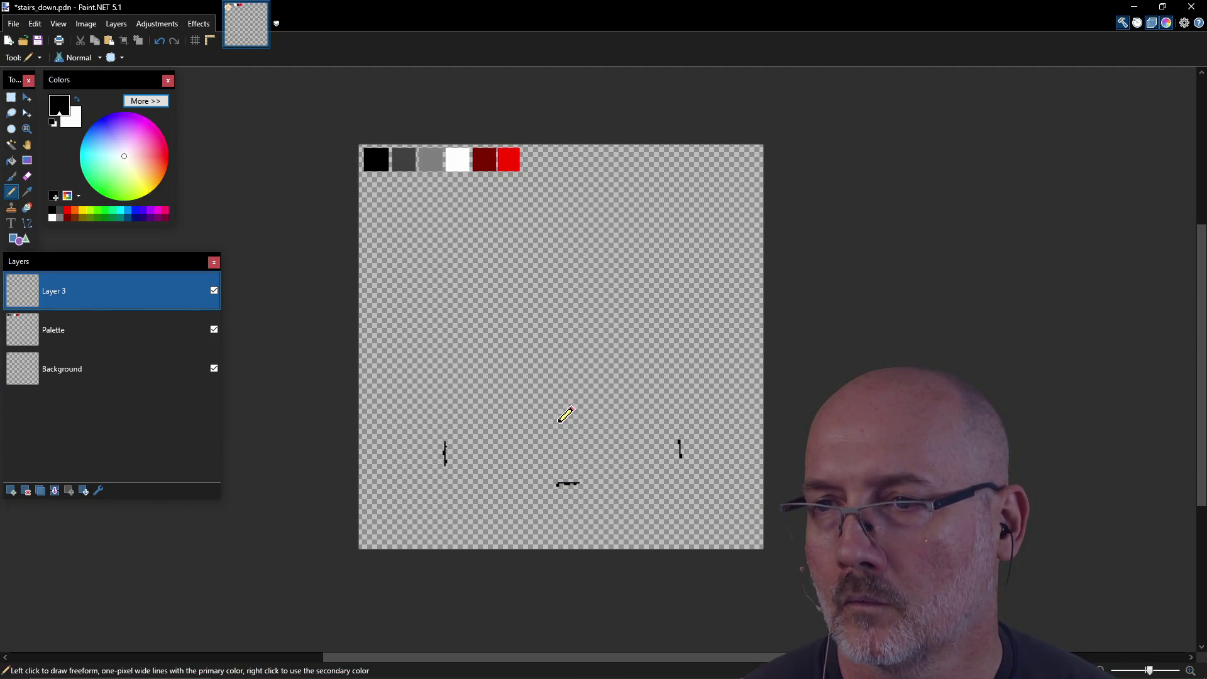
mouse_move(589, 484)
mouse_down()
mouse_move(679, 447)
mouse_move(657, 439)
mouse_up()
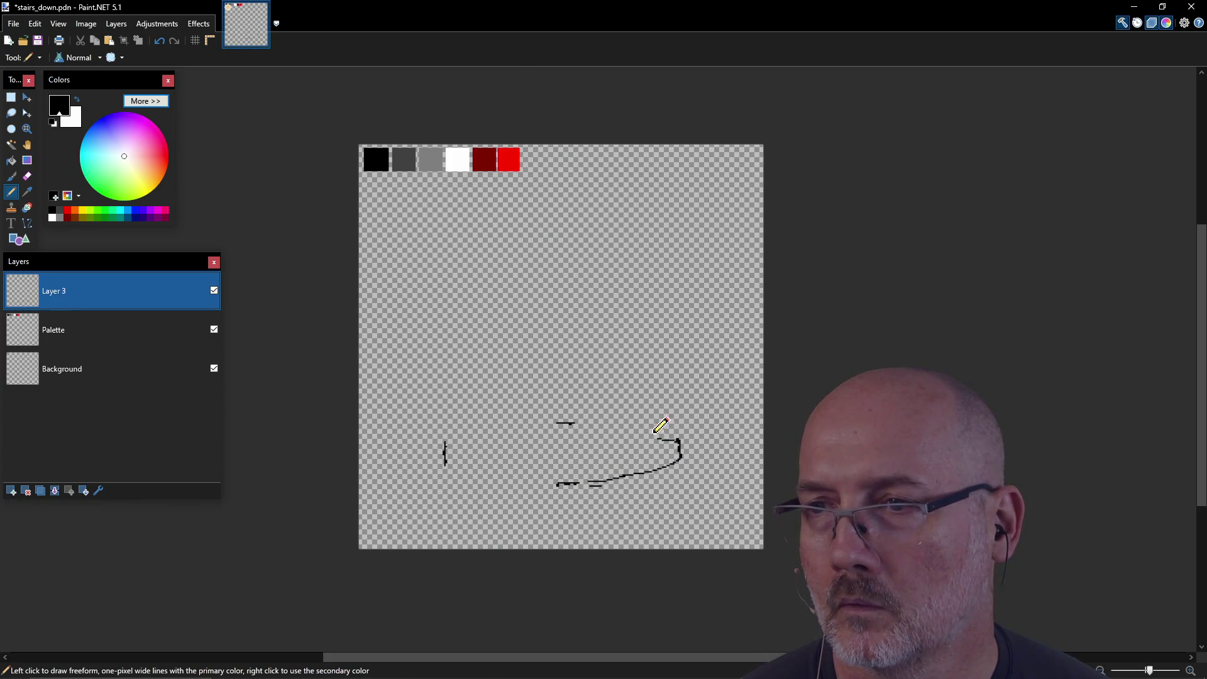
mouse_move(579, 422)
mouse_down()
mouse_move(672, 432)
mouse_move(680, 447)
mouse_up()
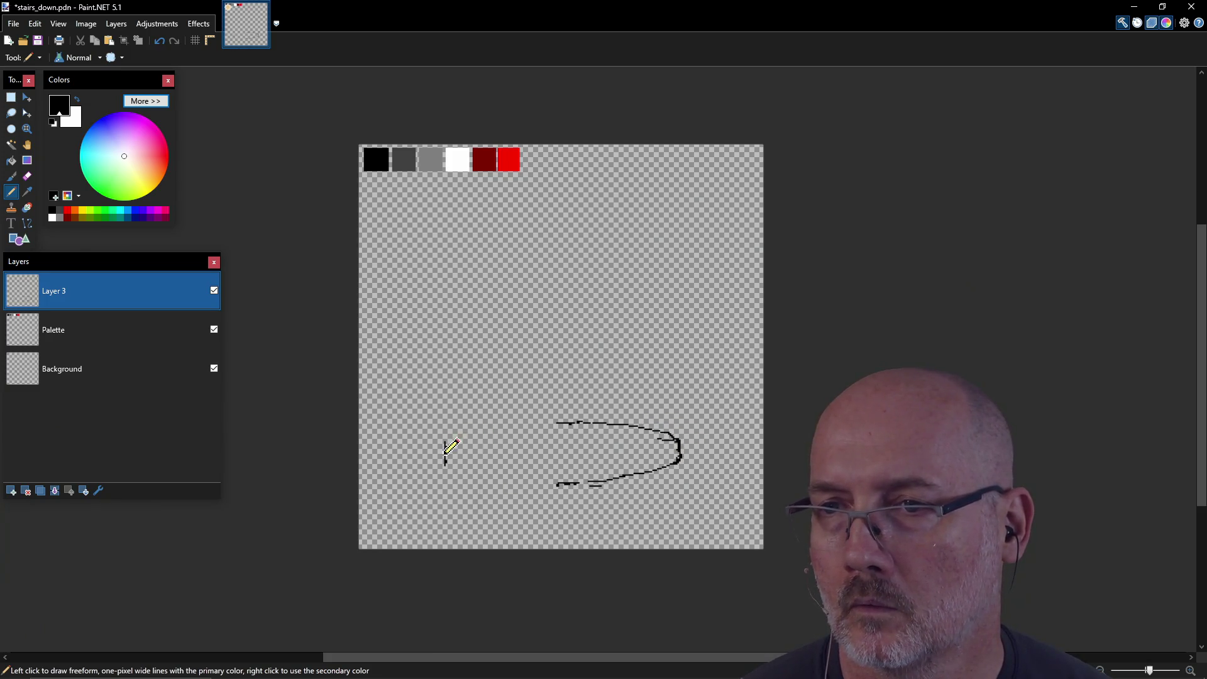
mouse_move(445, 447)
mouse_down()
mouse_move(507, 425)
mouse_move(575, 423)
mouse_move(510, 465)
mouse_move(578, 484)
mouse_move(546, 483)
mouse_up()
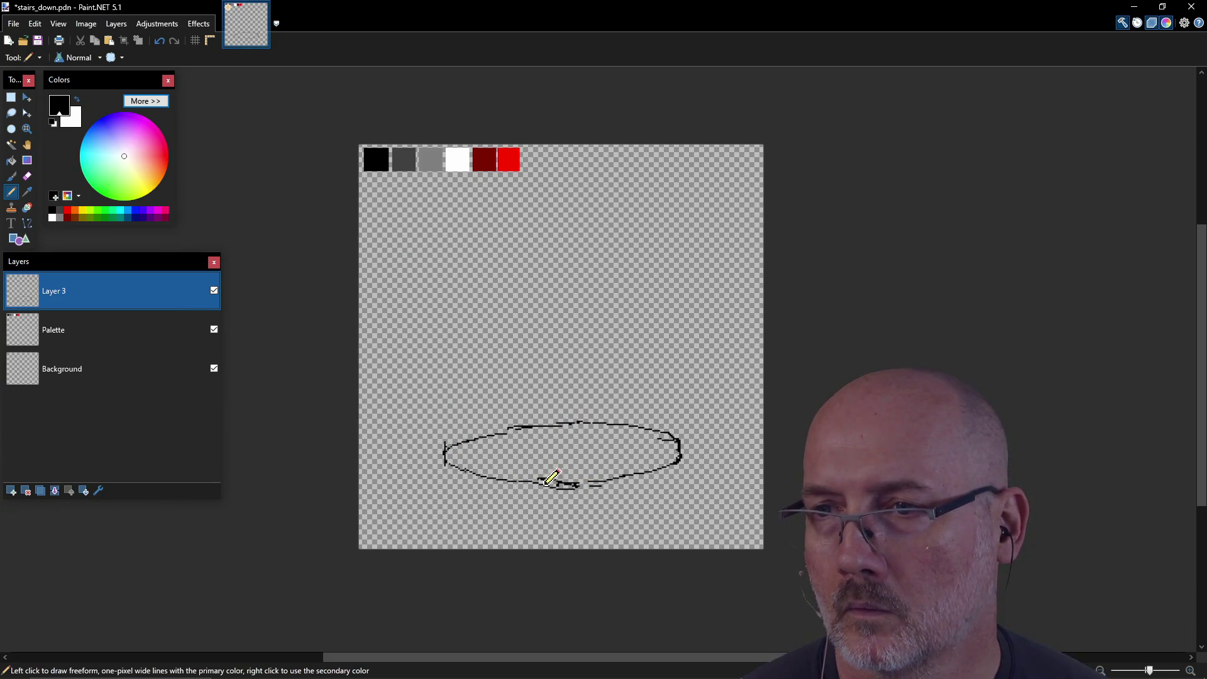
Step: Draw the cylinder's left and right walls and its bottom line along the canvas bottom, joining them
drag(444, 459, 457, 525)
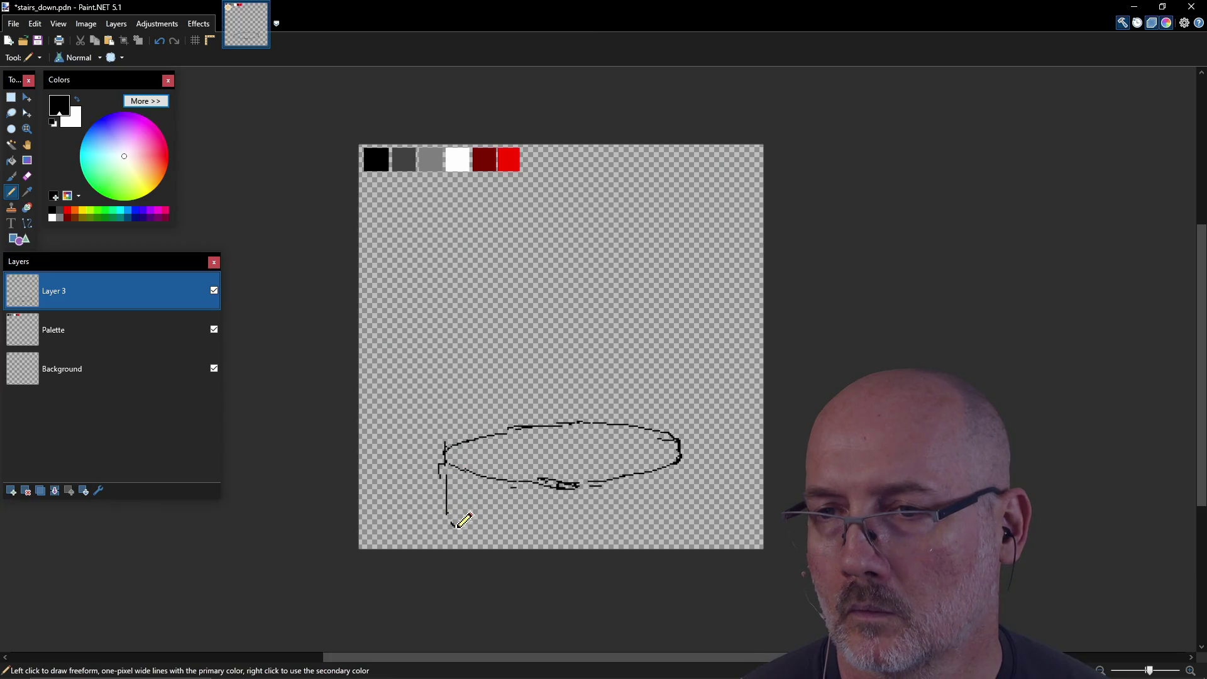
drag(630, 542, 621, 546)
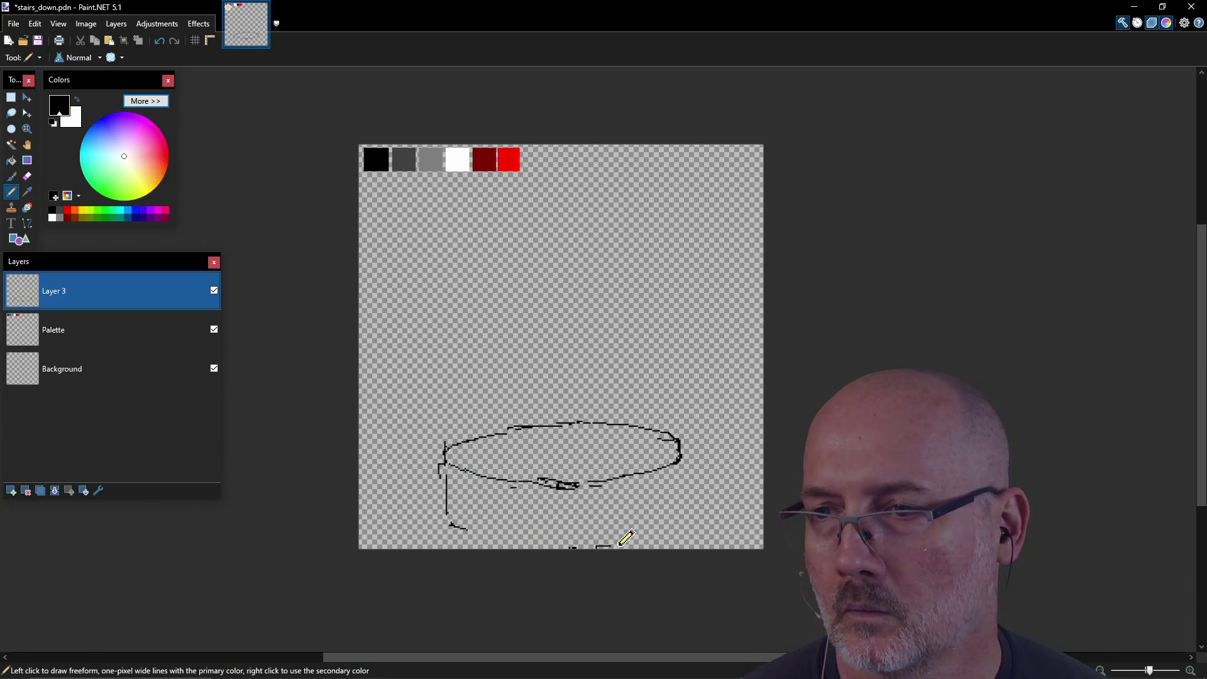
drag(679, 458, 678, 519)
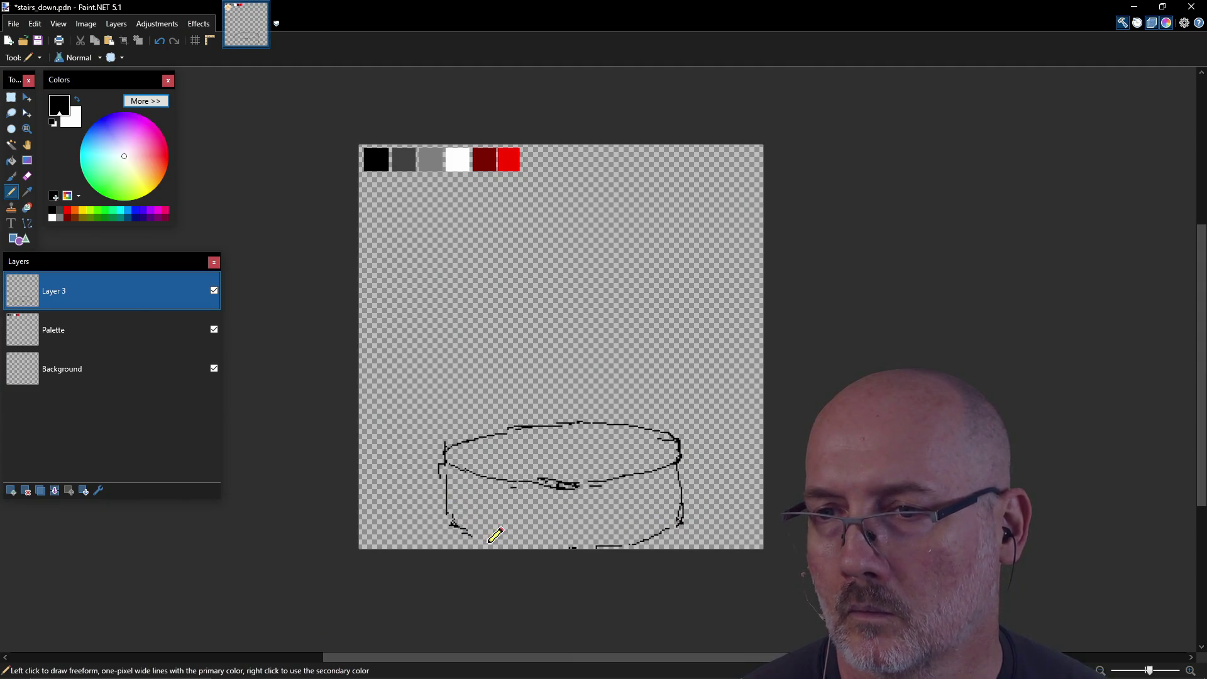
drag(485, 542, 597, 545)
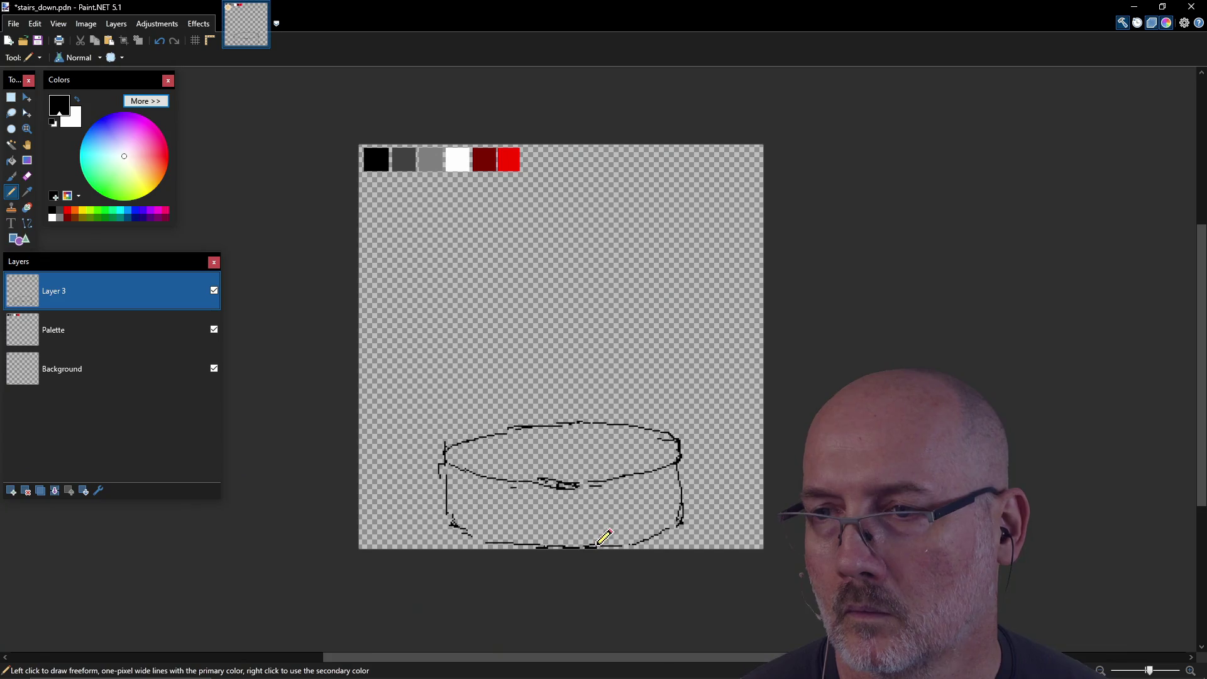
drag(482, 540, 487, 541)
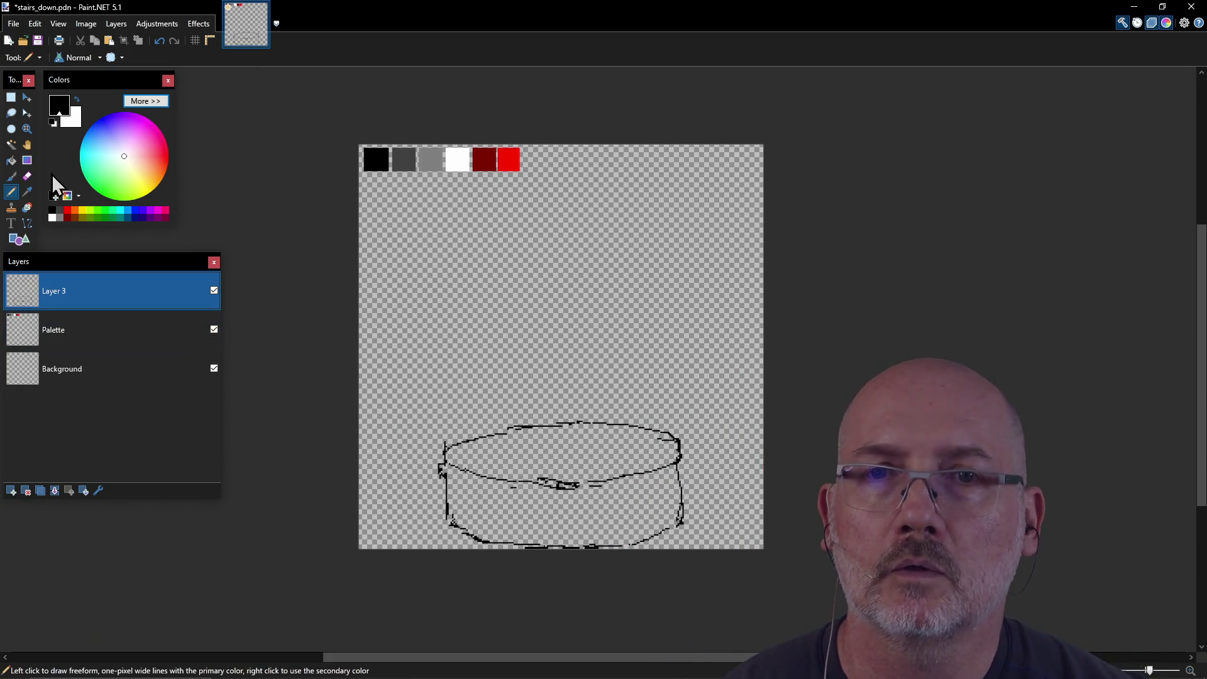
click(27, 177)
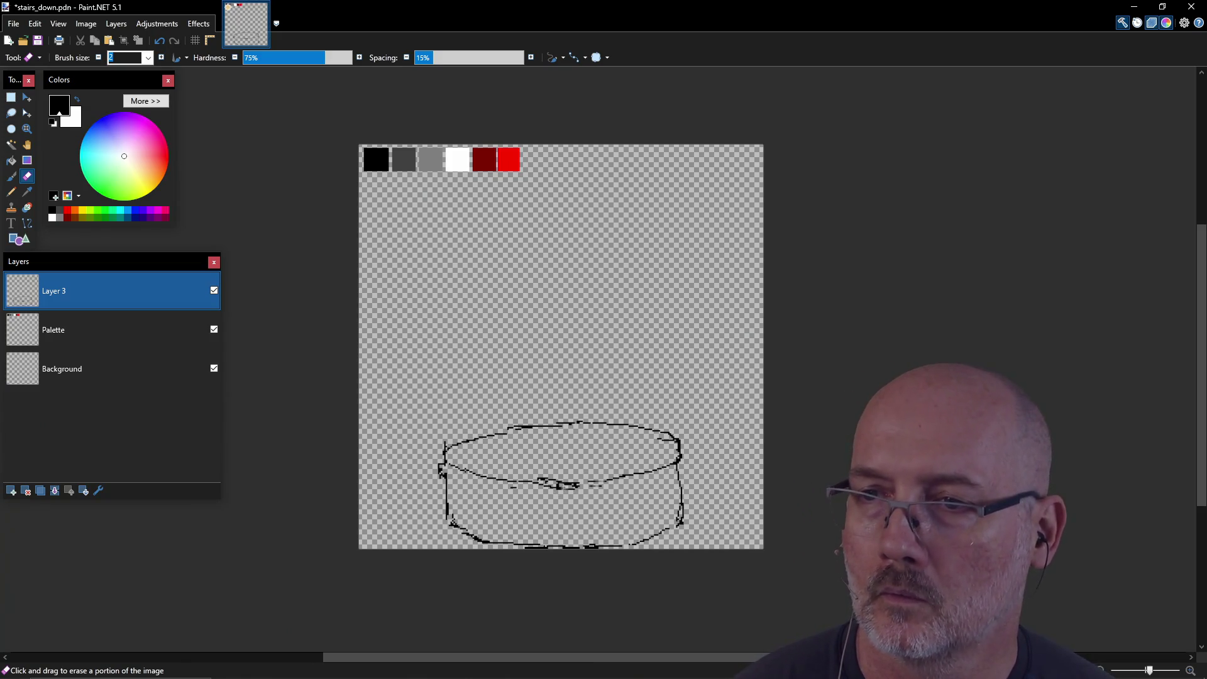
Step: Trace the ellipse's front edge with the pencil, undo two stray boxes, and retrace the edge
click(11, 192)
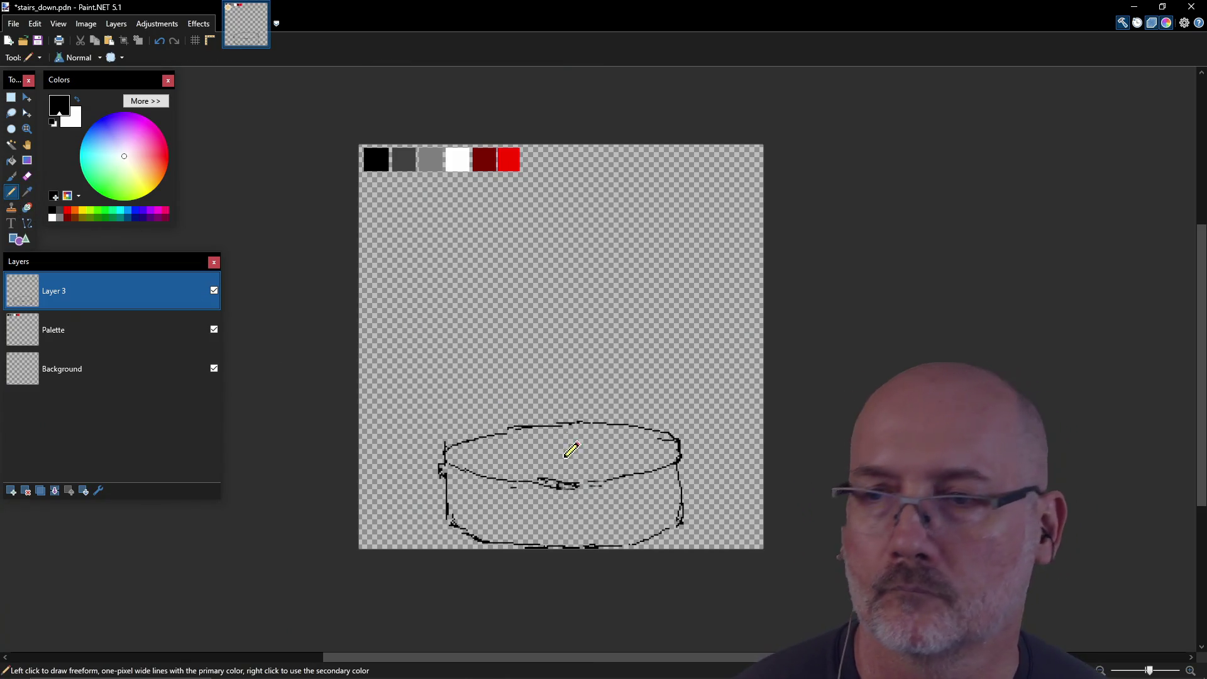
mouse_move(567, 486)
mouse_down()
mouse_move(679, 469)
mouse_move(667, 488)
mouse_move(635, 493)
mouse_move(647, 497)
mouse_move(539, 492)
mouse_up()
key(ctrl+z)
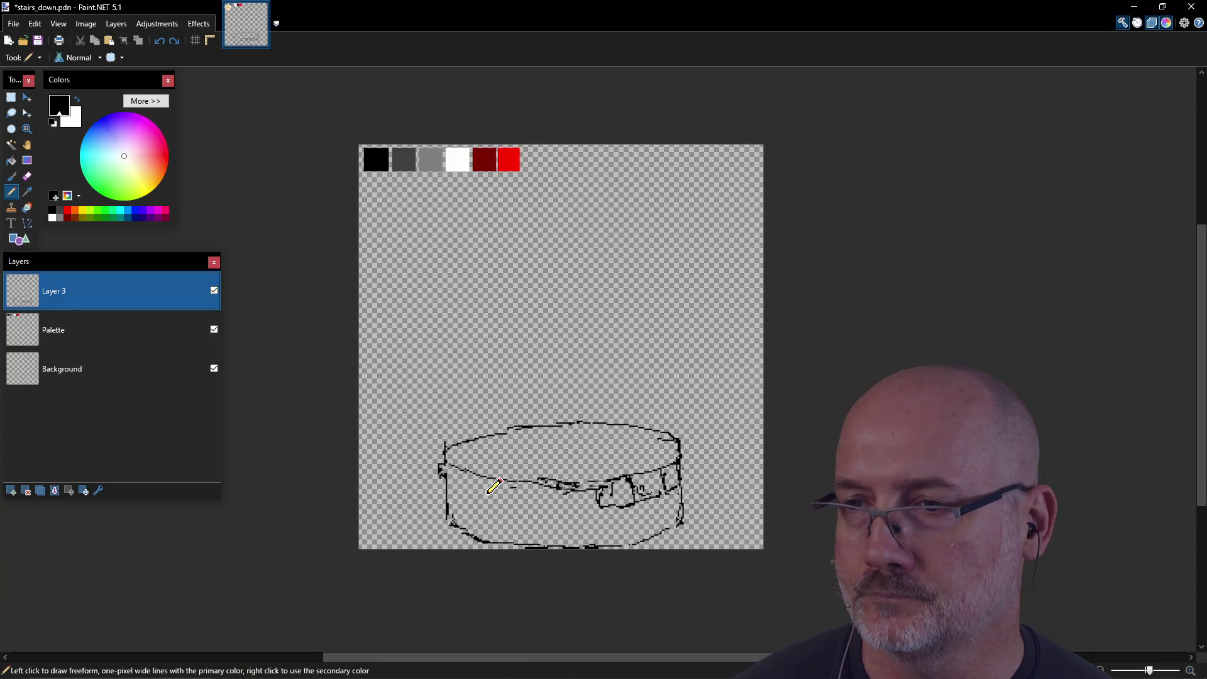
key(ctrl+z)
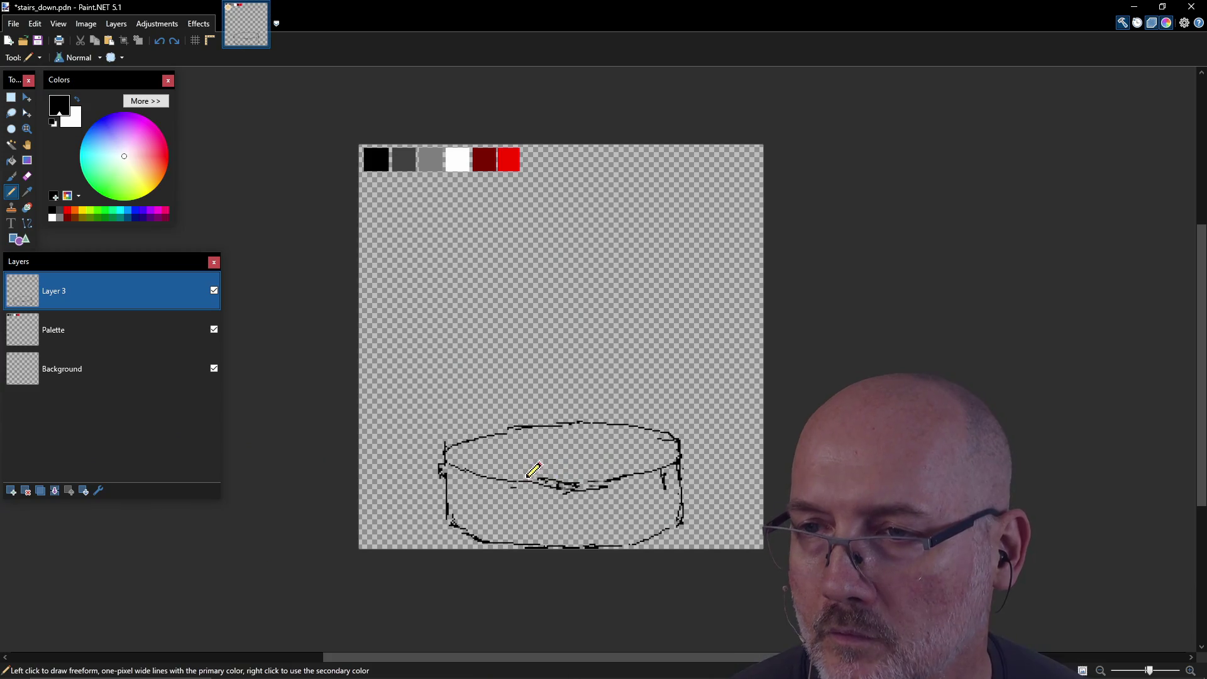
drag(534, 479, 675, 488)
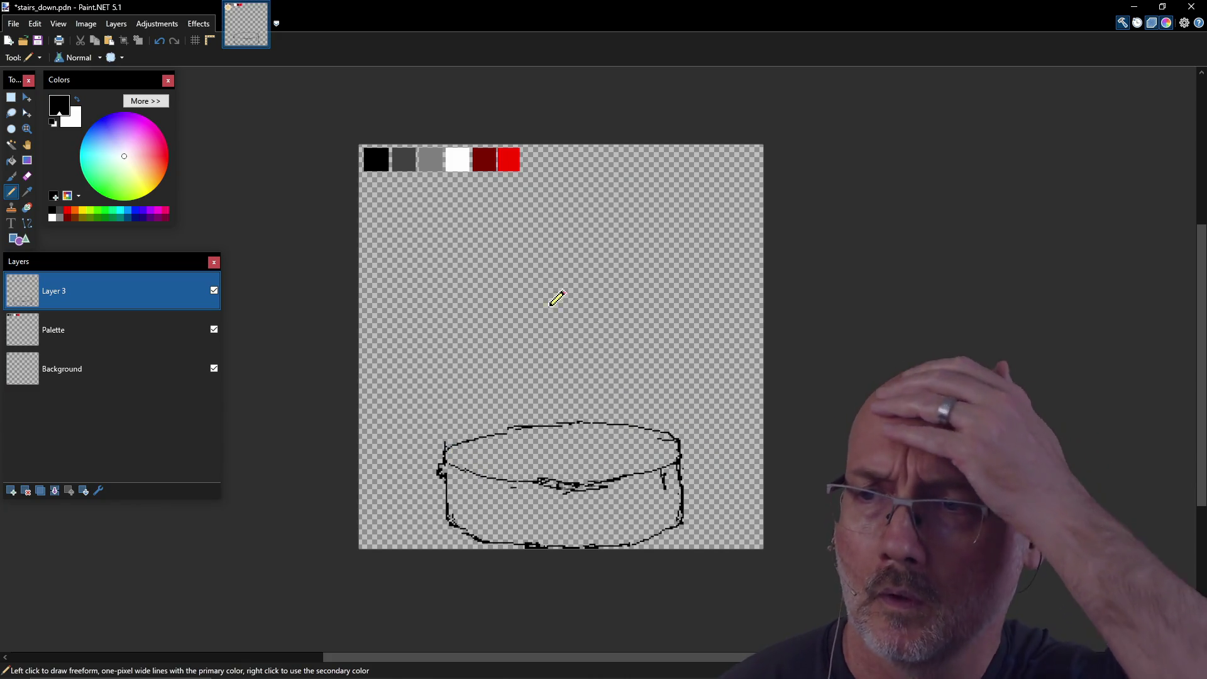
click(11, 161)
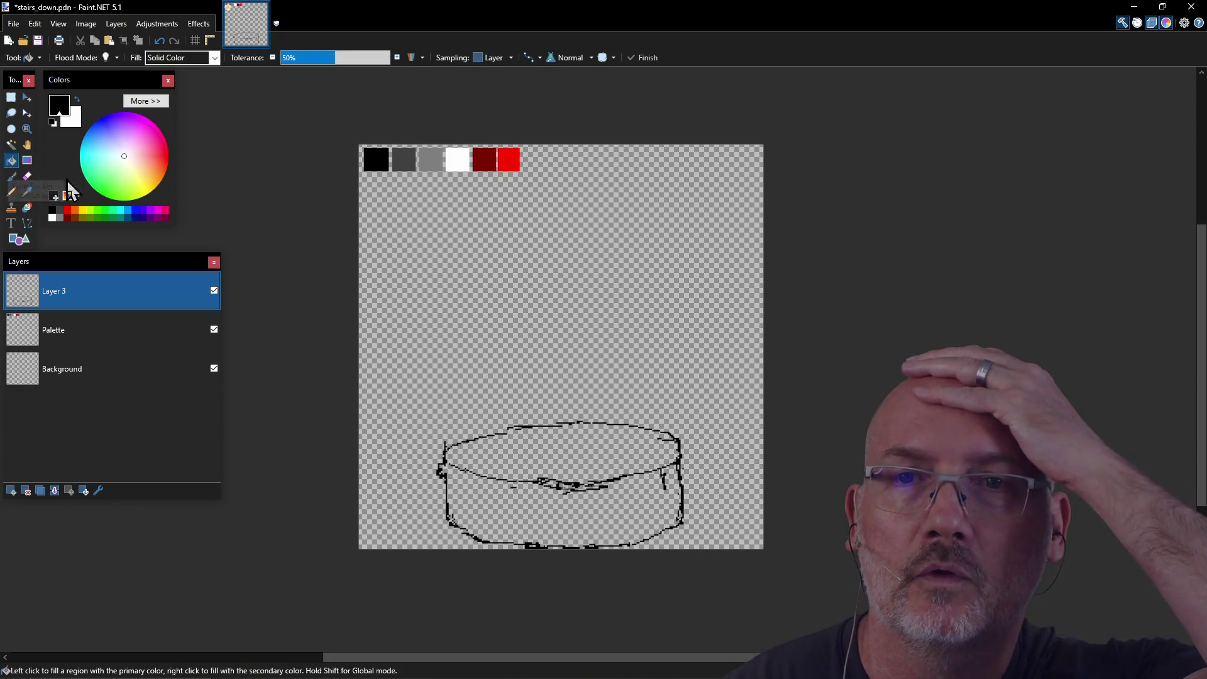
Step: Sample the palette's gray as the primary colour and try a bucket fill inside the cylinder
key(k)
click(432, 159)
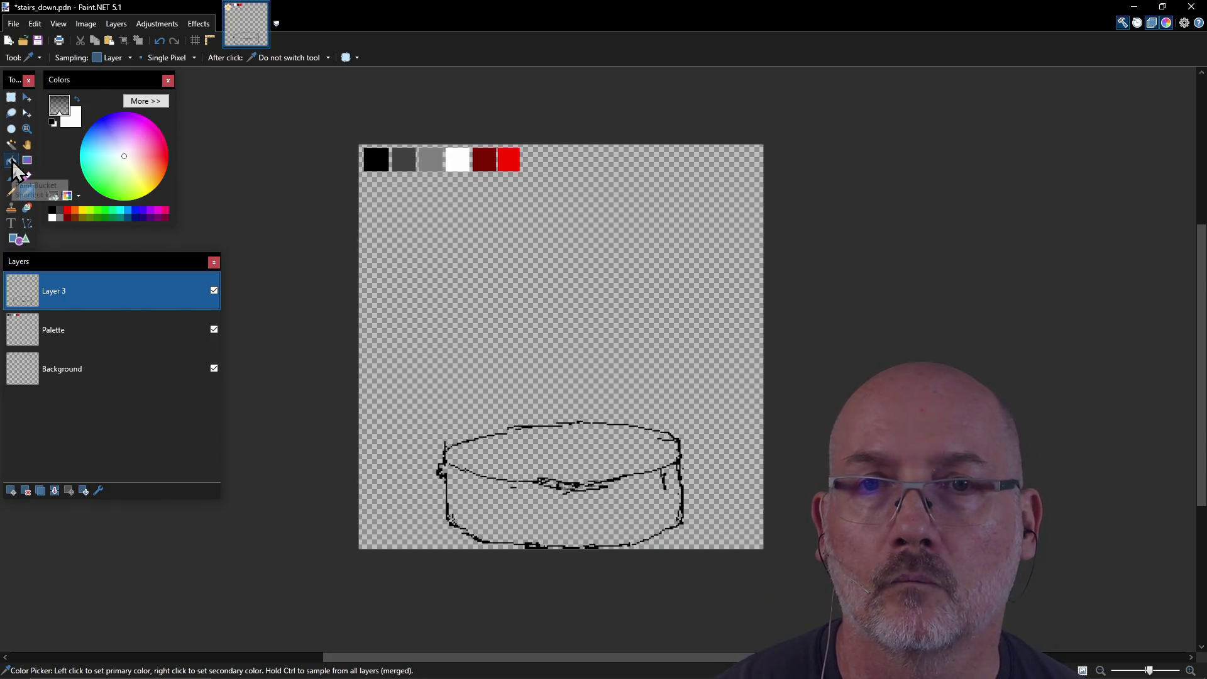
key(f)
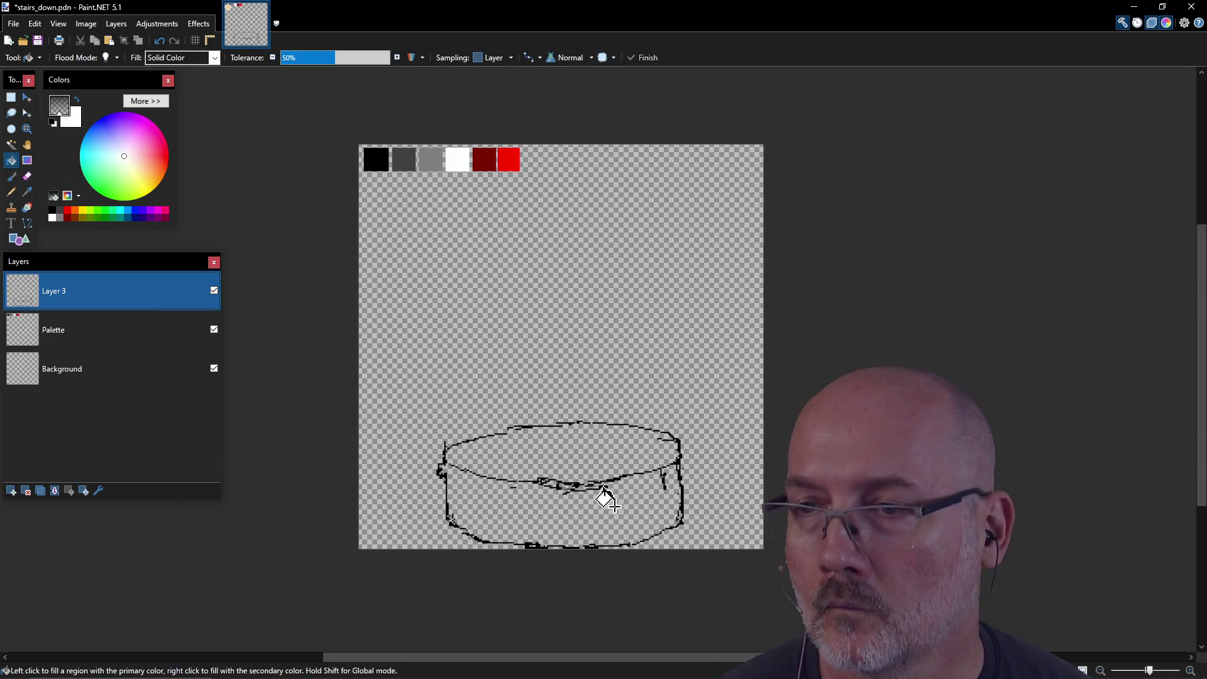
mouse_move(553, 503)
mouse_down()
mouse_move(566, 512)
mouse_move(545, 488)
mouse_move(547, 507)
mouse_move(518, 506)
mouse_up()
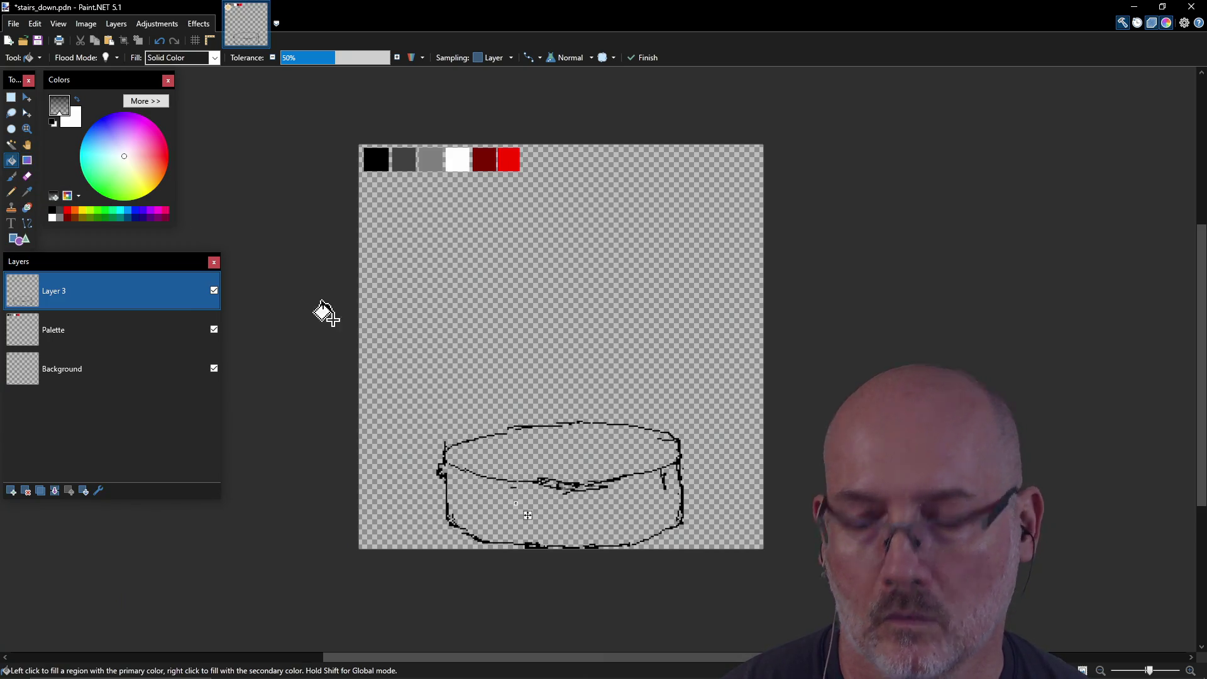
Step: Reactivate Layer 3, fill the cylinder with gray, then undo the fill that covered the whole canvas
key(k)
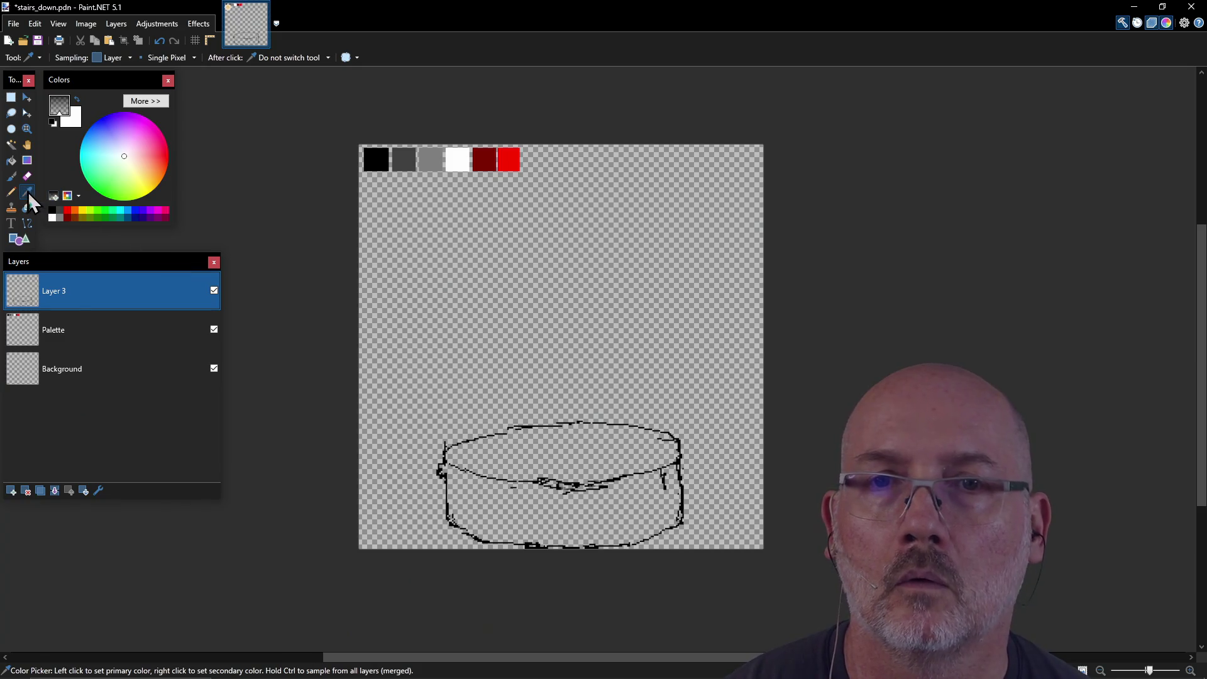
click(11, 192)
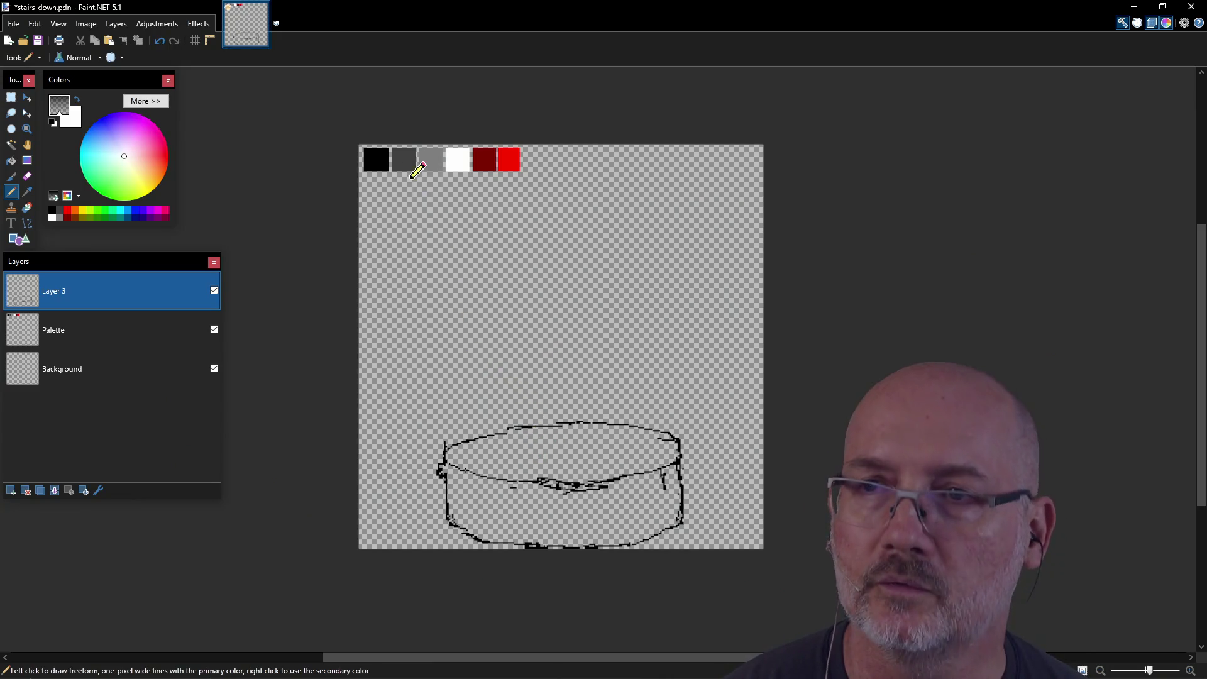
key(k)
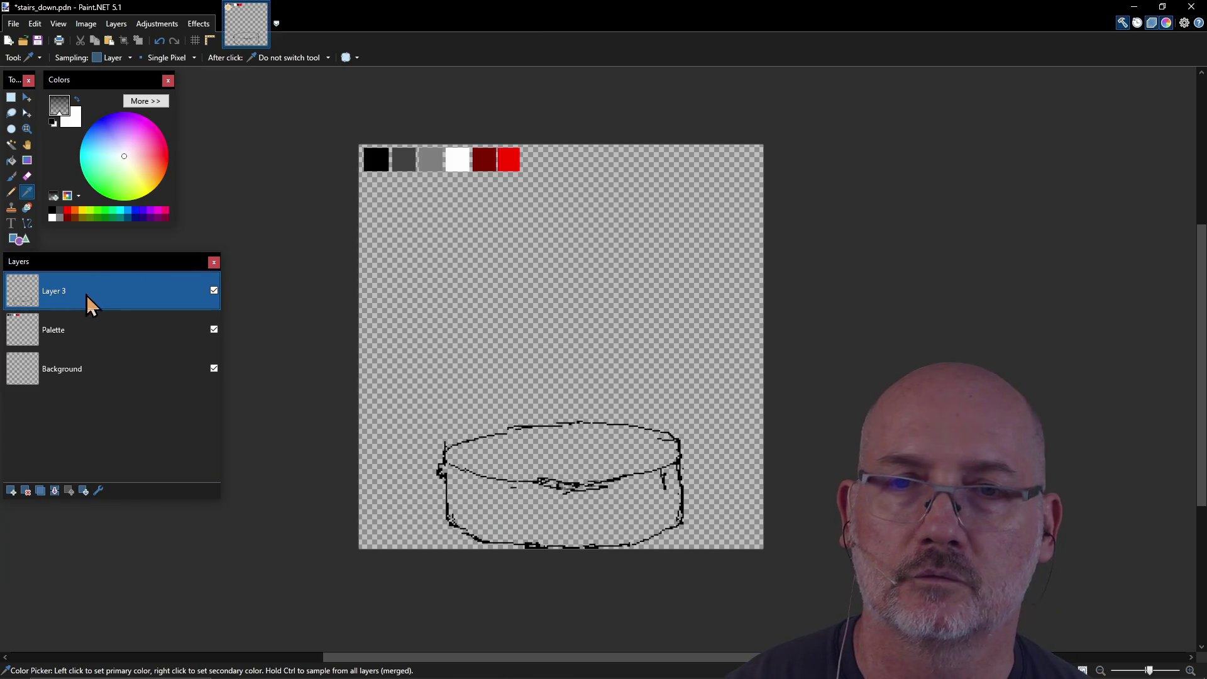
click(88, 330)
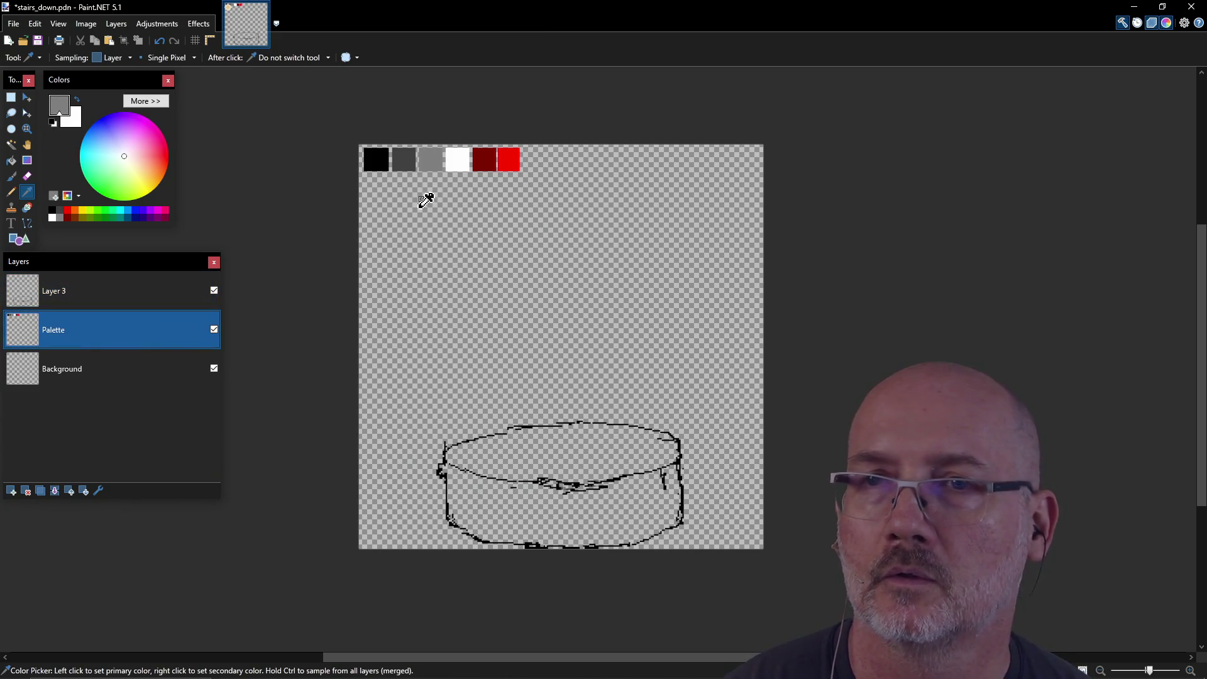
click(61, 300)
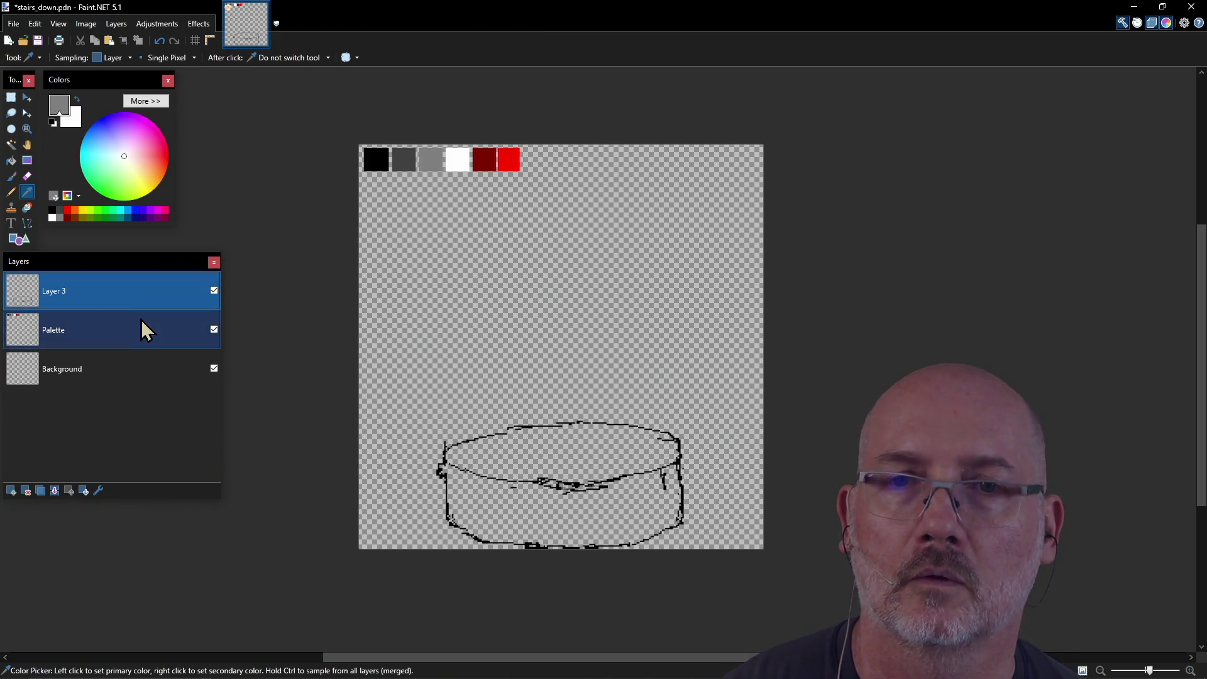
click(11, 160)
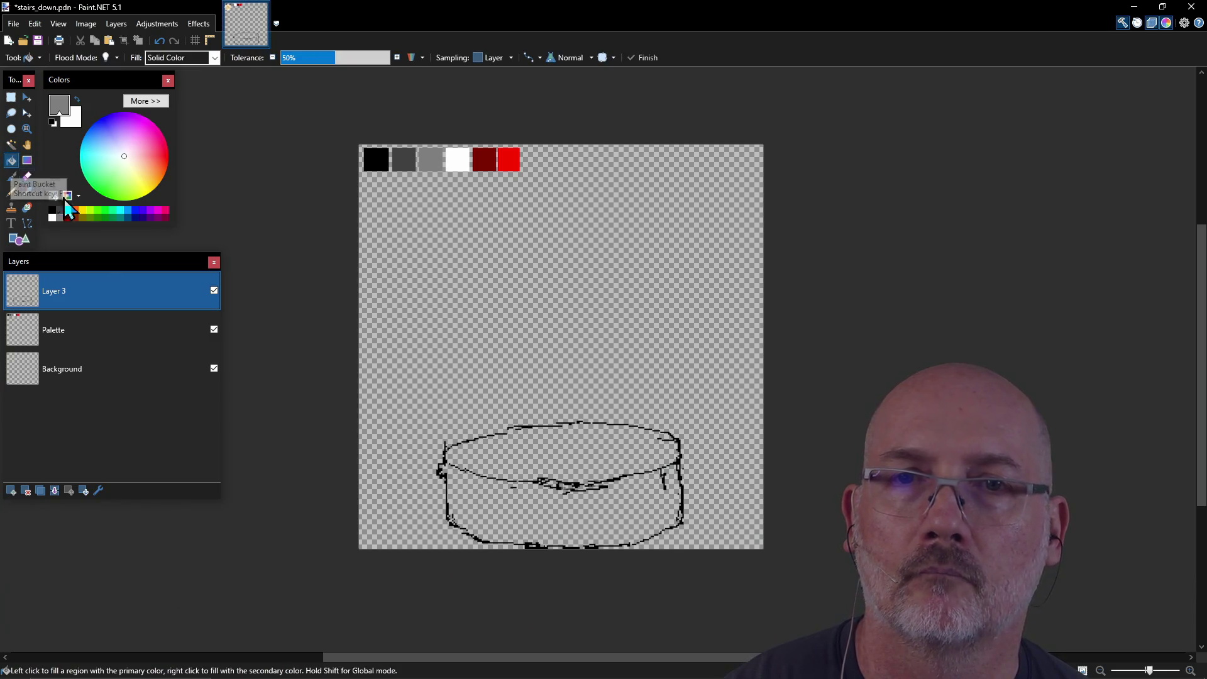
click(601, 508)
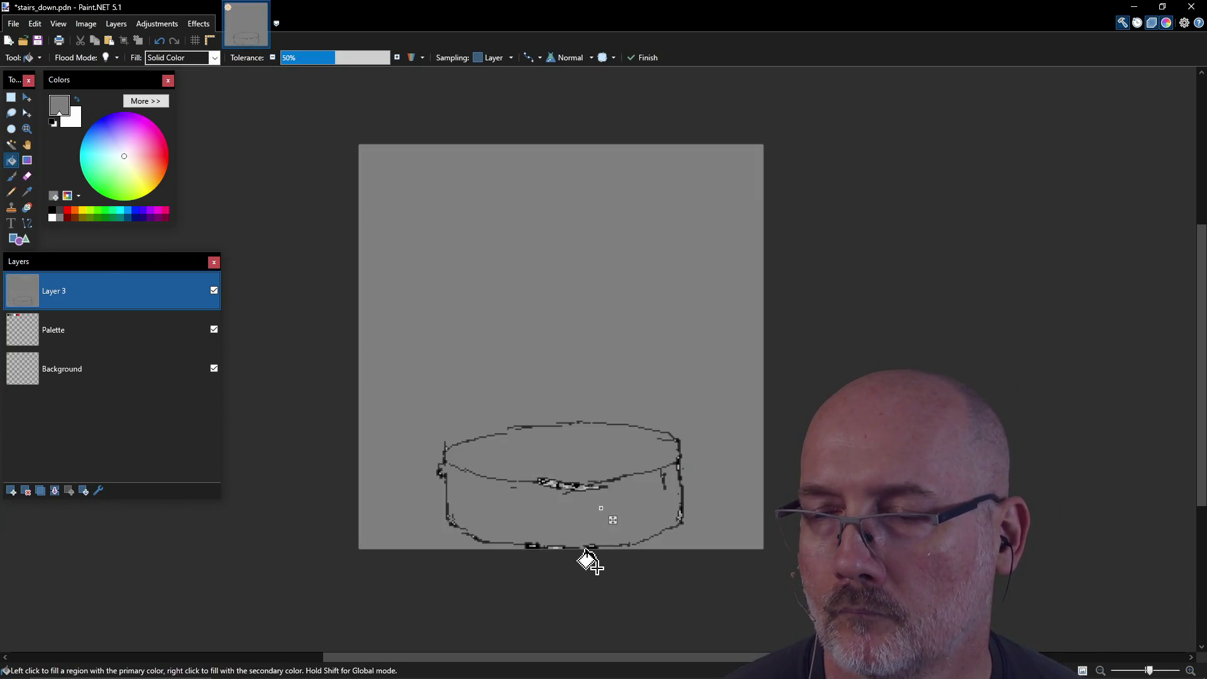
key(ctrl)
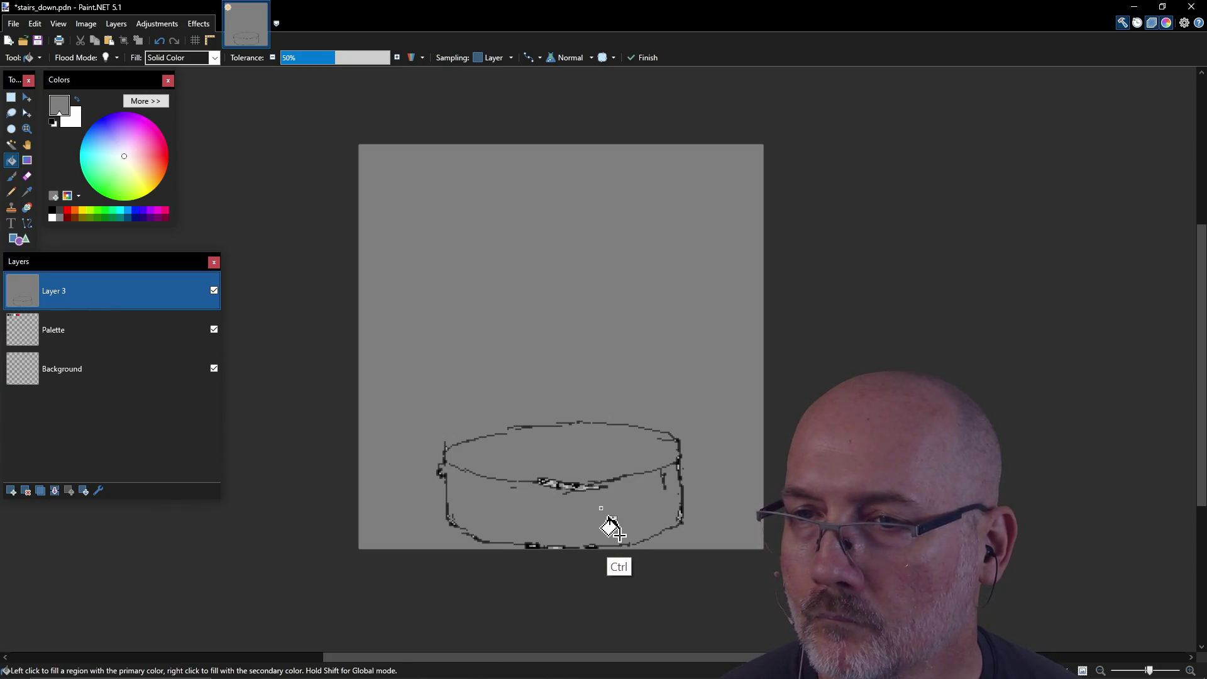
key(ctrl+z)
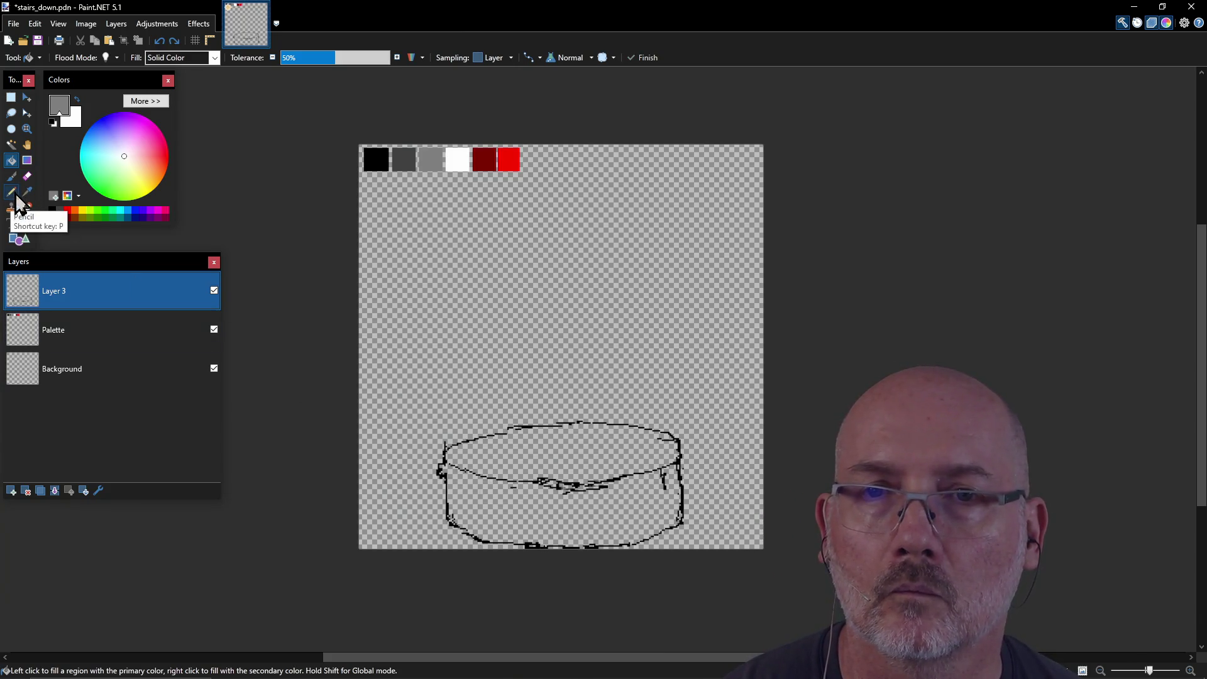
Step: Retry the gray fill inside the cylinder, undo it, and return to the Pencil with black
key(p)
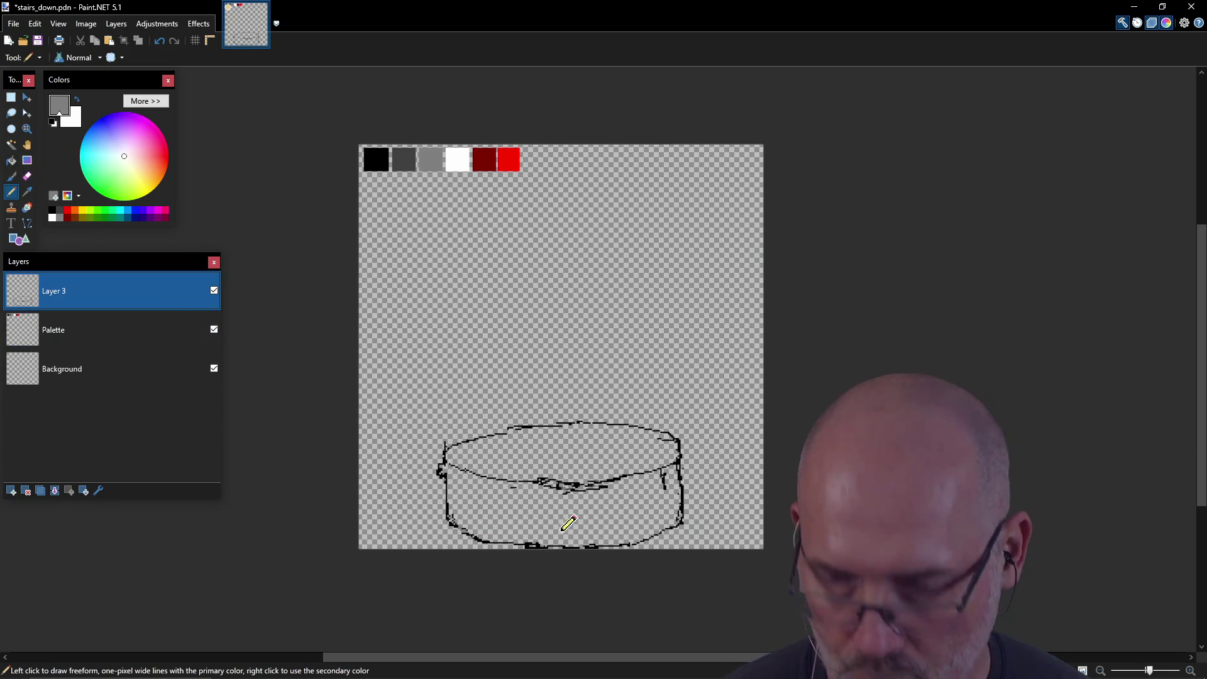
key(f)
click(584, 528)
key(ctrl+z)
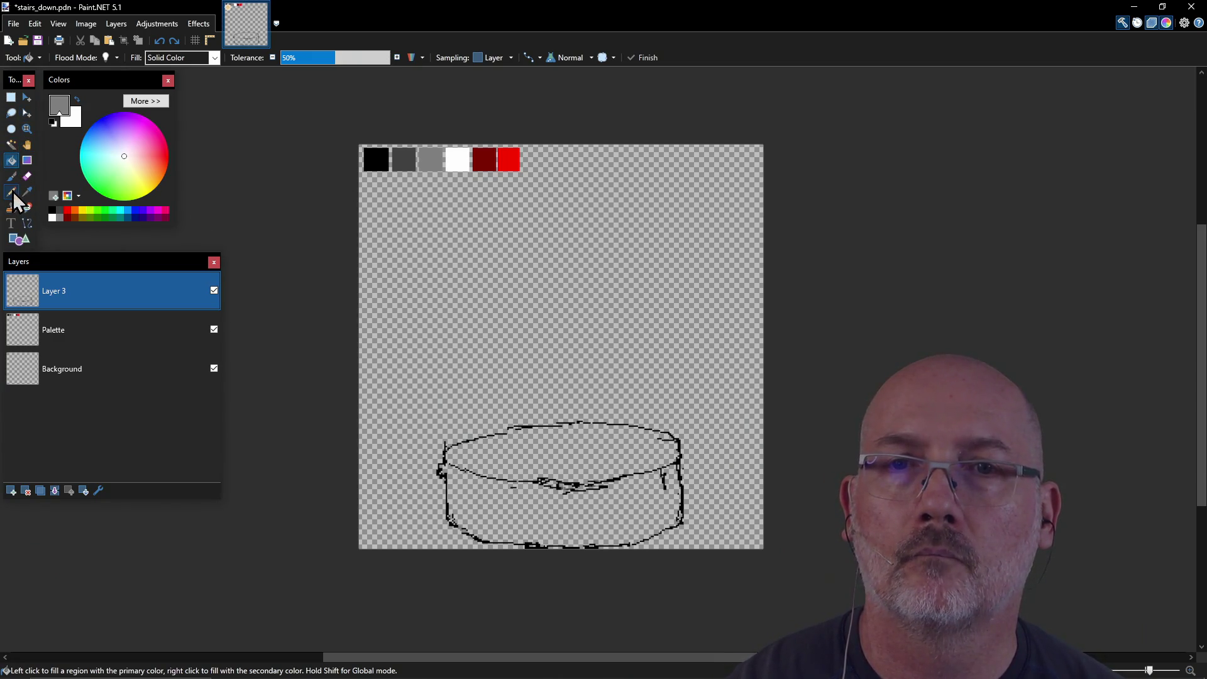
click(12, 192)
click(53, 211)
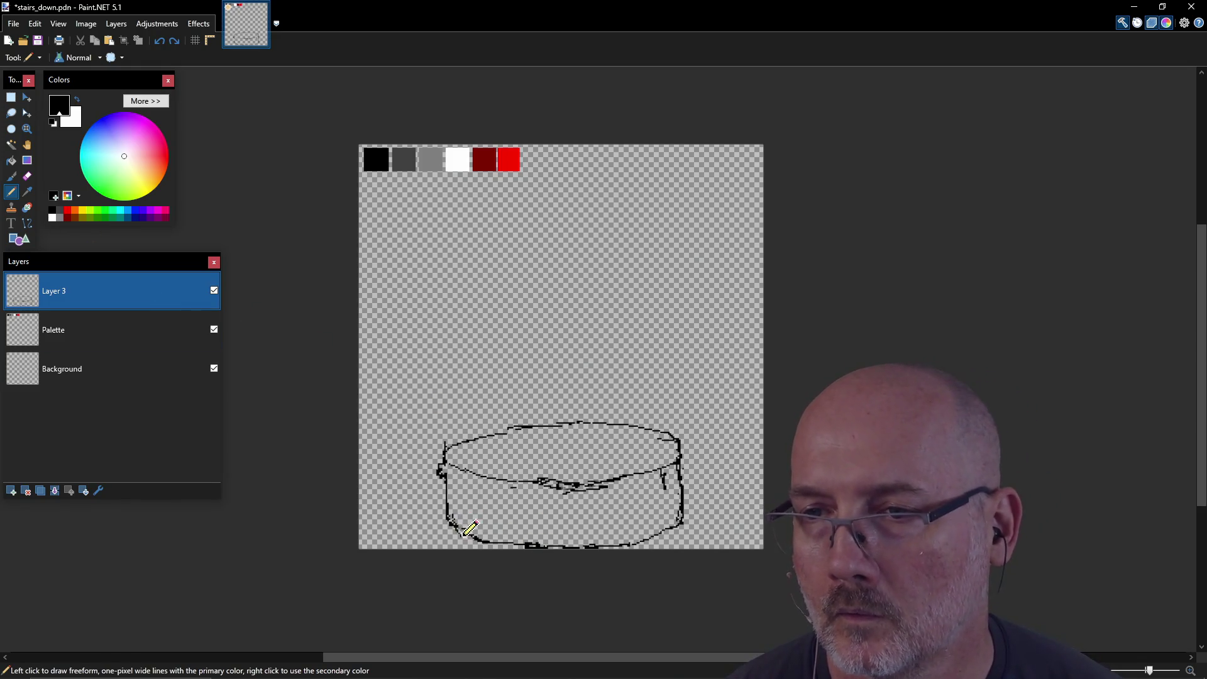
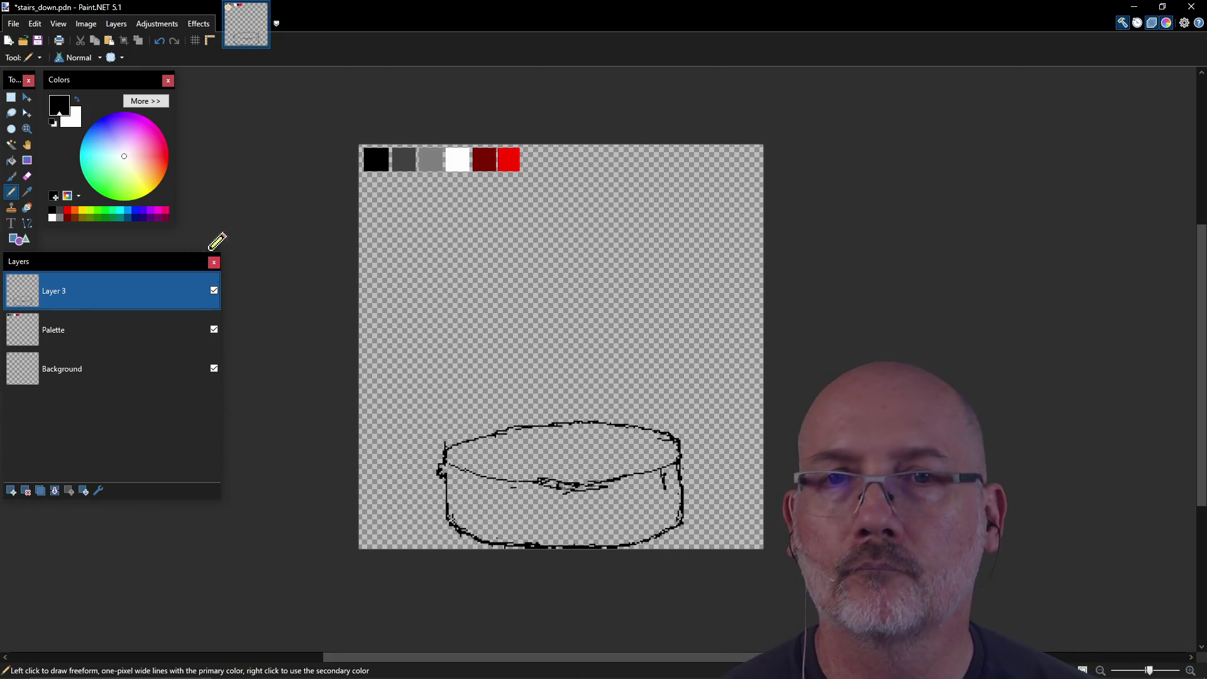
Step: Fill the drum sketch on Layer 3 with the palette's medium grey
click(12, 162)
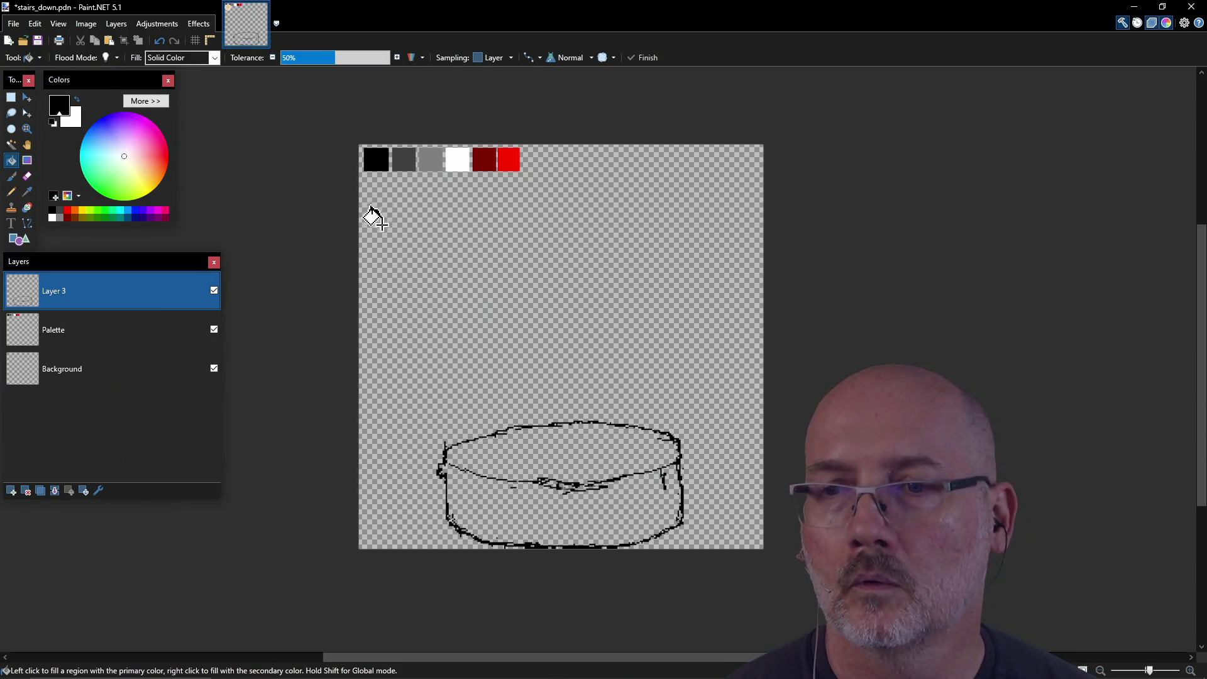
key(k)
click(91, 346)
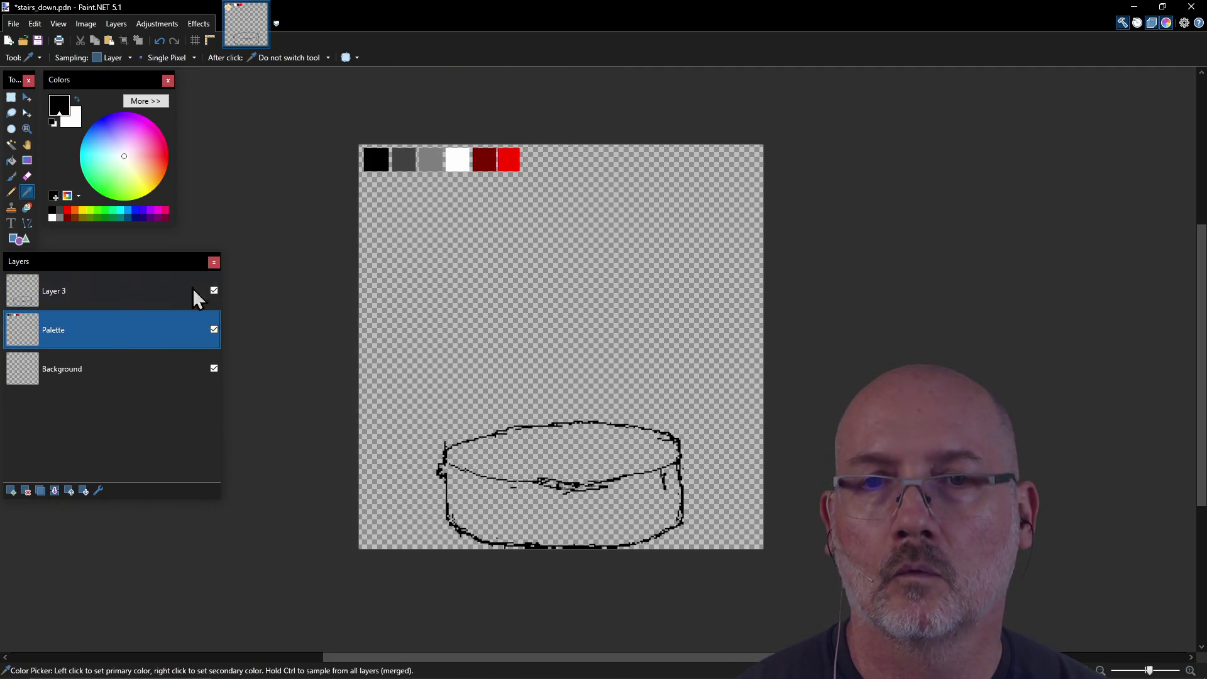
click(428, 164)
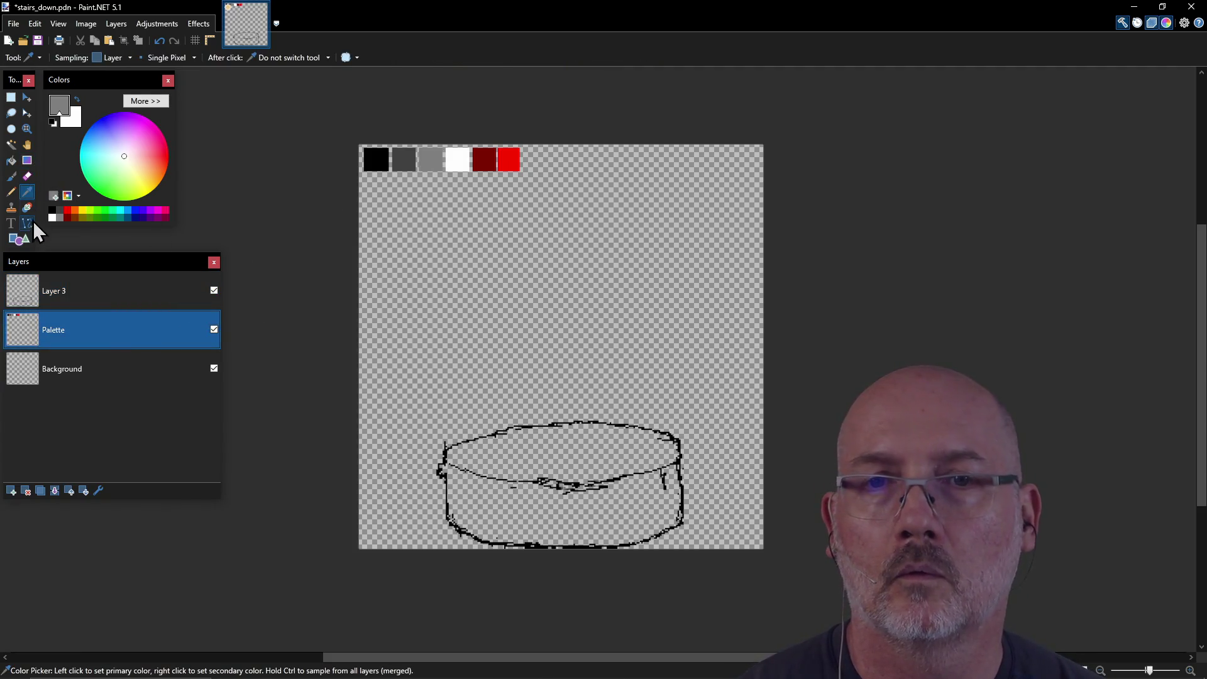
click(59, 291)
key(f)
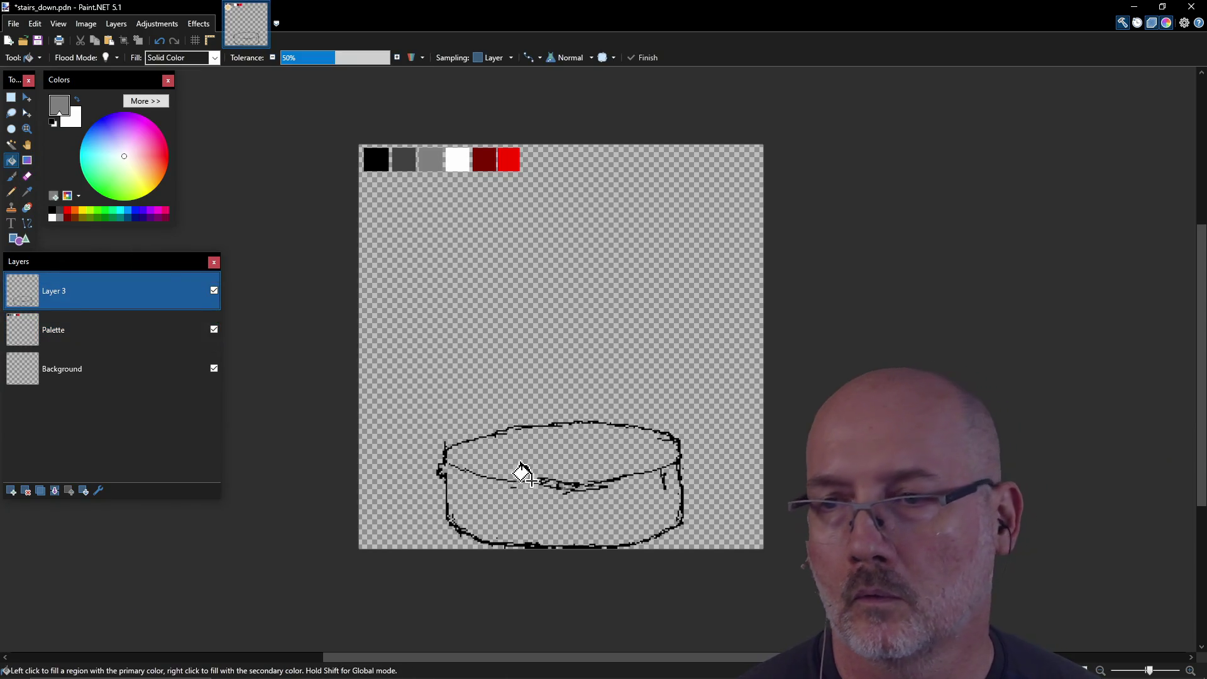
click(558, 506)
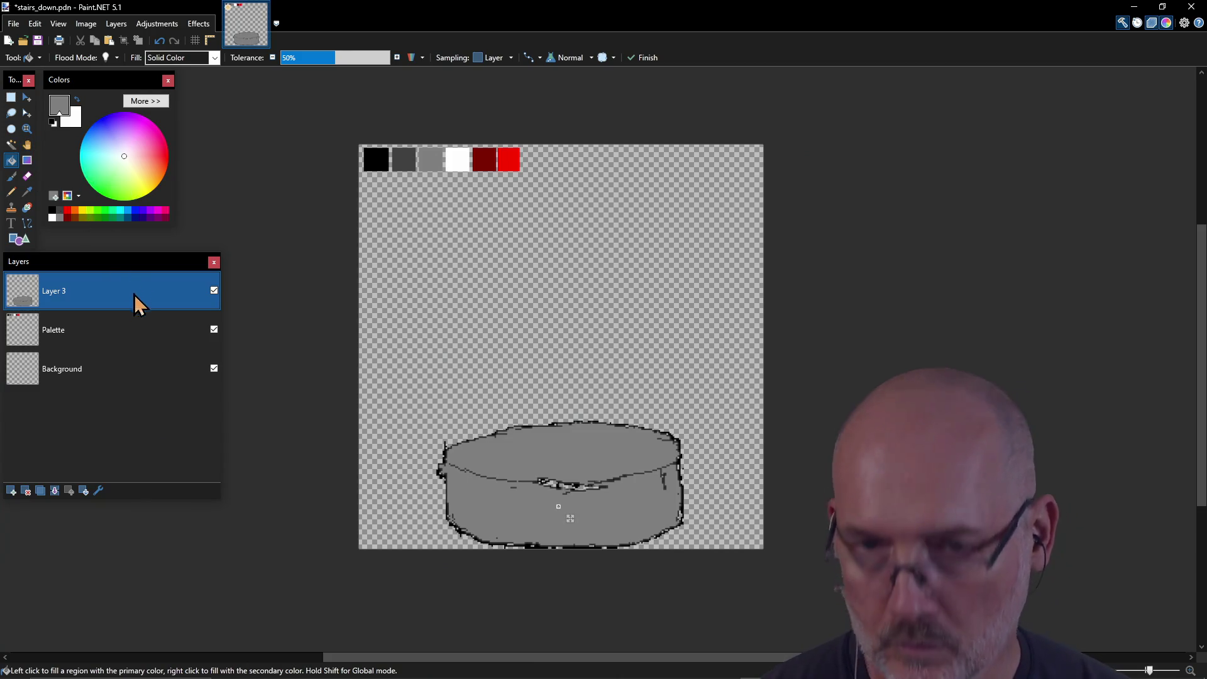
Step: Fill the crack along the drum's top rim with the palette's dark grey and commit it
key(k)
click(63, 330)
click(406, 160)
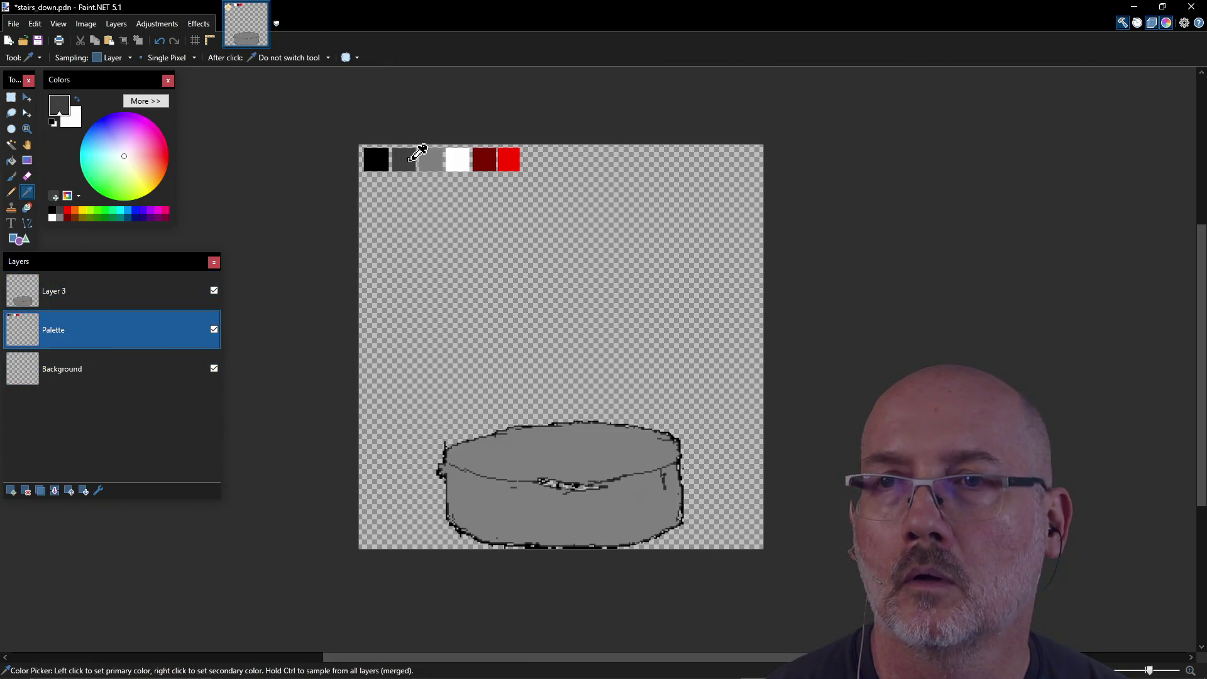
click(12, 162)
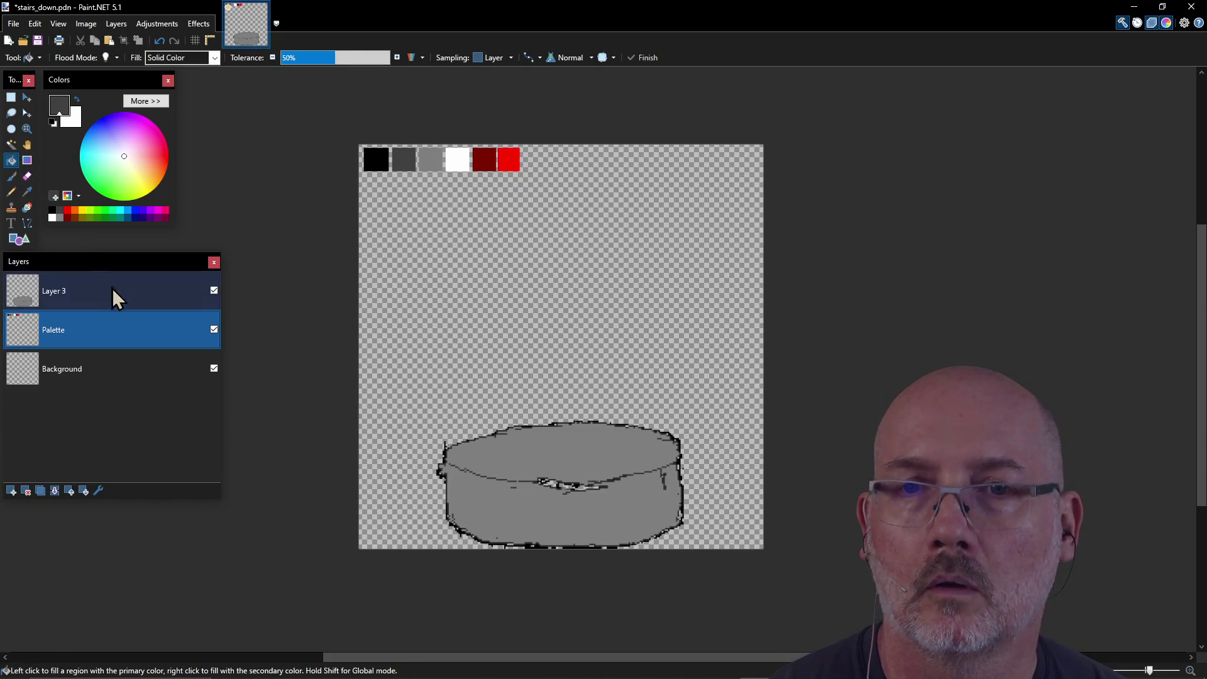
double_click(217, 286)
click(610, 400)
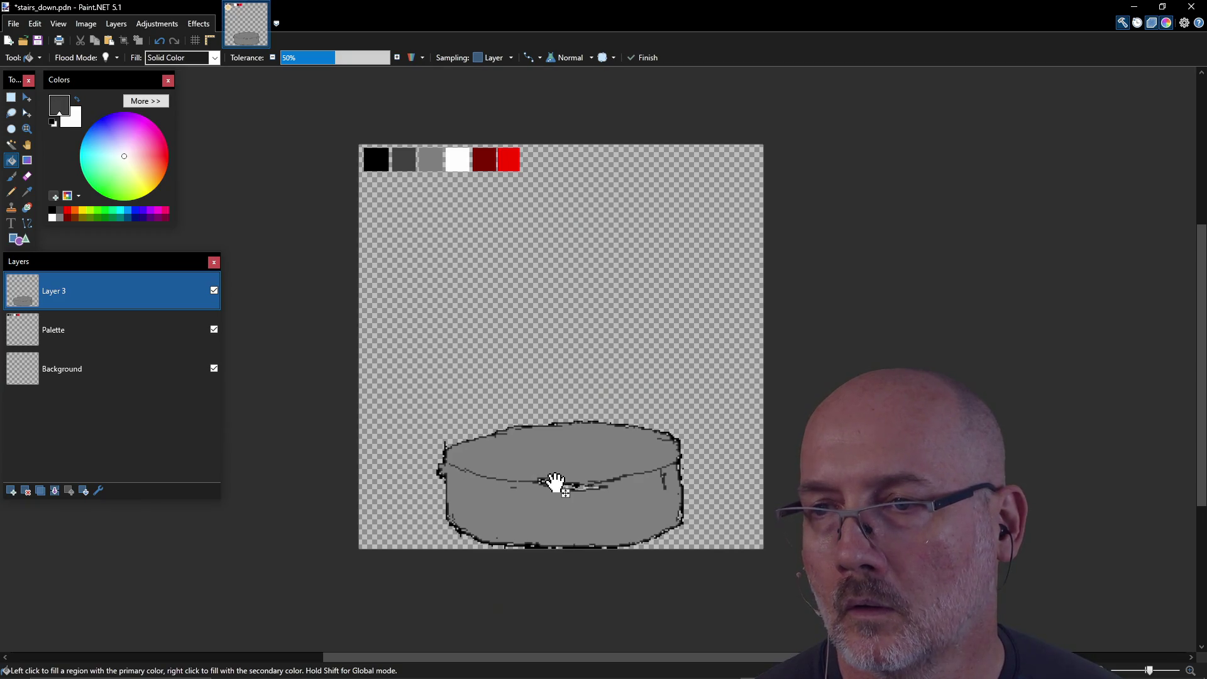
mouse_move(569, 486)
mouse_down()
mouse_move(582, 489)
mouse_move(543, 480)
mouse_up()
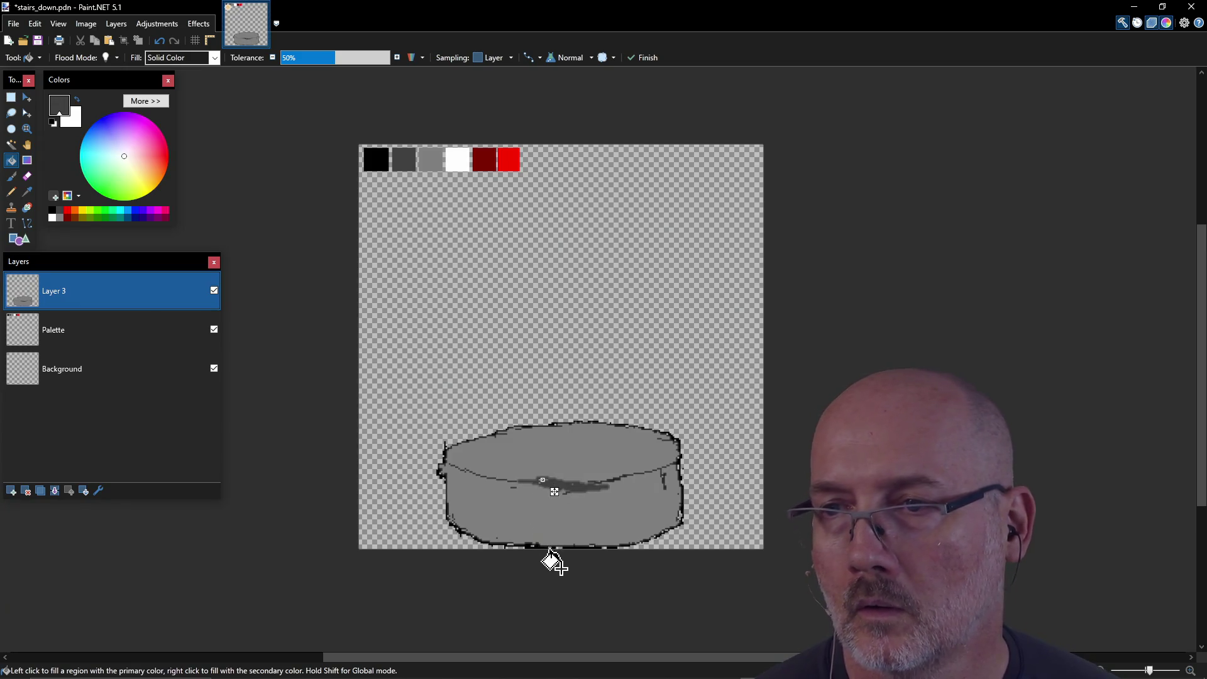
key(Return)
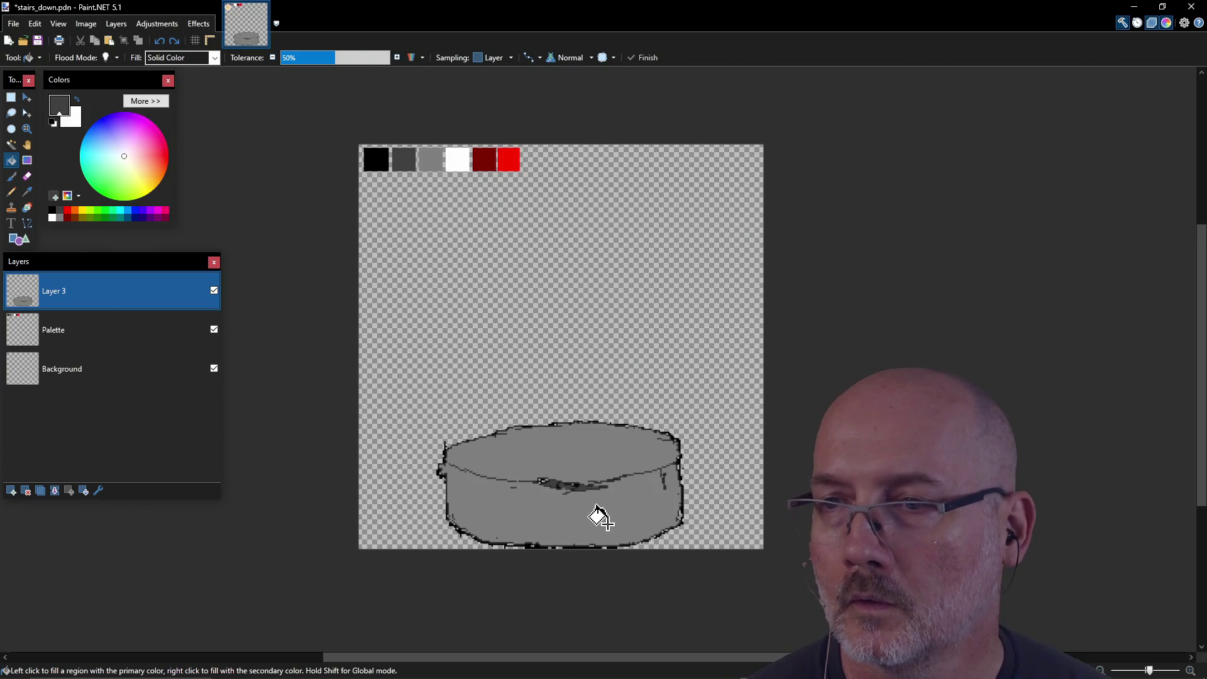
Step: Zoom in on the grey drum, pick black from the palette, and ready the Pencil
scroll(673, 516, up, 2)
scroll(676, 506, down, 4)
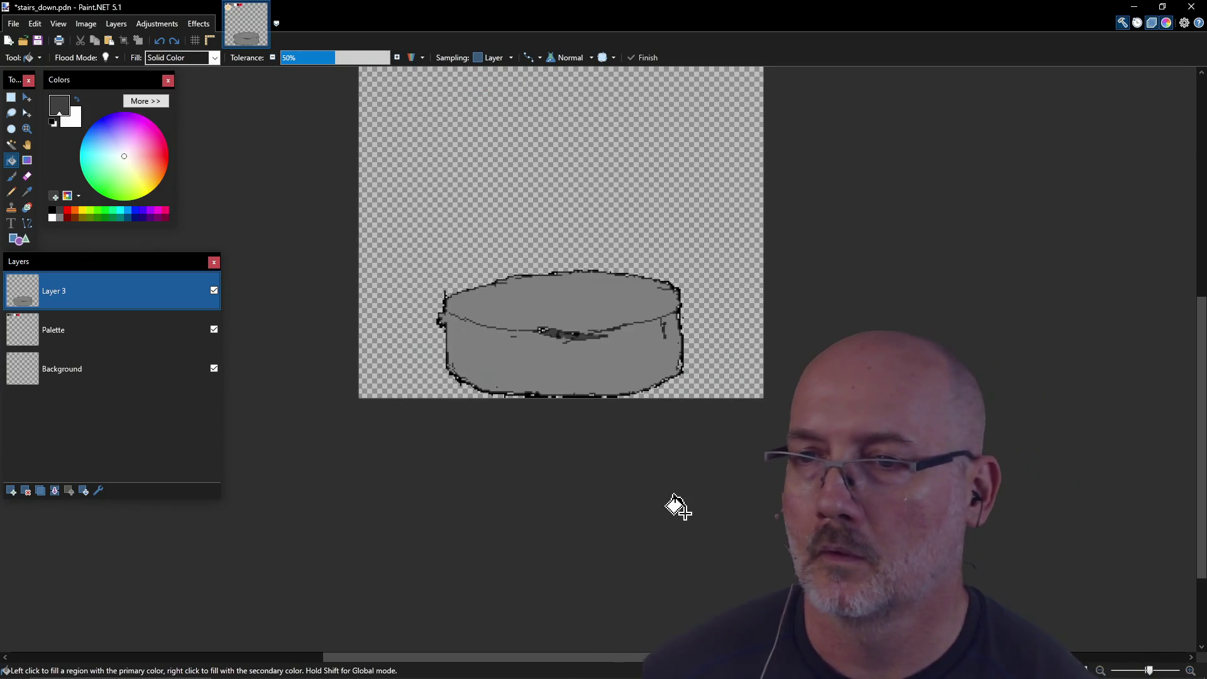
scroll(666, 481, up, 1)
scroll(660, 461, down, 2)
ctrl+scroll(663, 465, up, 2)
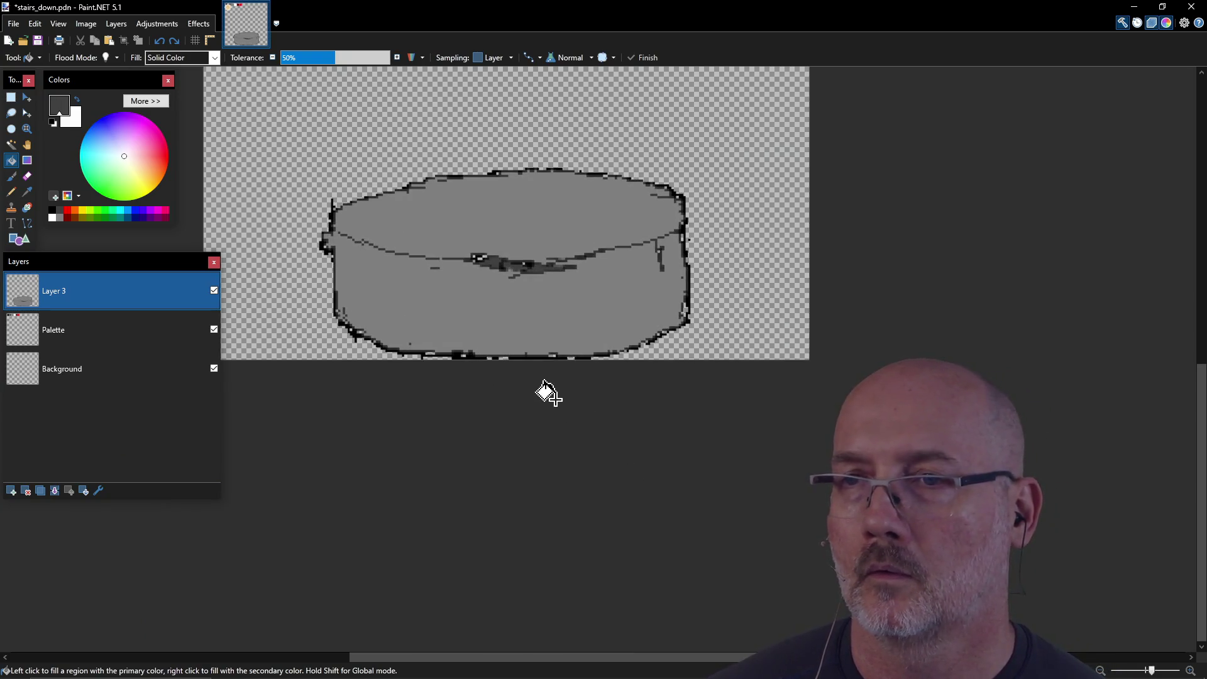
drag(503, 658, 461, 658)
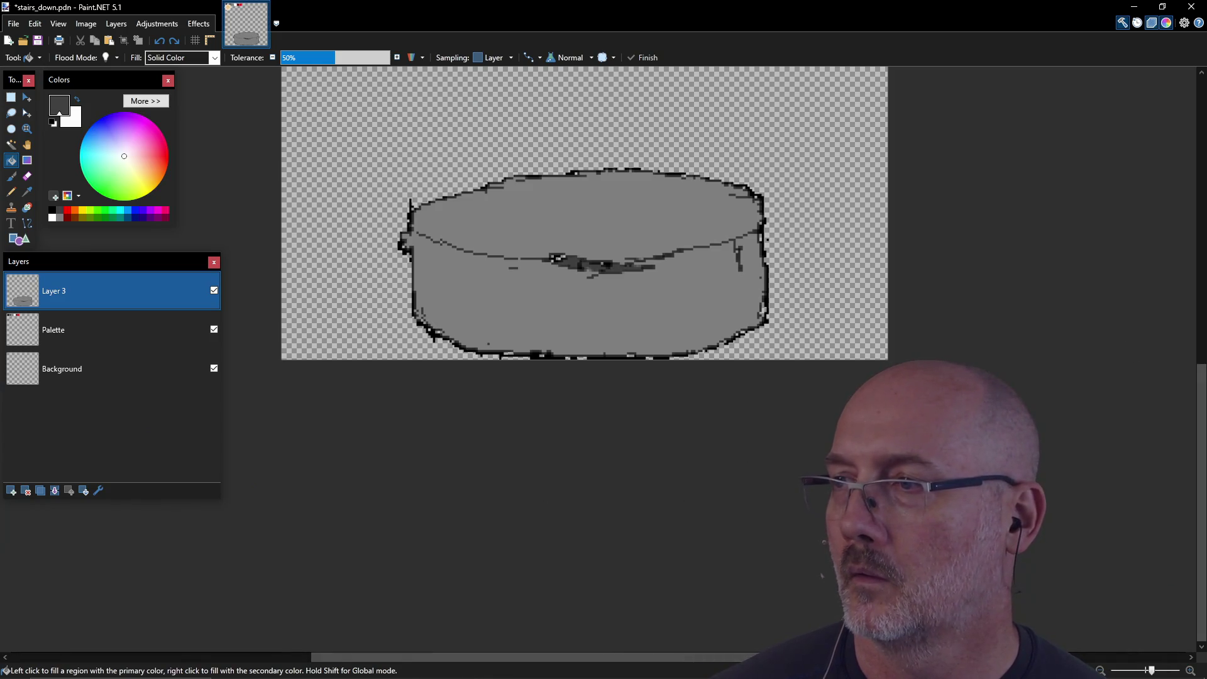
drag(1198, 399, 1194, 346)
scroll(1189, 339, down, 2)
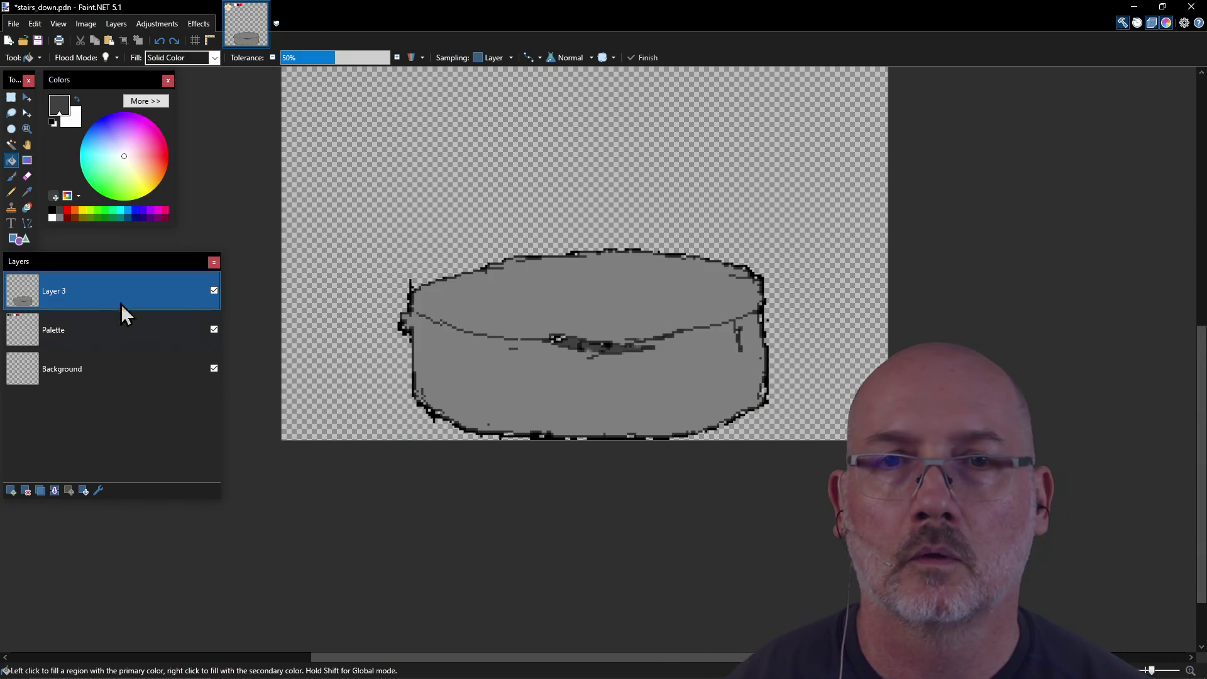
click(52, 210)
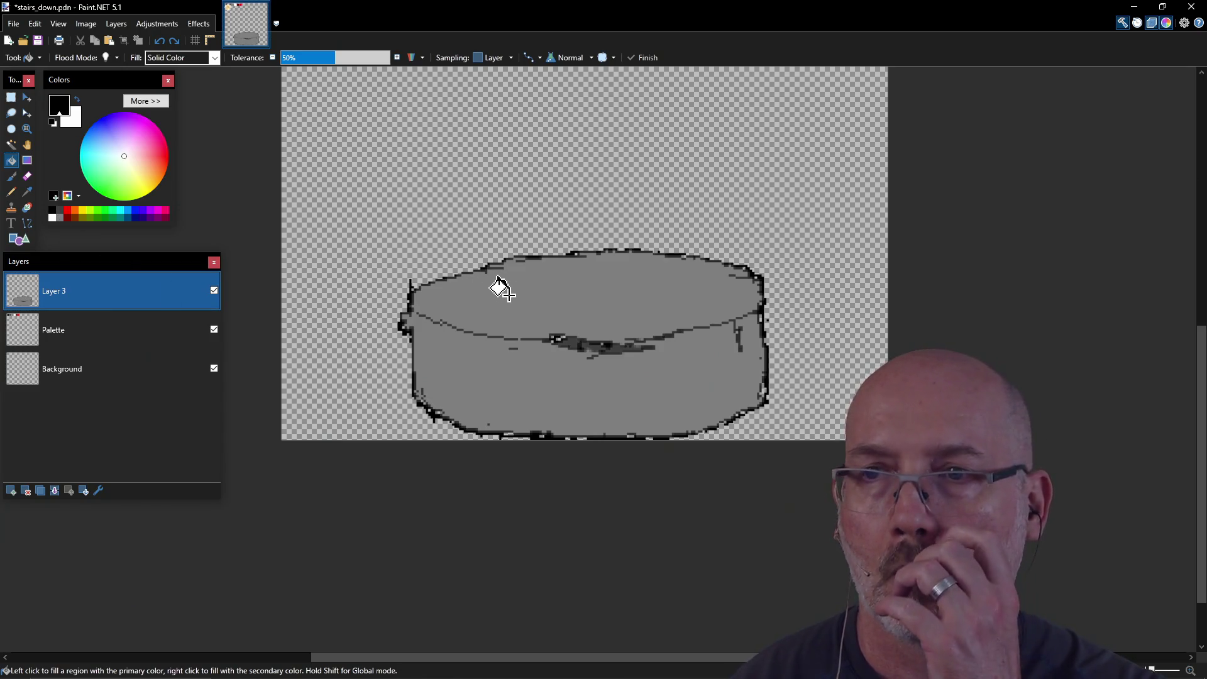
key(p)
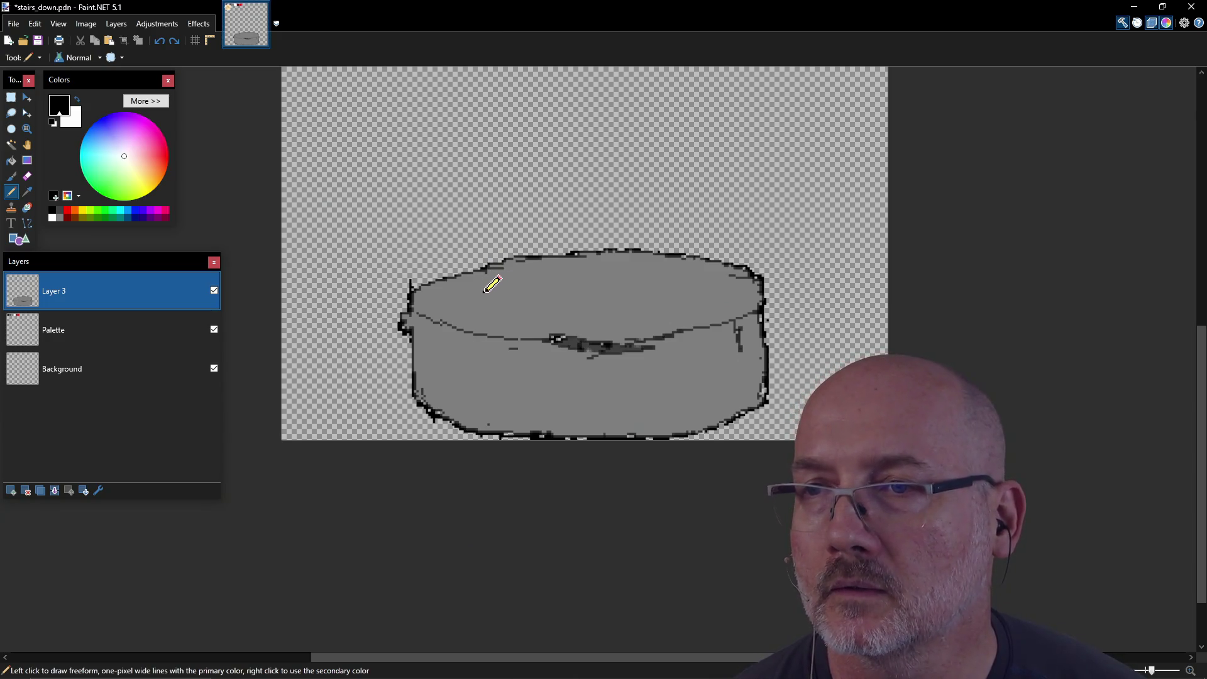
Step: Pencil a black inner ellipse on the drum top, with back, front and left edges outlining the opening
drag(500, 285, 696, 283)
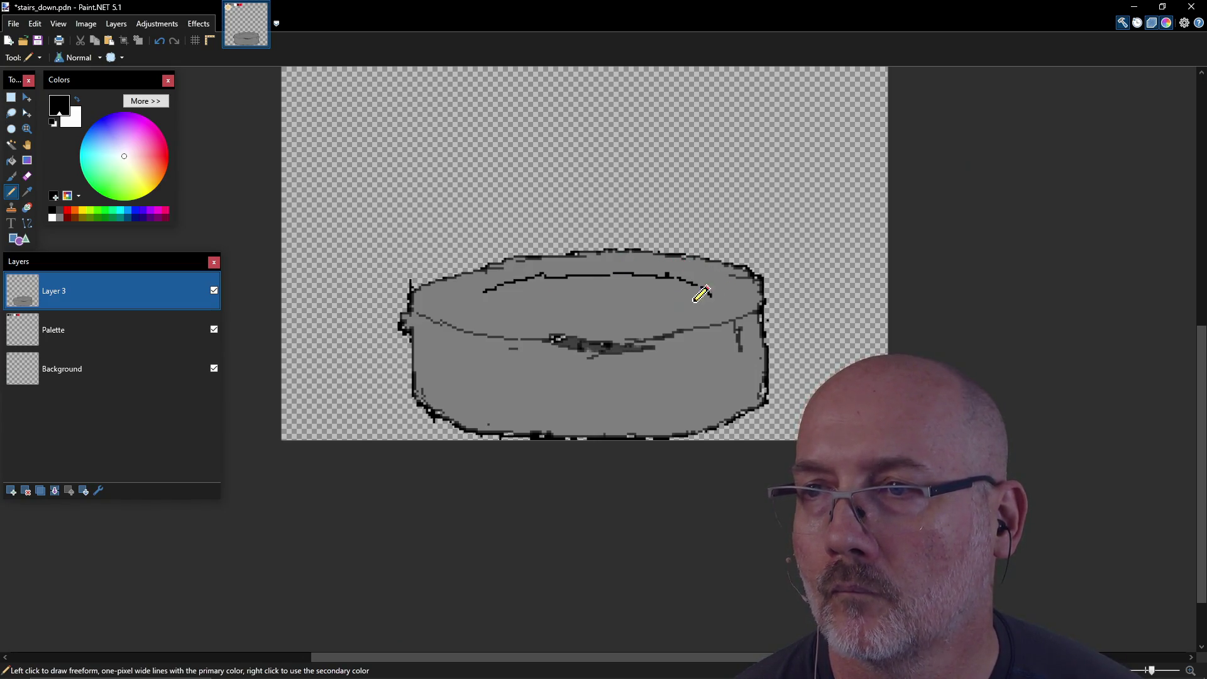
drag(485, 289, 477, 295)
click(466, 303)
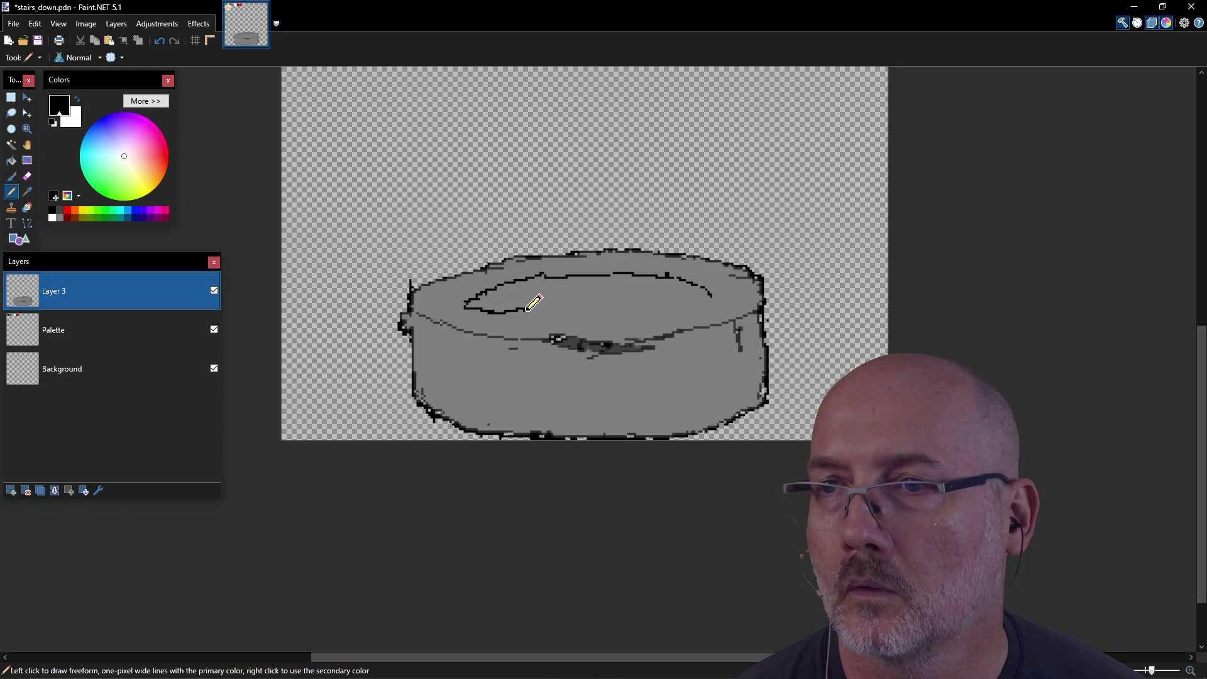
drag(531, 311, 686, 303)
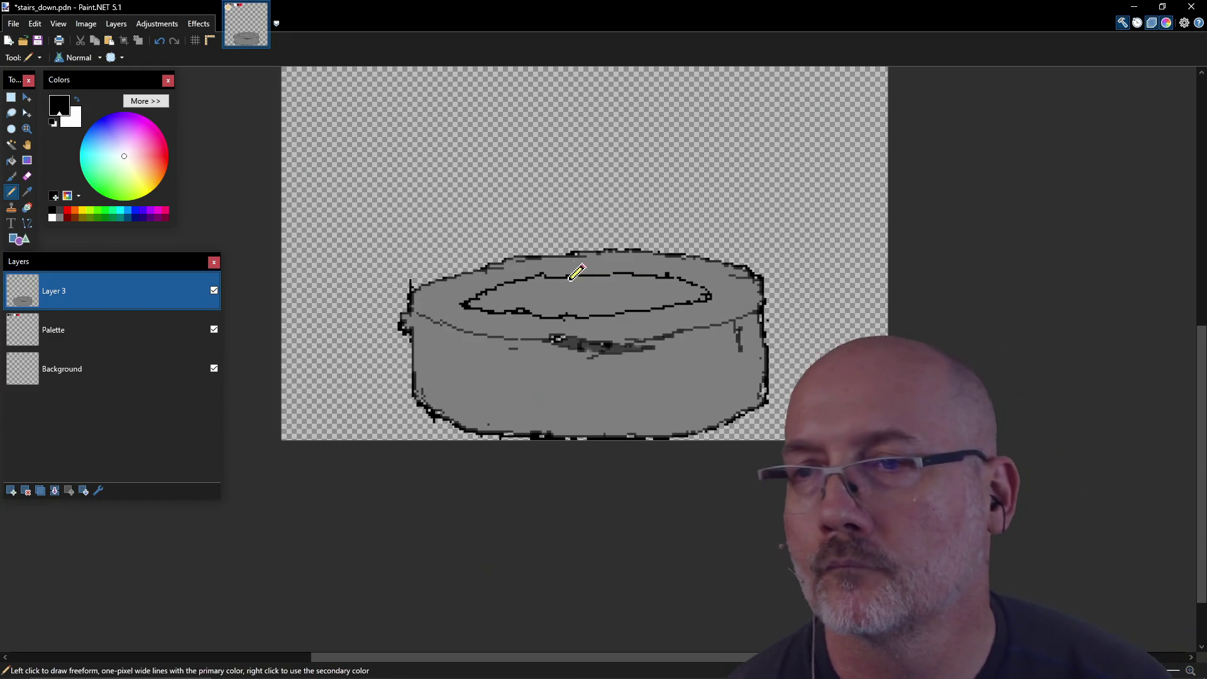
drag(453, 297, 494, 308)
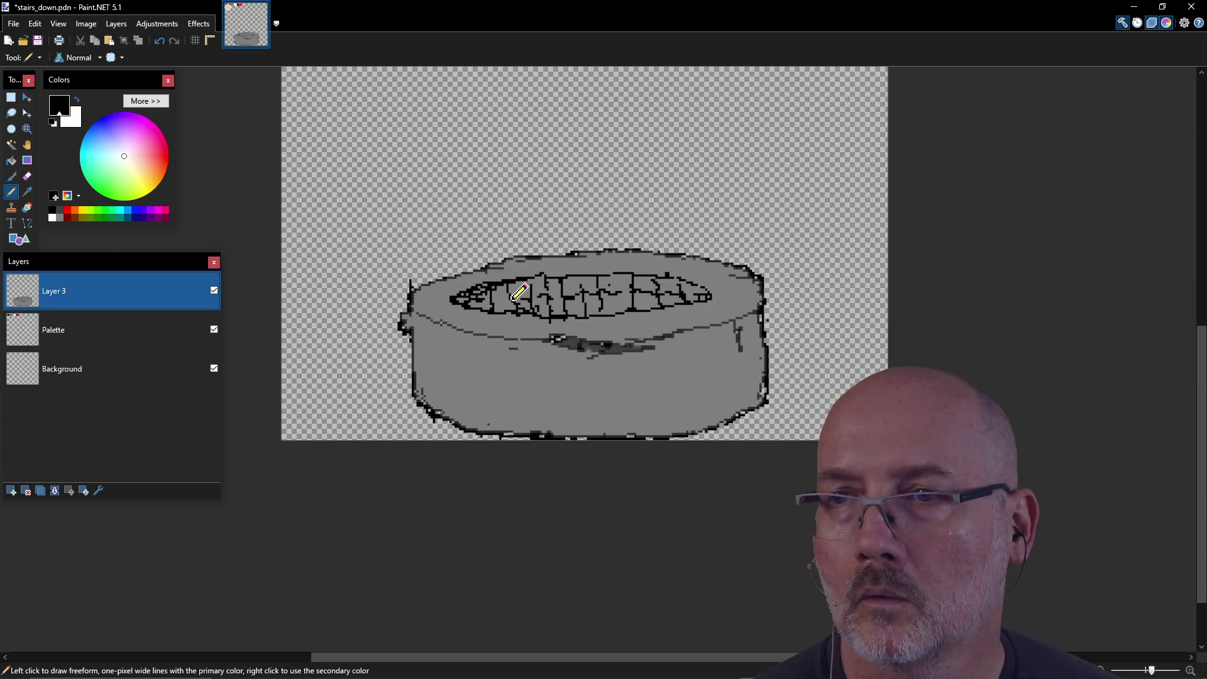
Step: Shade inside the drum-top opening with dark grey pencil strokes, then switch back to black
click(60, 210)
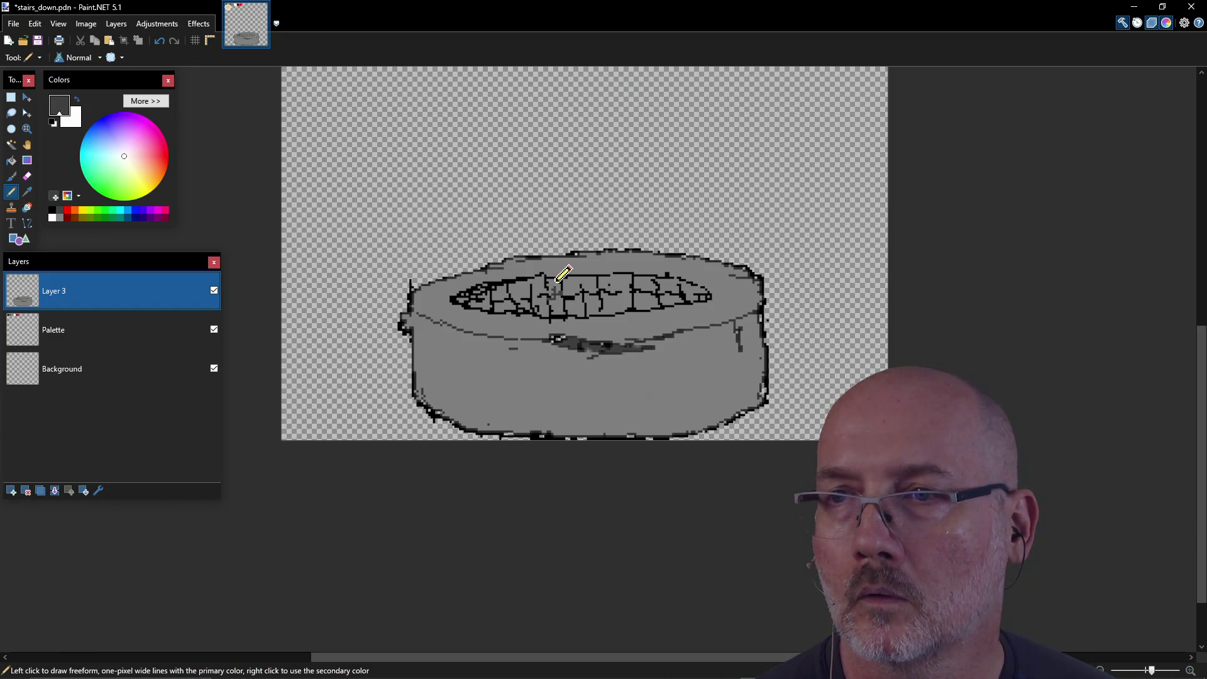
mouse_move(579, 290)
mouse_down()
mouse_move(653, 283)
mouse_move(695, 298)
mouse_move(652, 305)
mouse_move(660, 293)
mouse_move(641, 290)
mouse_move(611, 307)
mouse_move(608, 284)
mouse_move(623, 301)
mouse_move(623, 286)
mouse_move(607, 308)
mouse_move(597, 291)
mouse_move(591, 305)
mouse_move(570, 303)
mouse_move(582, 309)
mouse_move(534, 290)
mouse_move(560, 308)
mouse_move(538, 280)
mouse_move(544, 295)
mouse_move(522, 294)
mouse_move(525, 282)
mouse_move(531, 300)
mouse_move(505, 303)
mouse_move(503, 282)
mouse_move(475, 298)
mouse_move(464, 289)
mouse_move(506, 277)
mouse_up()
click(52, 209)
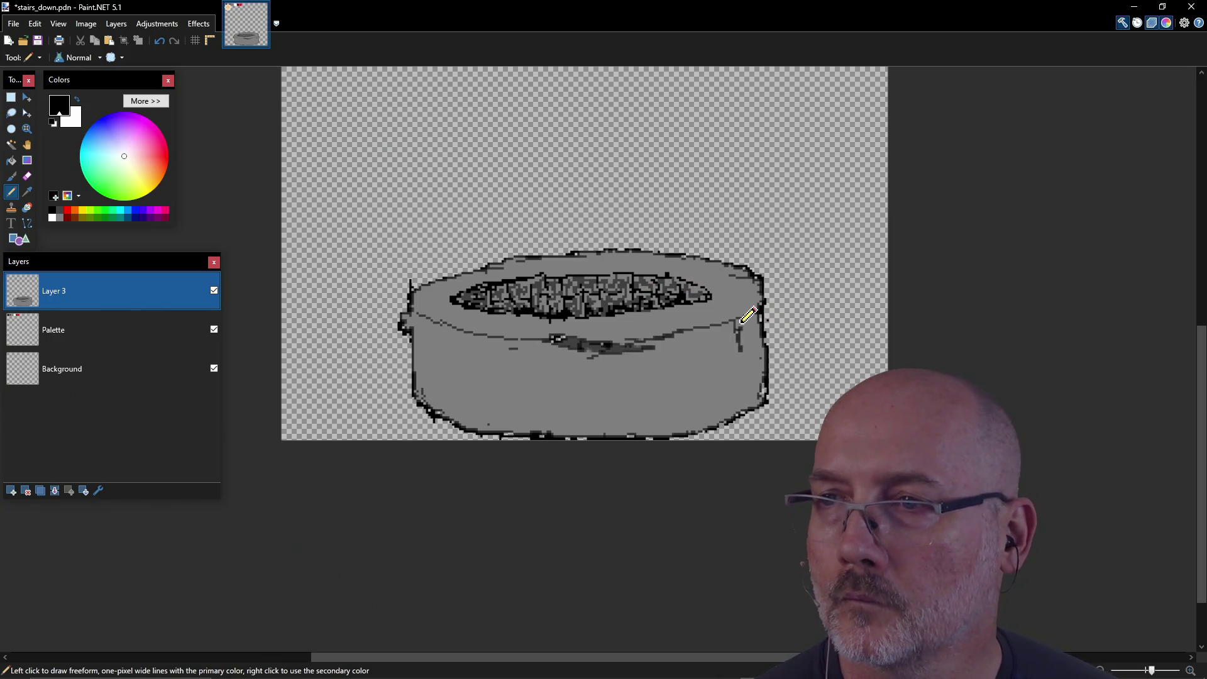
Step: Draw black stone-block lines across the drum's right side, lower left, middle and top rim
mouse_move(750, 344)
mouse_down()
mouse_move(765, 345)
mouse_move(702, 356)
mouse_move(670, 379)
mouse_move(594, 385)
mouse_move(587, 355)
mouse_move(581, 381)
mouse_move(535, 386)
mouse_move(518, 345)
mouse_move(478, 341)
mouse_move(497, 376)
mouse_move(445, 367)
mouse_move(443, 328)
mouse_move(431, 345)
mouse_move(421, 333)
mouse_move(433, 347)
mouse_up()
mouse_move(449, 388)
mouse_down()
mouse_move(431, 396)
mouse_move(466, 400)
mouse_move(440, 385)
mouse_move(432, 350)
mouse_move(448, 385)
mouse_move(492, 406)
mouse_move(510, 381)
mouse_move(541, 407)
mouse_move(537, 434)
mouse_up()
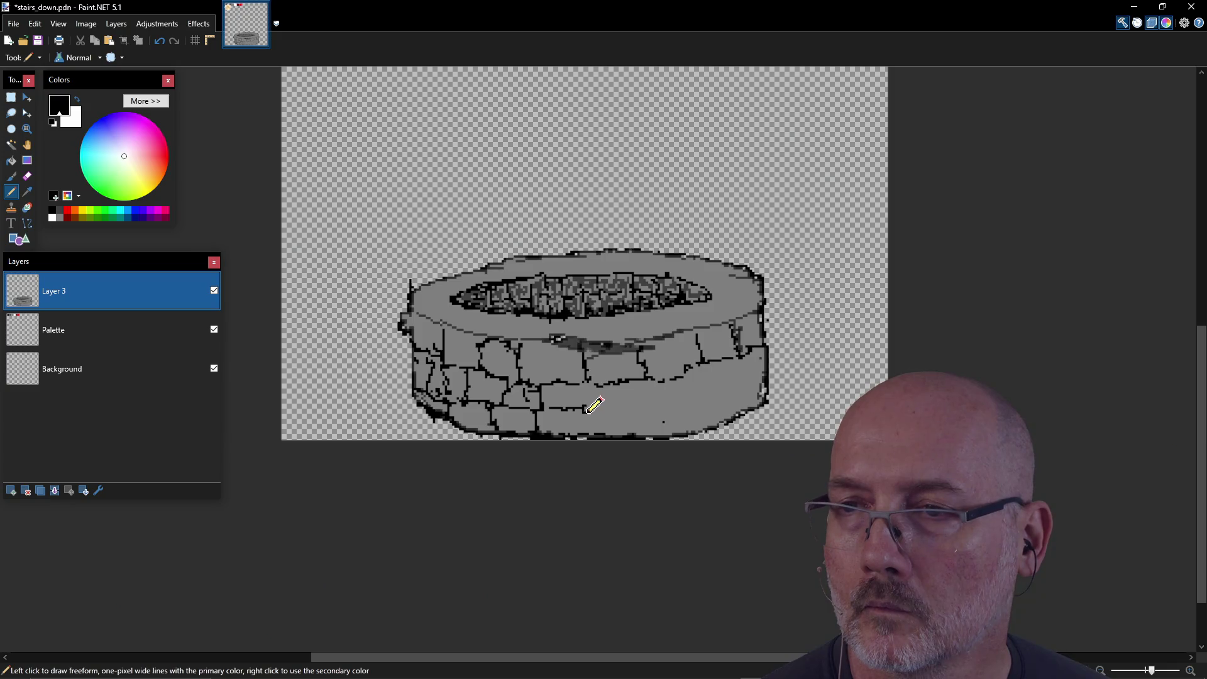
mouse_move(582, 411)
mouse_down()
mouse_move(596, 420)
mouse_move(624, 390)
mouse_move(643, 425)
mouse_move(687, 395)
mouse_move(688, 365)
mouse_move(689, 396)
mouse_move(715, 388)
mouse_move(721, 362)
mouse_move(753, 358)
mouse_move(745, 408)
mouse_move(705, 427)
mouse_up()
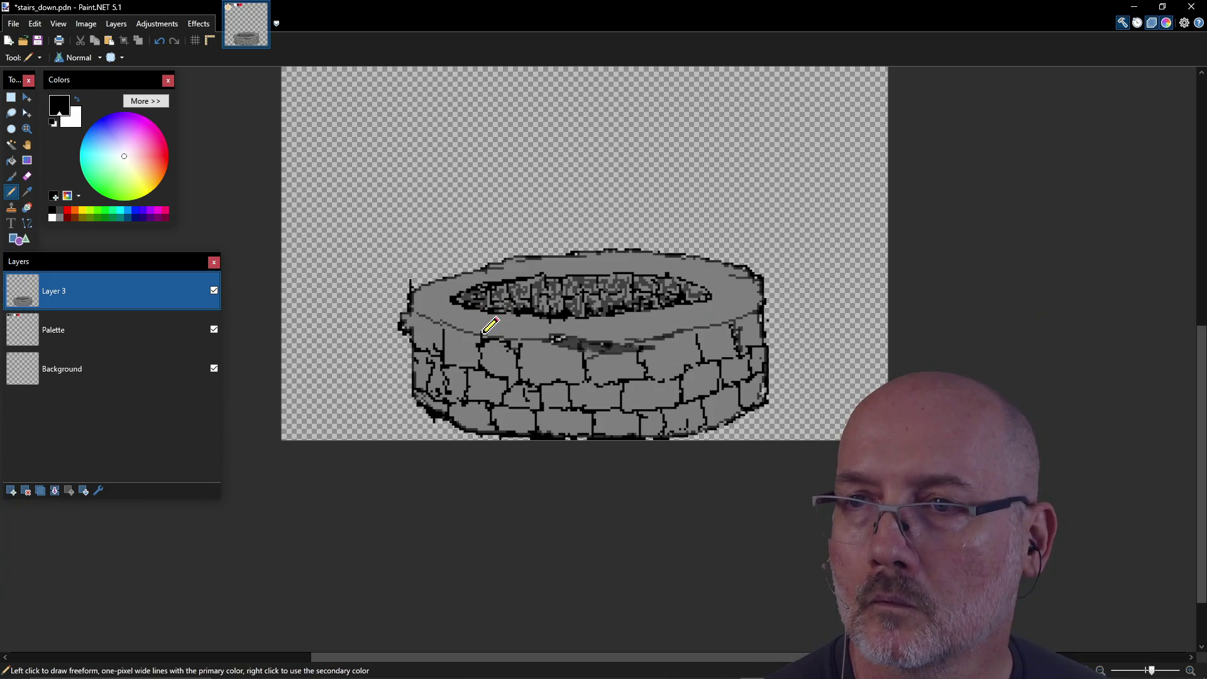
drag(533, 315, 531, 334)
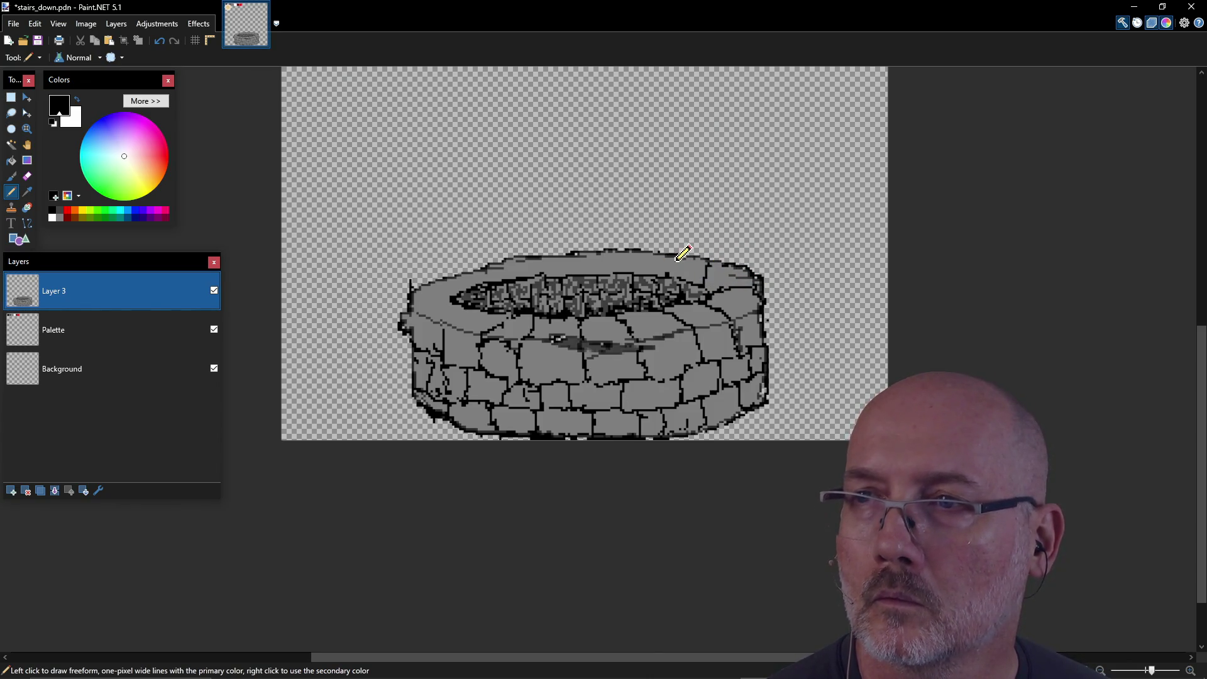
mouse_move(630, 251)
mouse_down()
mouse_move(630, 273)
mouse_move(598, 257)
mouse_up()
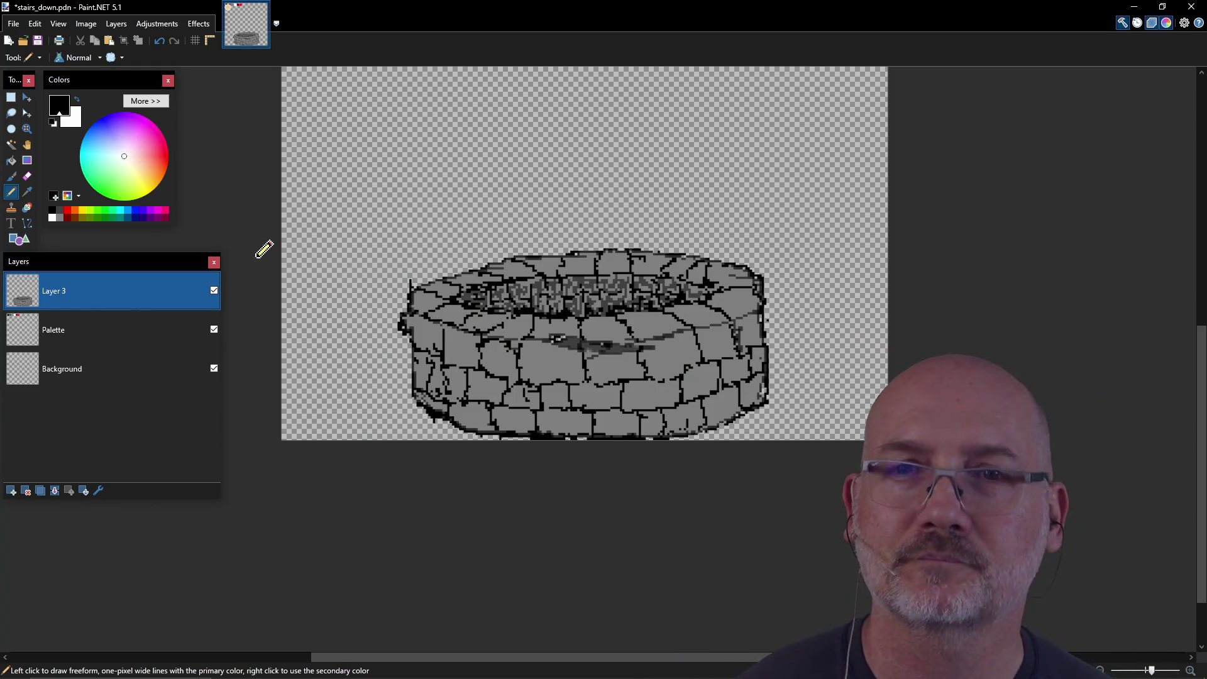
Step: Pick dark grey from the palette squares
click(62, 210)
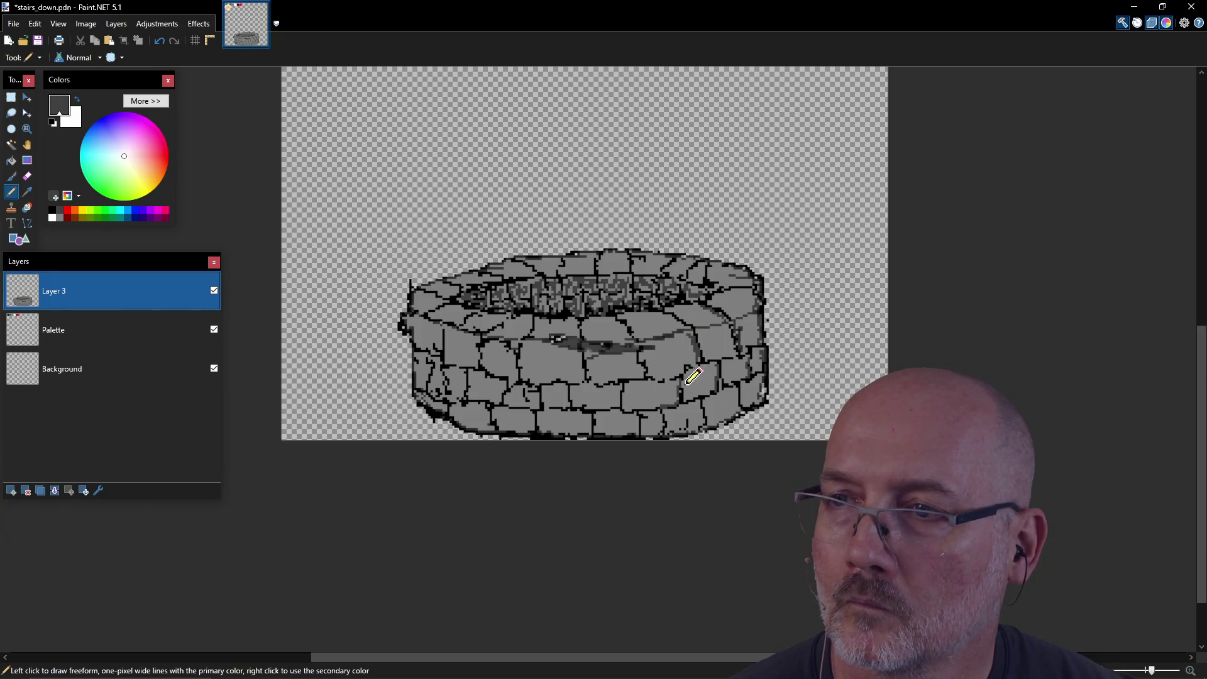
Step: Add dark grey shading and cracks across the lower and right-hand stones, then save stairs_down.pdn
drag(671, 403, 614, 402)
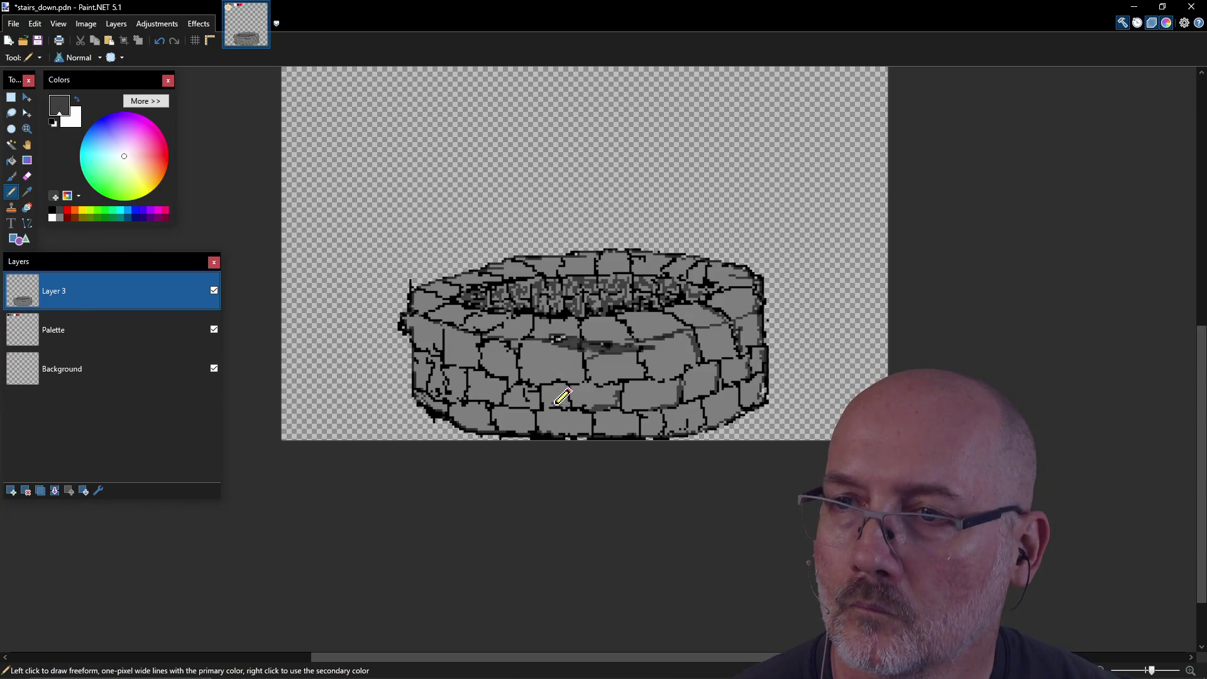
drag(565, 395, 619, 398)
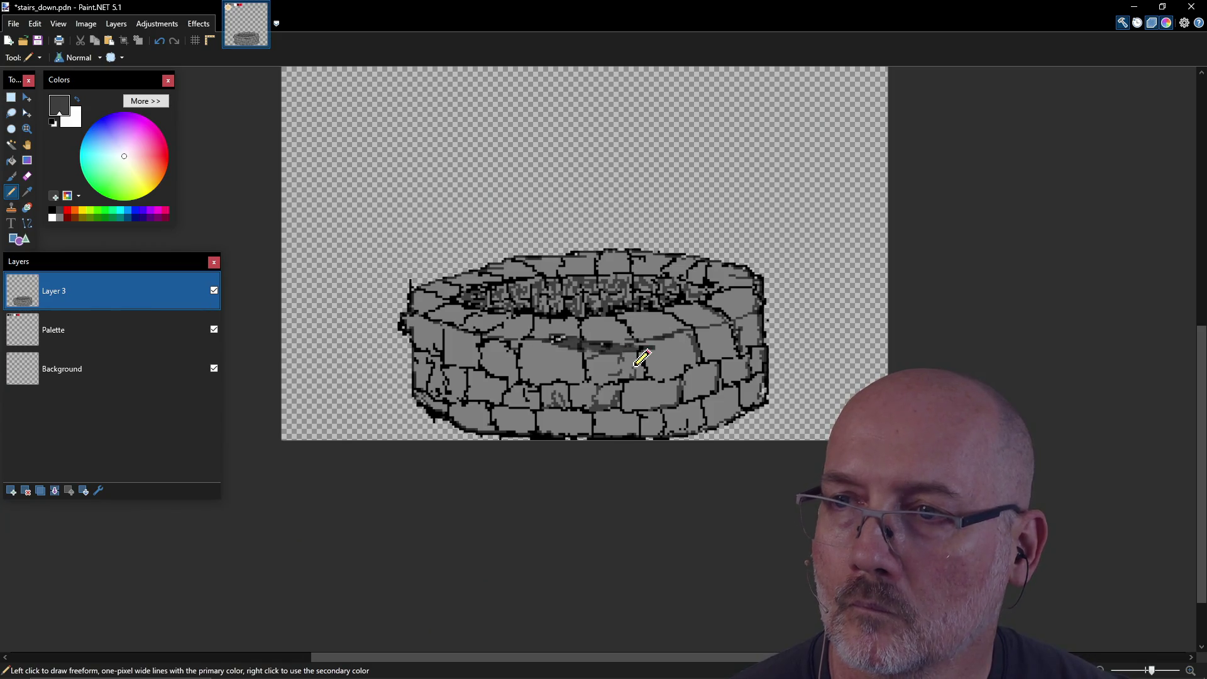
mouse_move(669, 347)
mouse_down()
mouse_move(643, 394)
mouse_move(656, 406)
mouse_up()
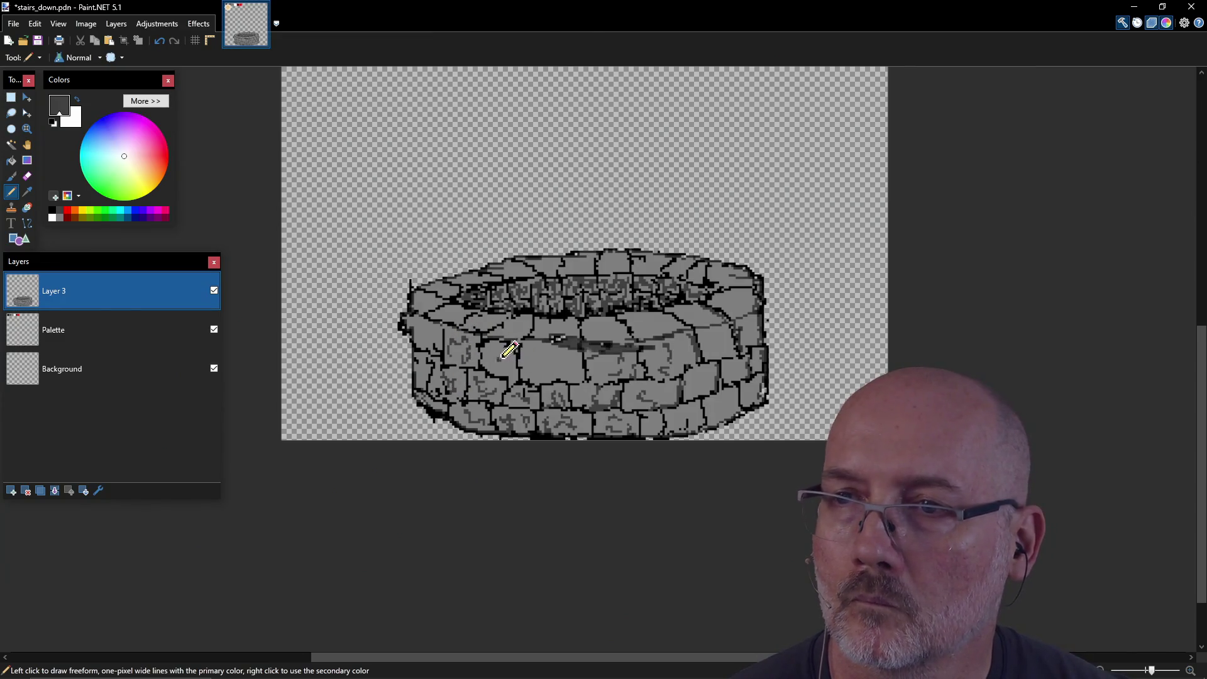
mouse_move(541, 344)
mouse_down()
mouse_move(530, 377)
mouse_move(541, 352)
mouse_move(579, 371)
mouse_up()
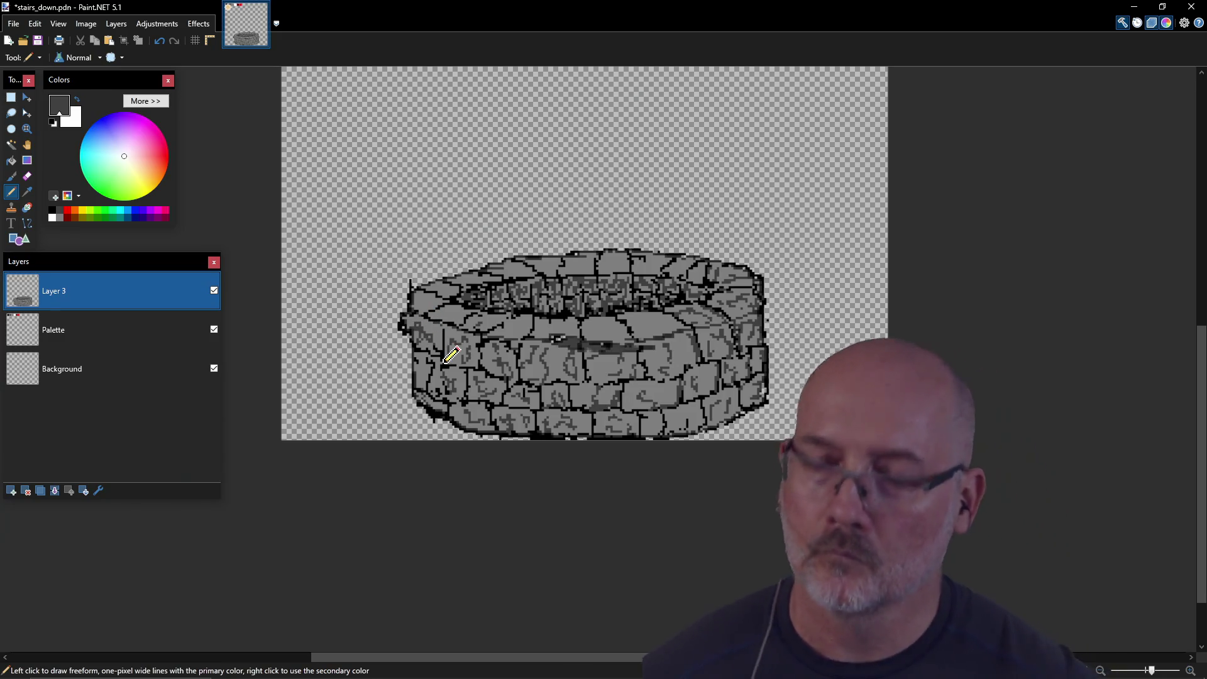
key(ctrl+s)
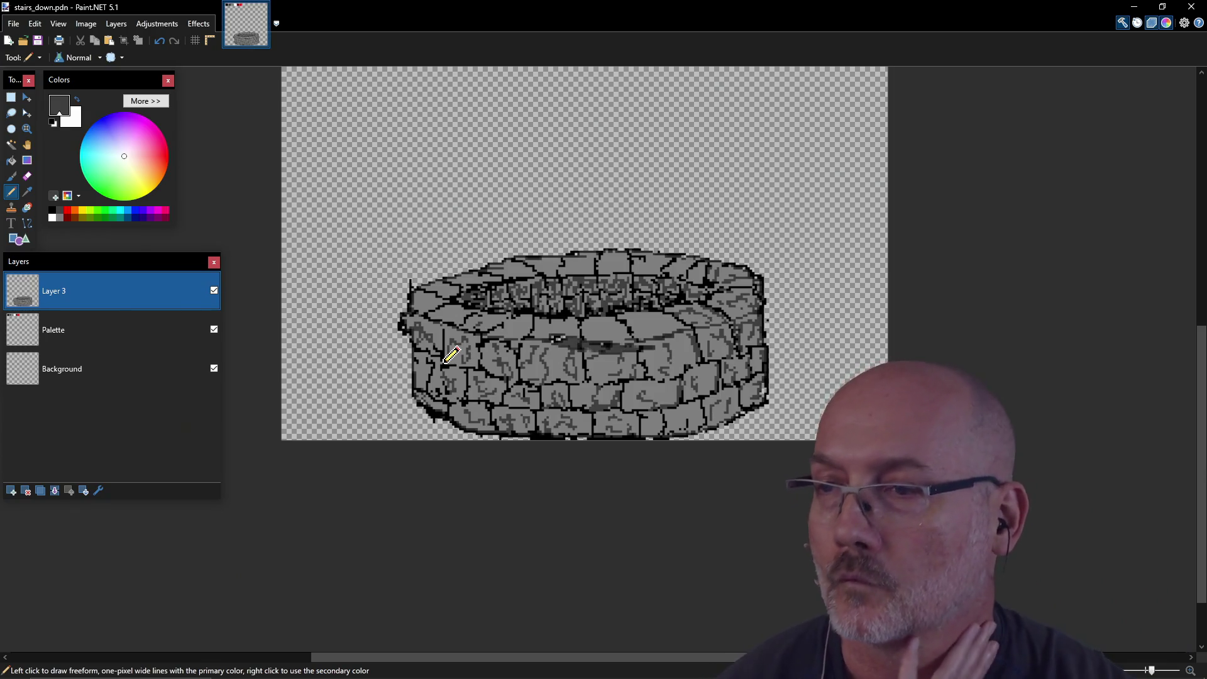
Step: Touch up a pixel on the well's lower-right edge, save, and hide the Palette layer
click(738, 415)
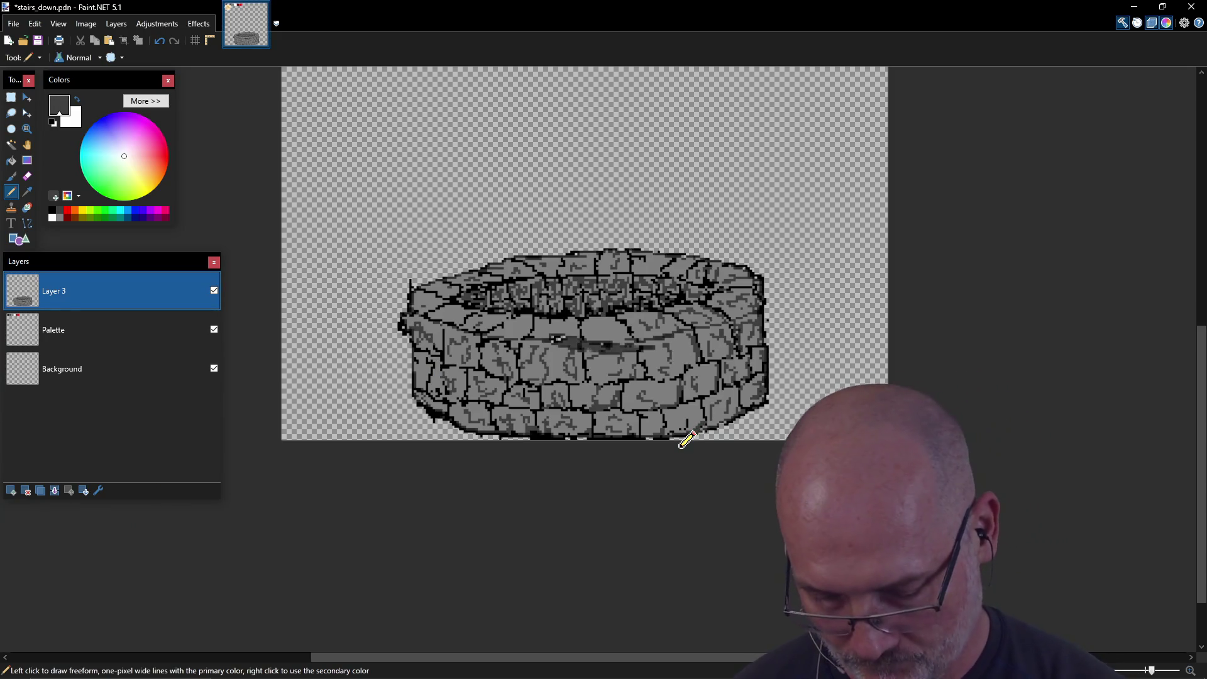
key(ctrl+s)
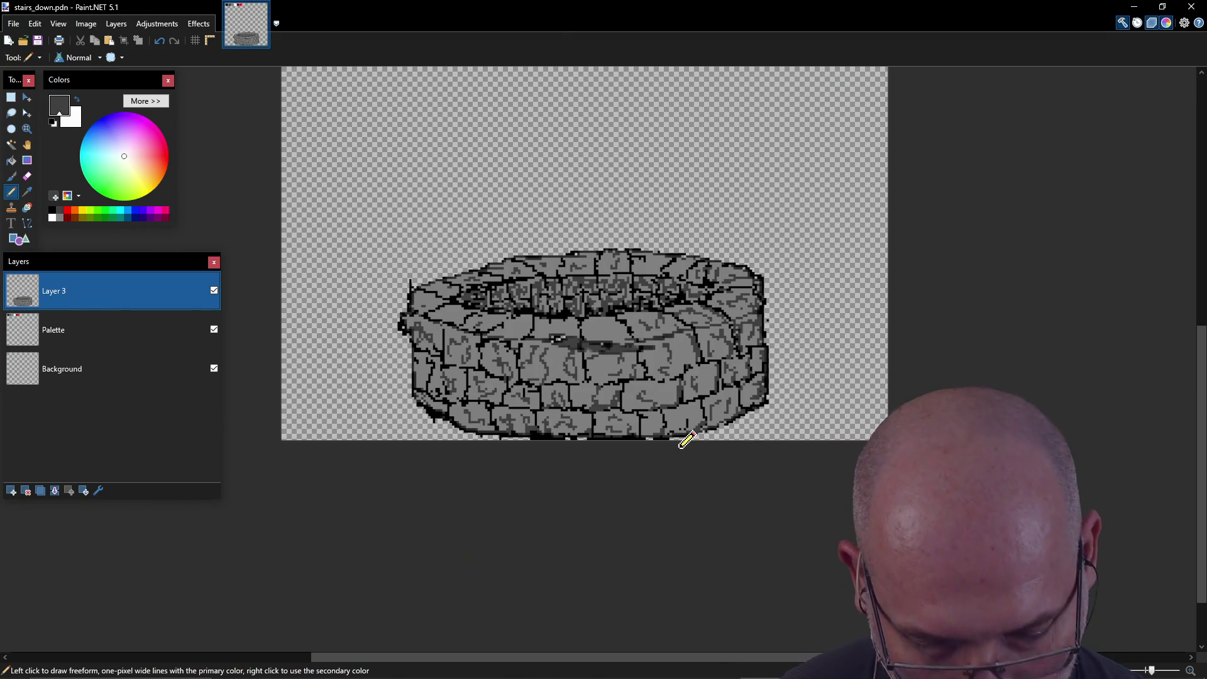
scroll(660, 331, up, 5)
scroll(661, 333, down, 2)
scroll(662, 333, down, 2)
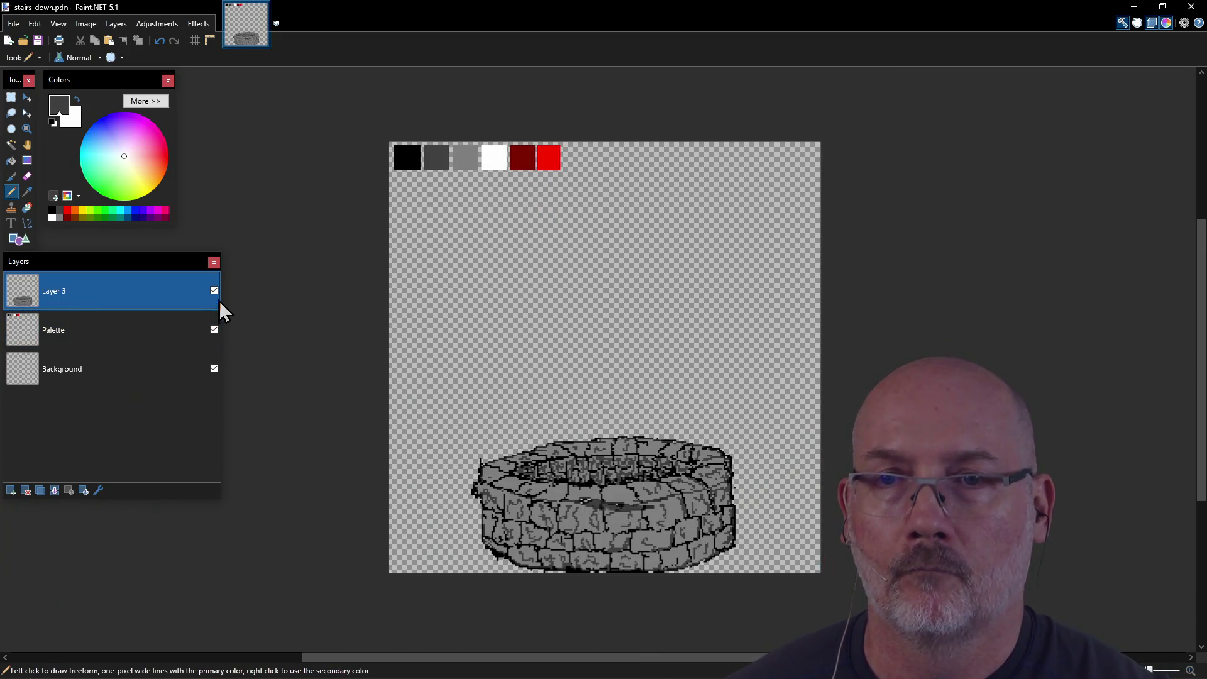
click(214, 329)
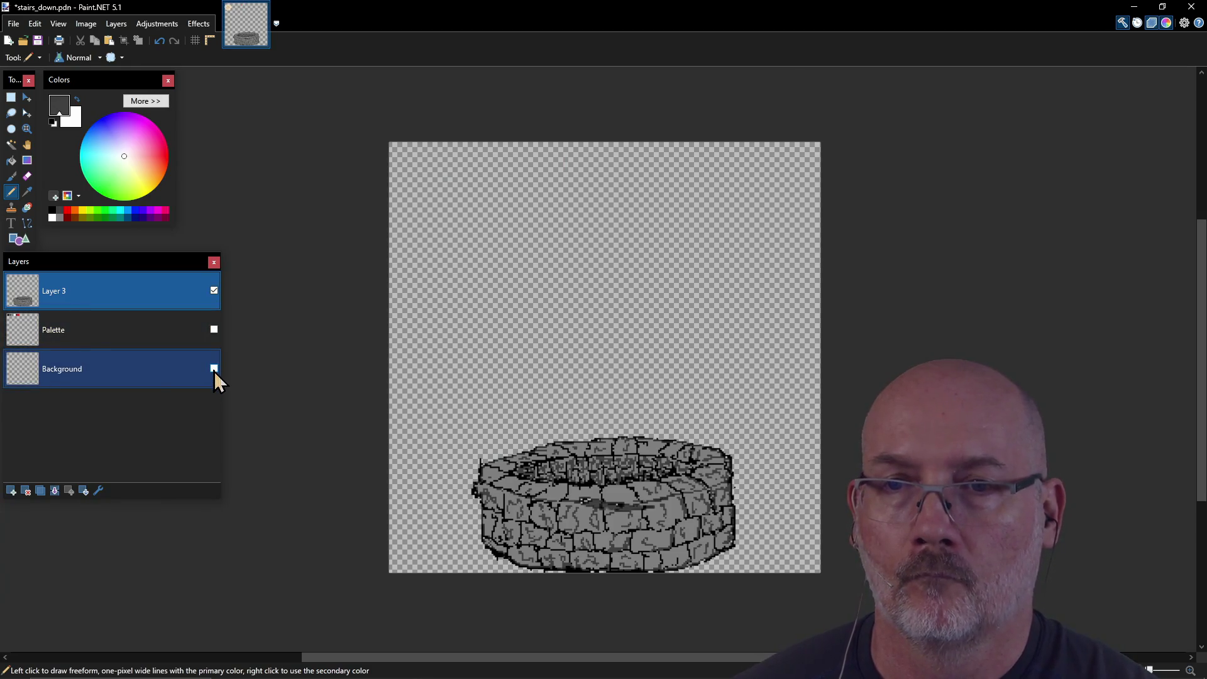
Step: Save the well as a flattened PNG, stairs_down.png, accepting the default PNG settings
click(11, 26)
click(63, 117)
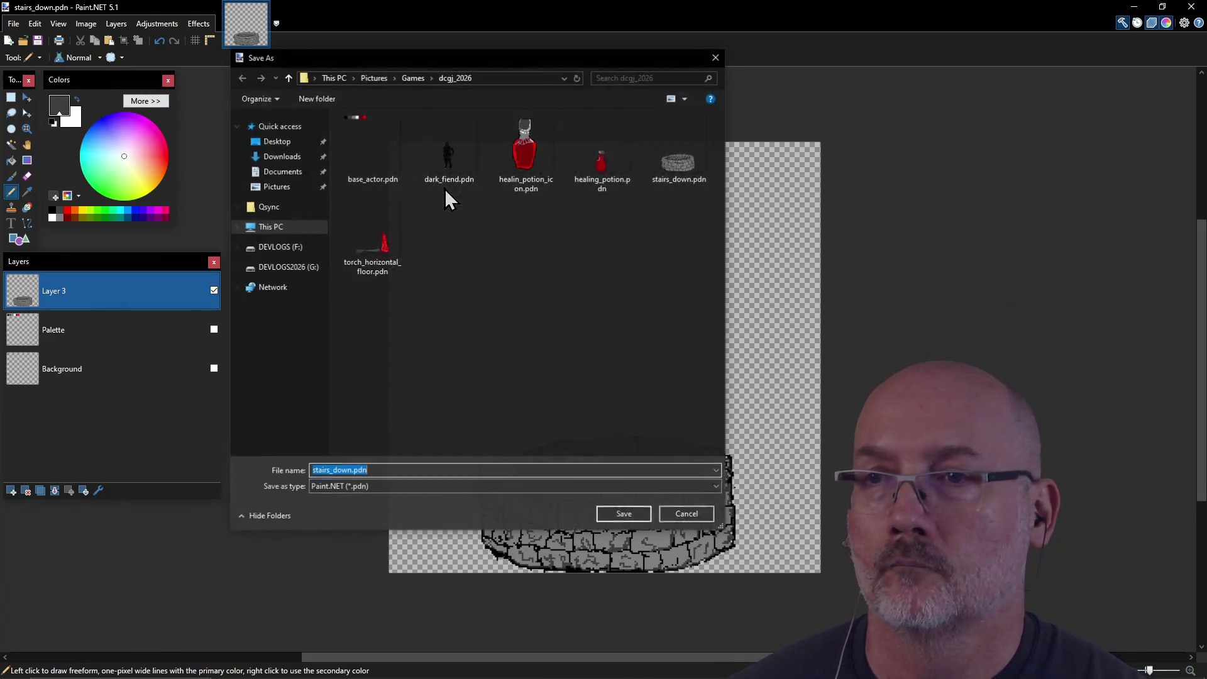
click(432, 486)
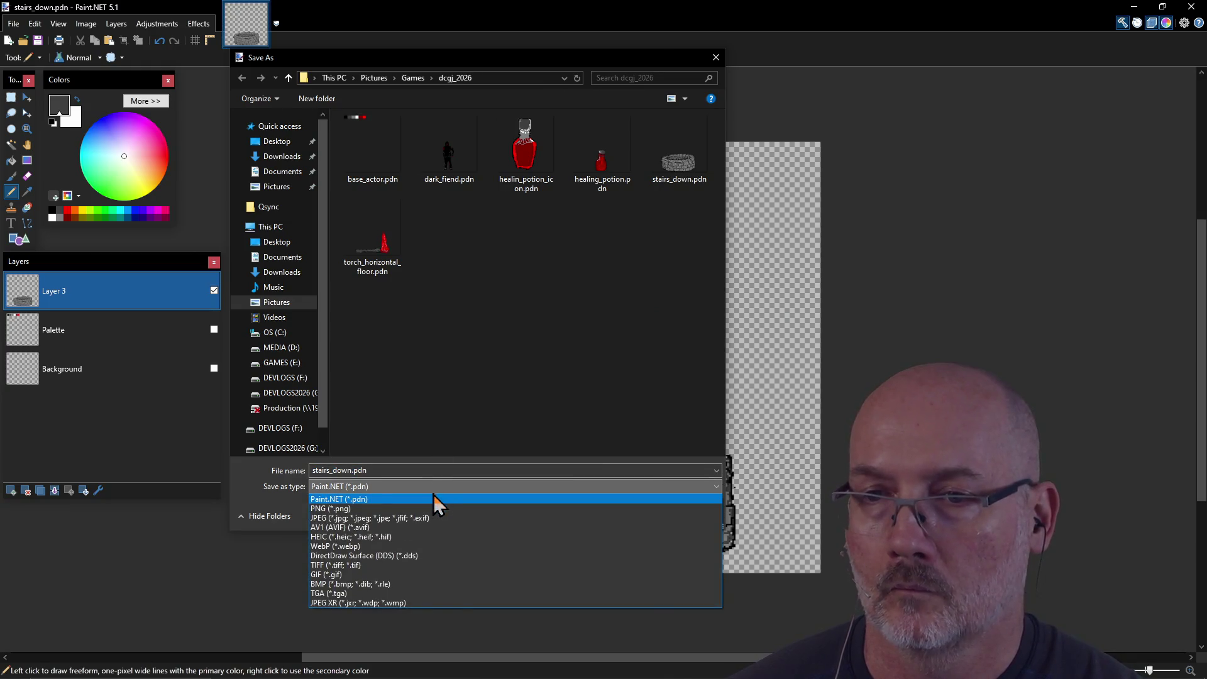
click(431, 508)
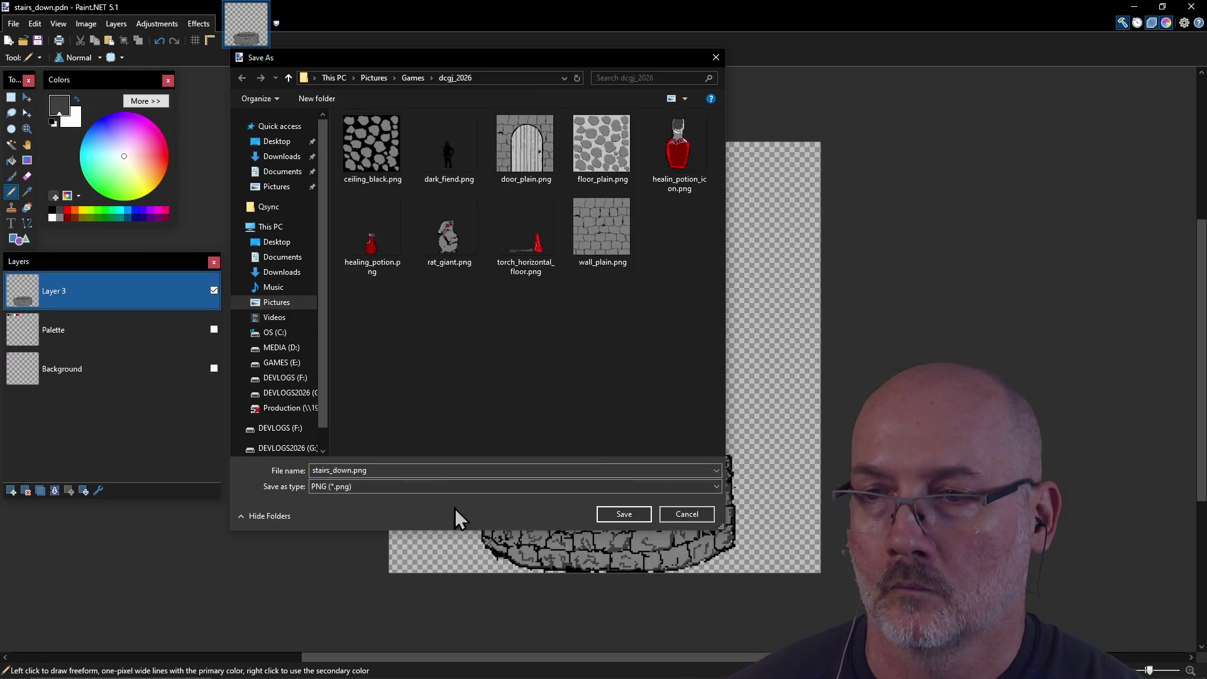
click(630, 515)
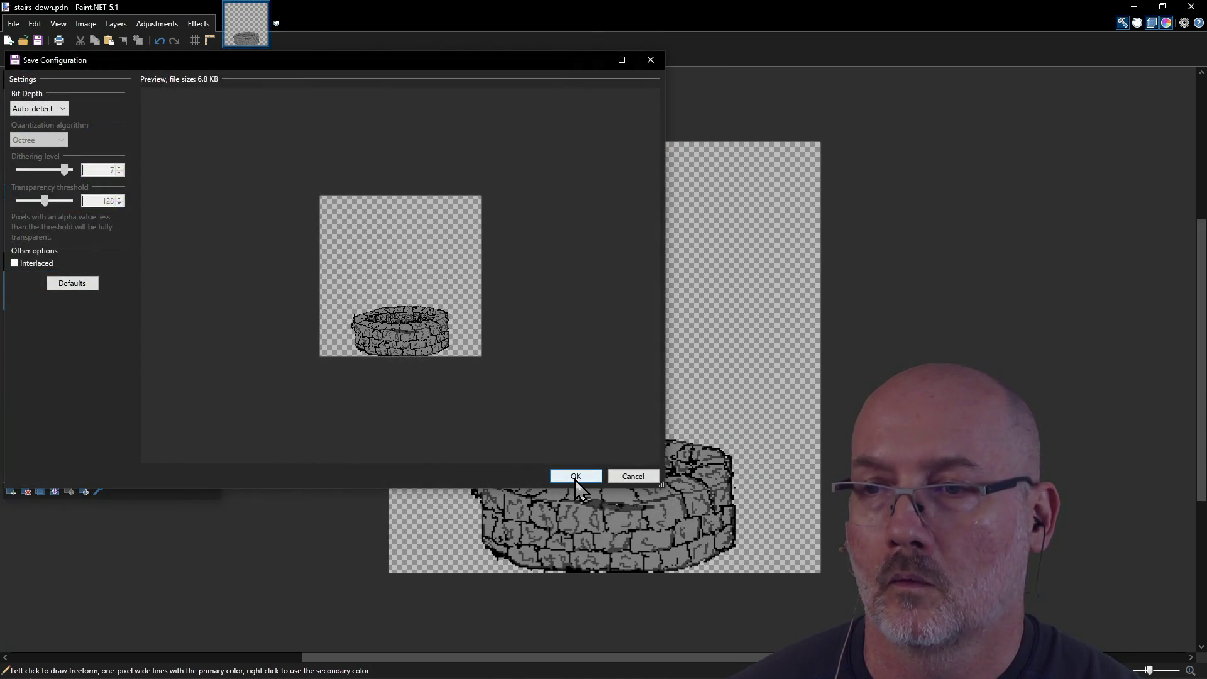
click(574, 478)
click(577, 380)
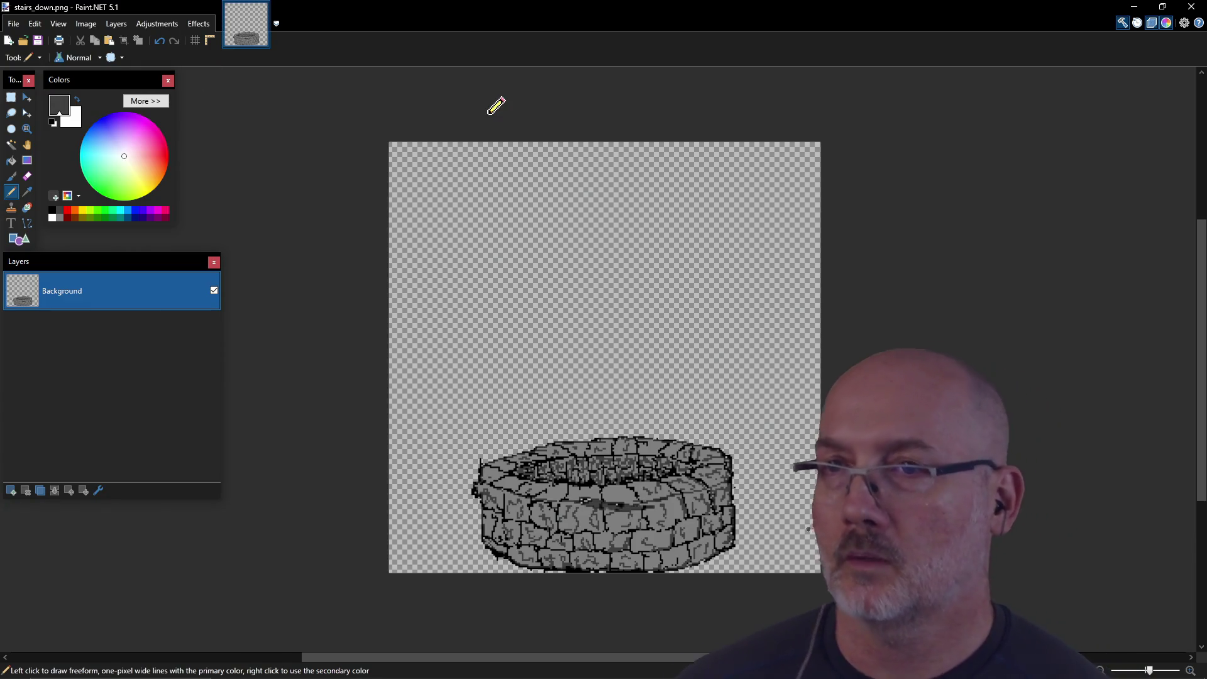
key(alt+Tab)
key(Tab)
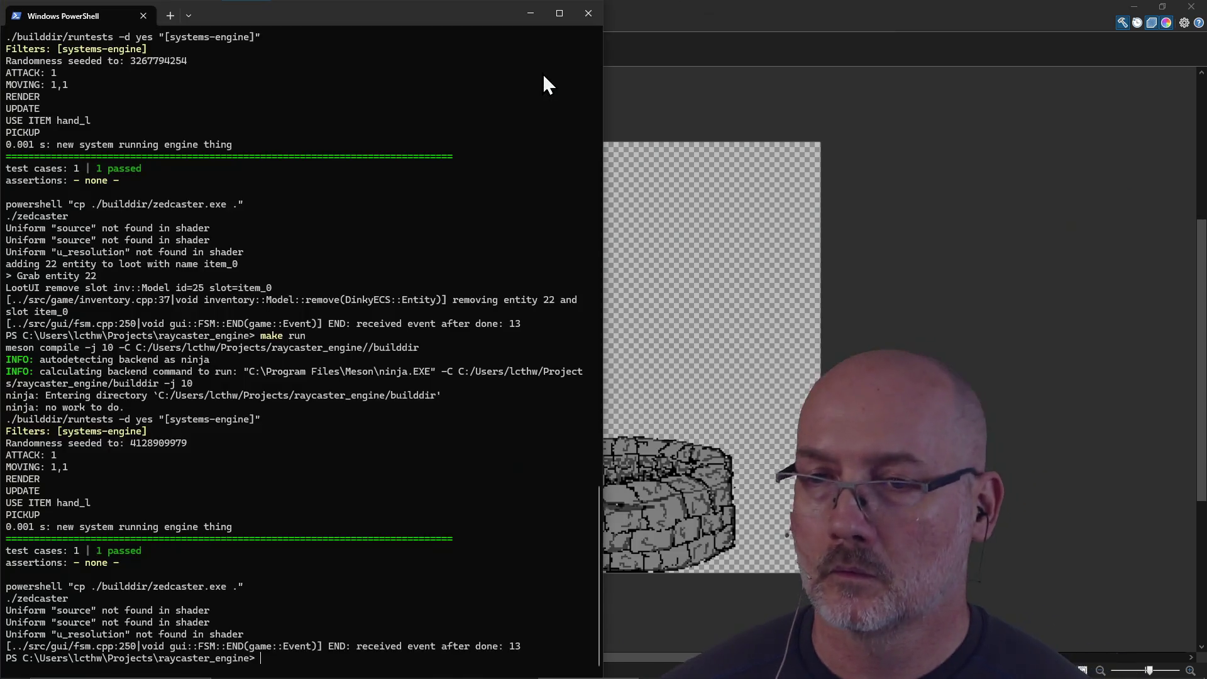
Step: Start a cp command in PowerShell, Tab-completing the source to the Pictures folder
text(cp )
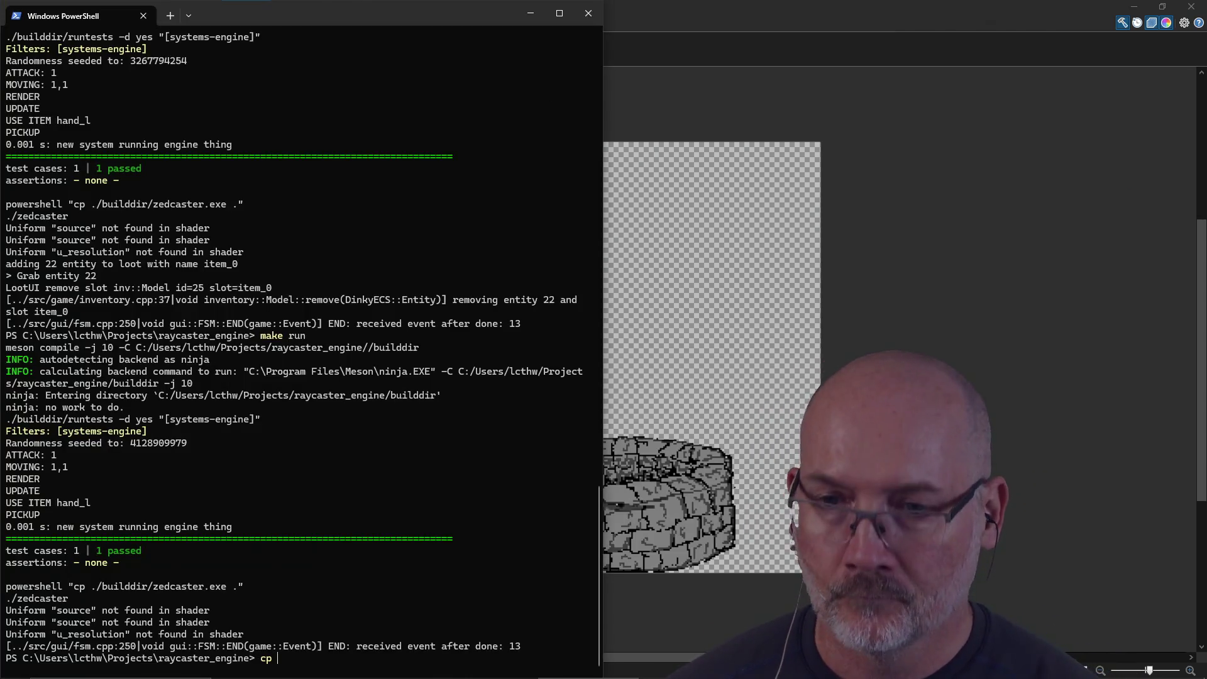
text(ro)
key(Tab)
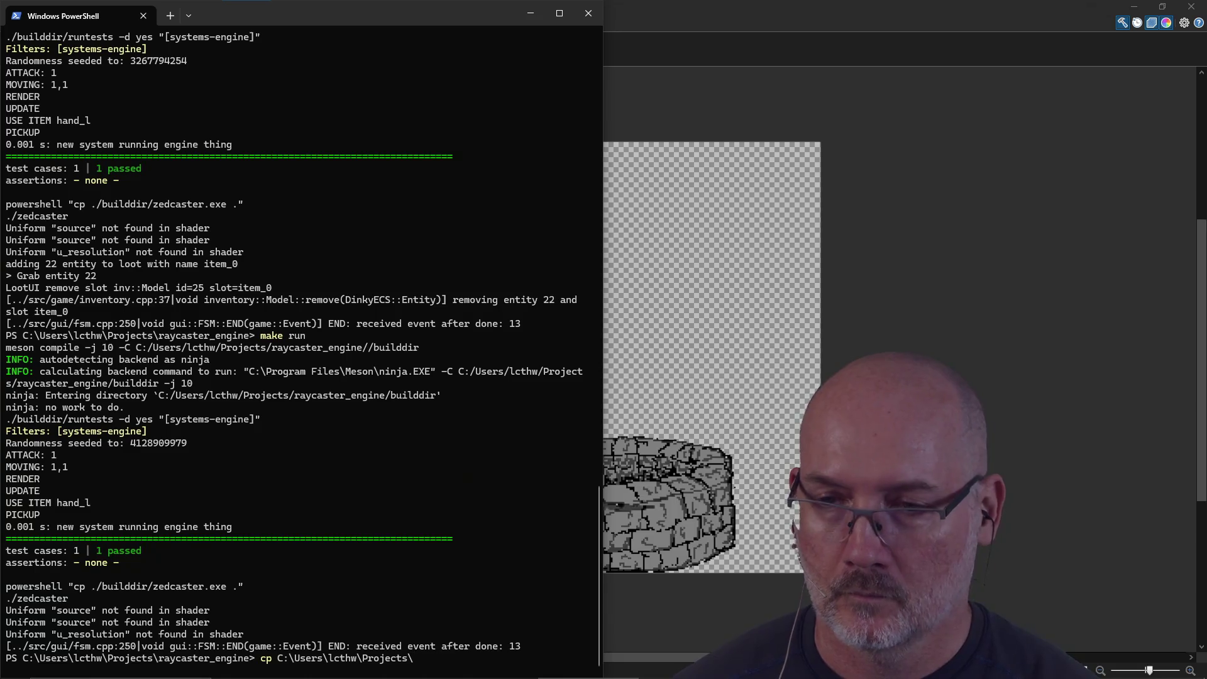
key(Escape)
text(cp ~/Pic)
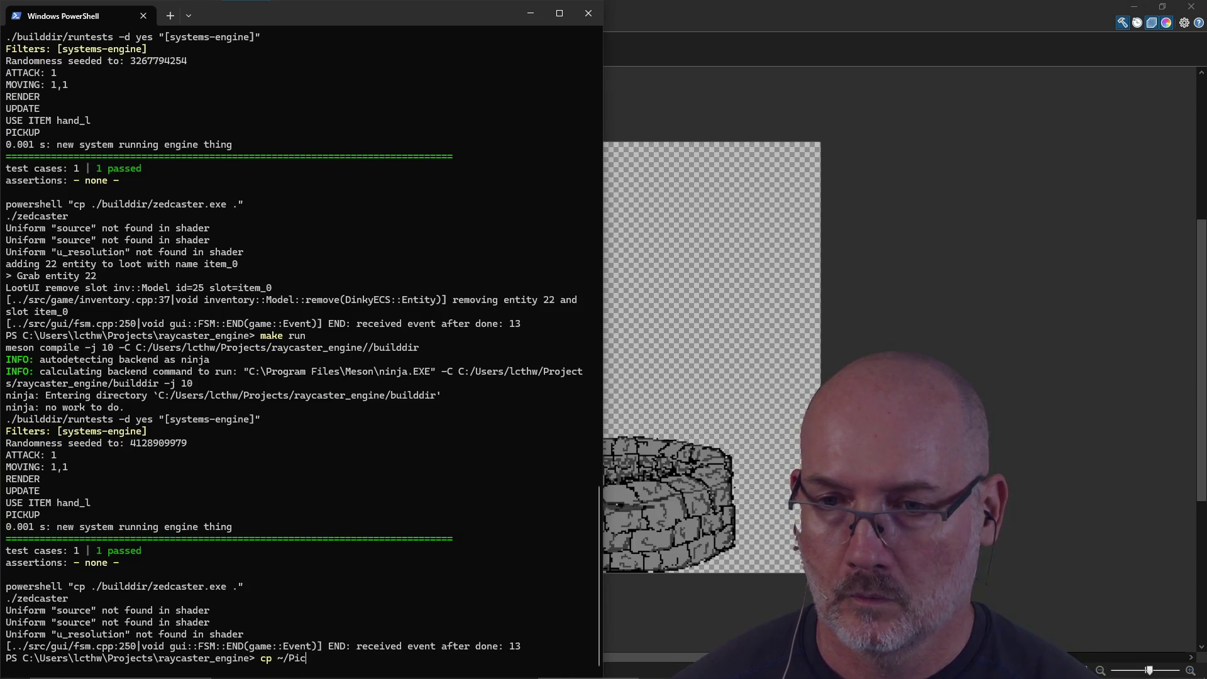
text(t)
key(Tab)
Step: Copy the dcgj_2026 folder path from Paint.NET's Save As address bar, then cancel the dialog
key(alt+Tab)
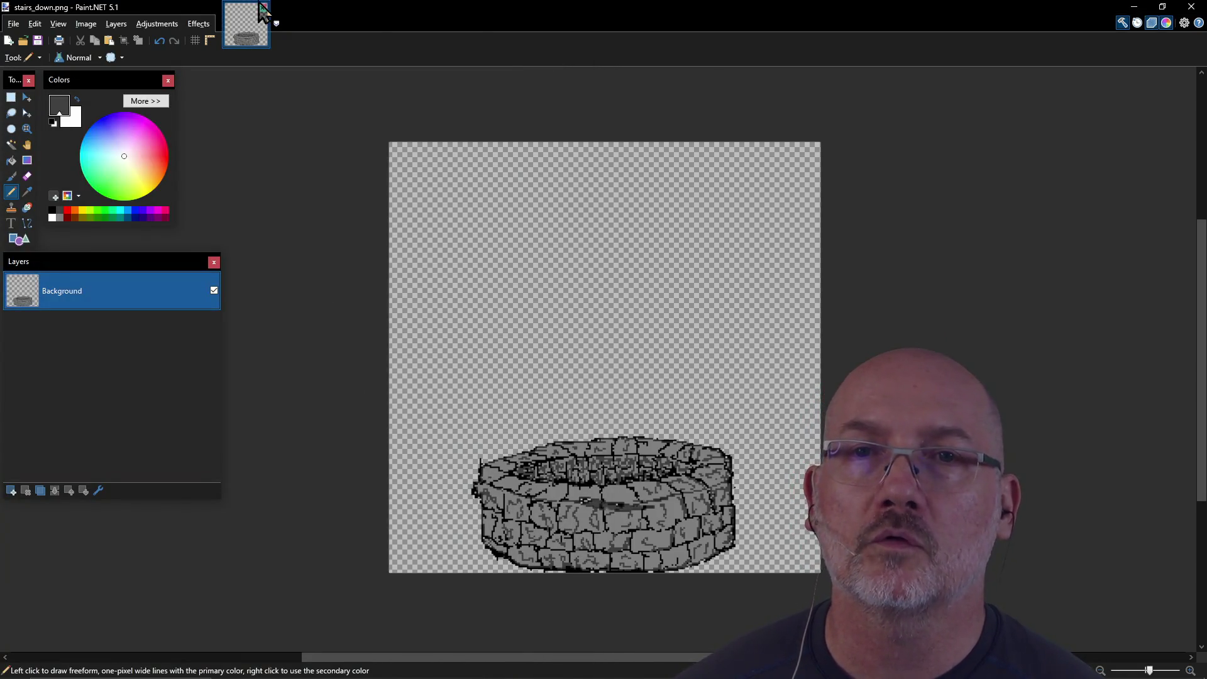
click(14, 24)
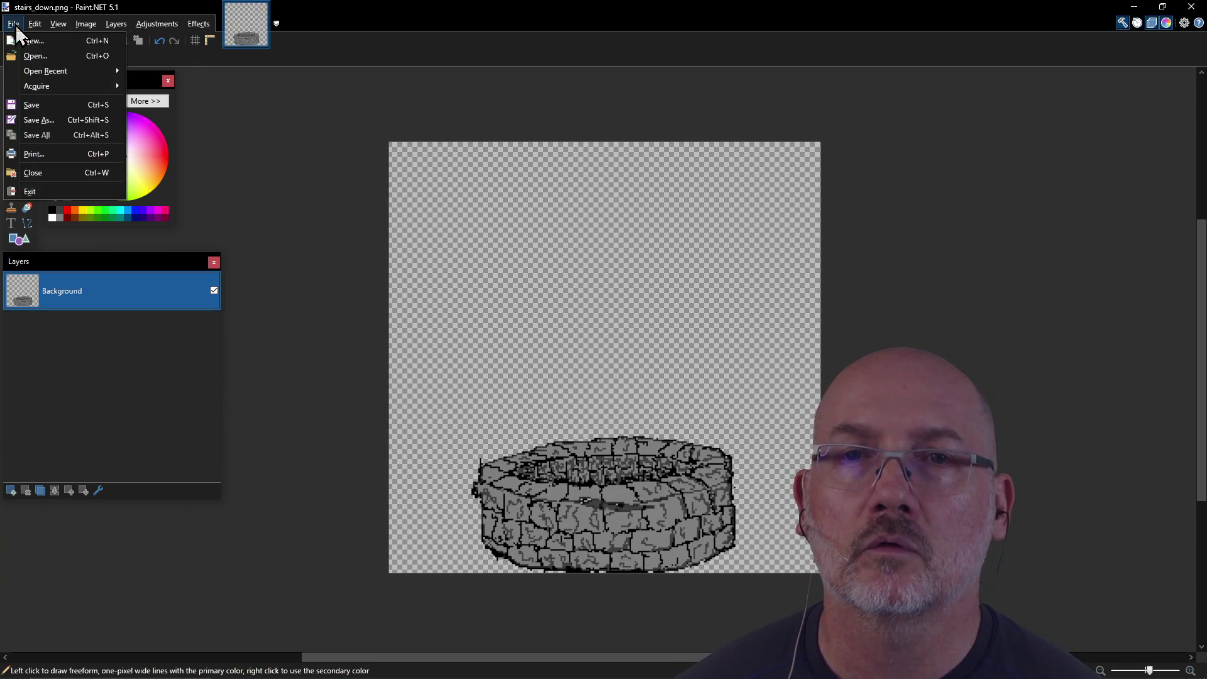
click(69, 121)
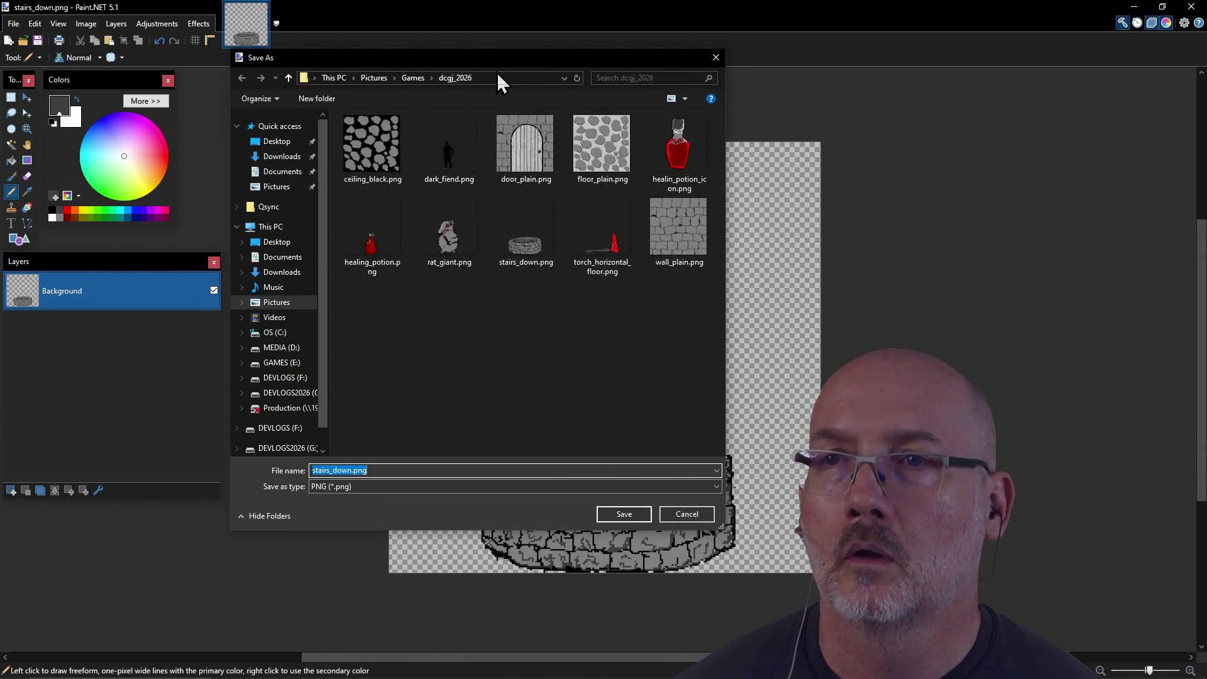
click(496, 73)
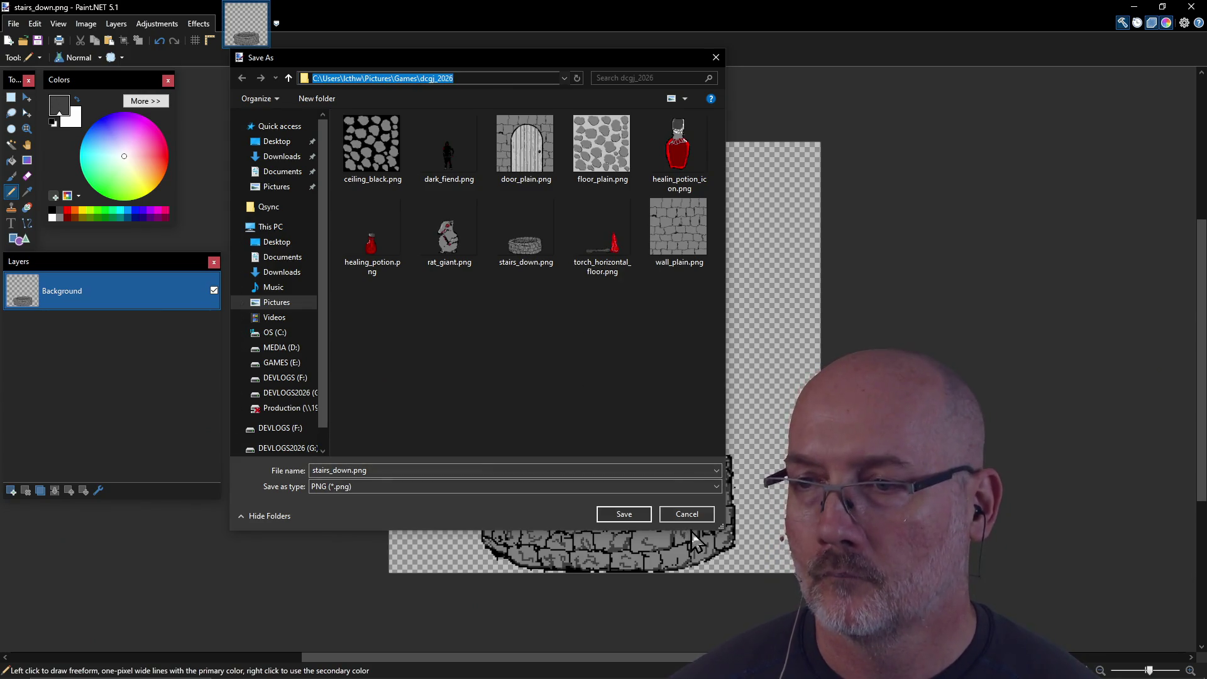
click(689, 516)
key(alt+Tab)
Step: Paste the dcgj_2026 path into the command and complete stairs_down.png as the source
key(BackSpace)
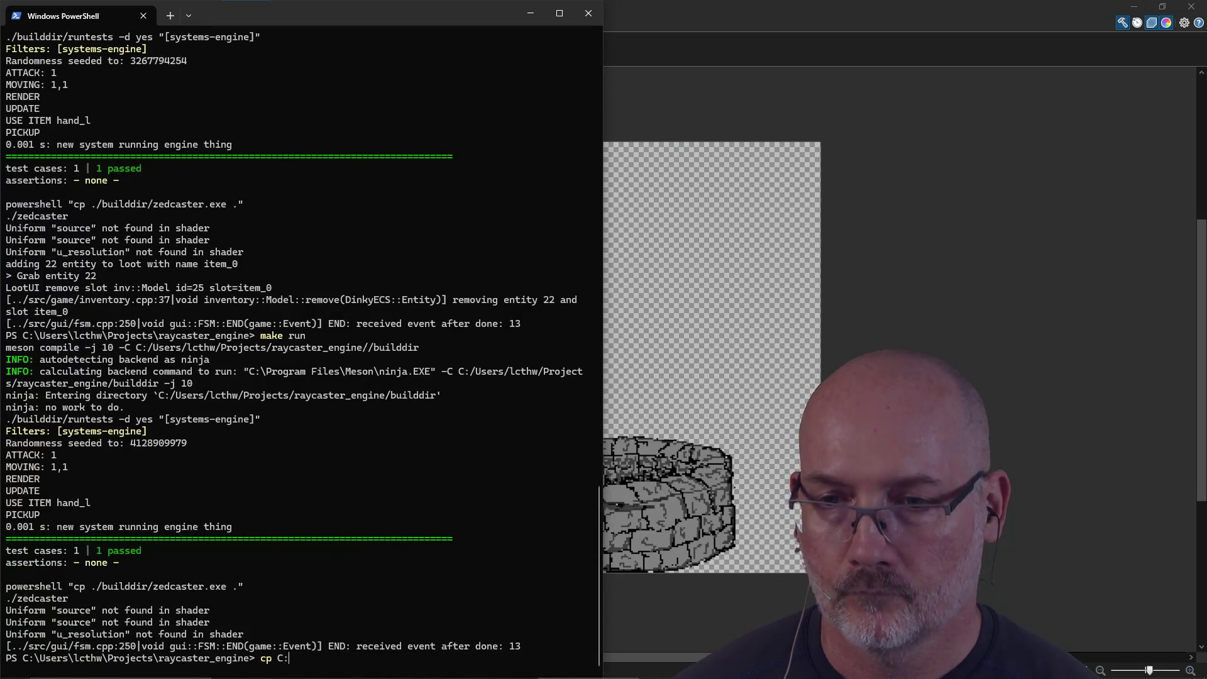
right_click(273, 445)
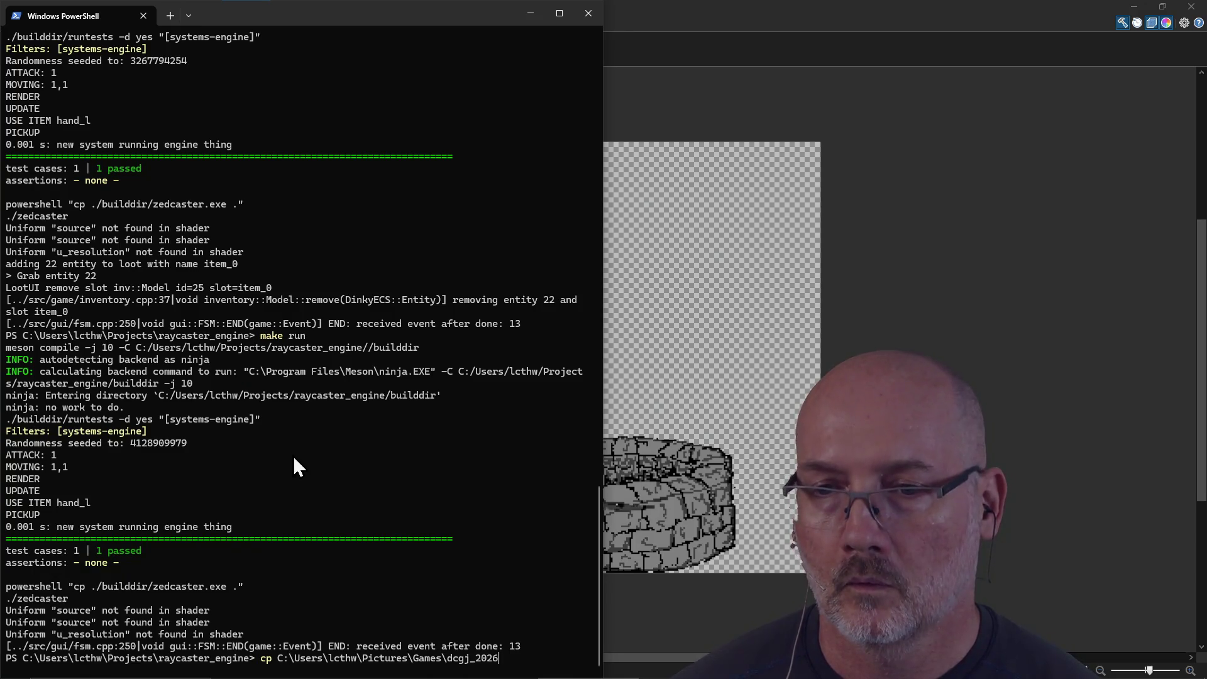
text(\stair)
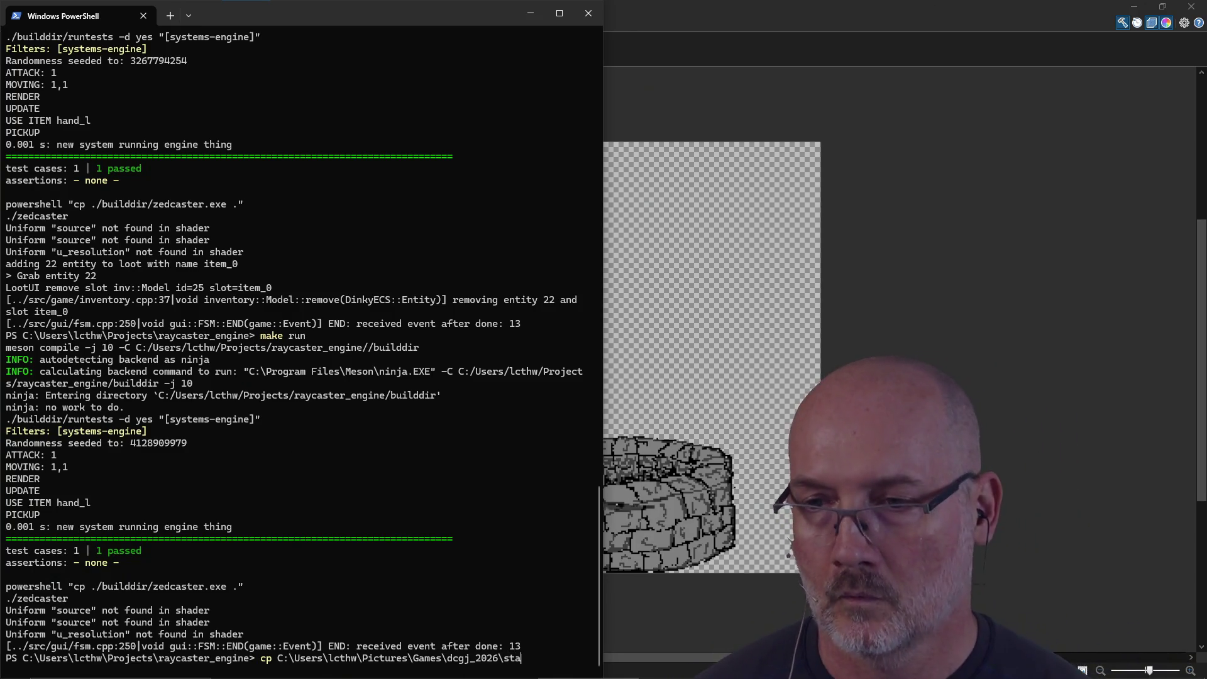
key(Tab)
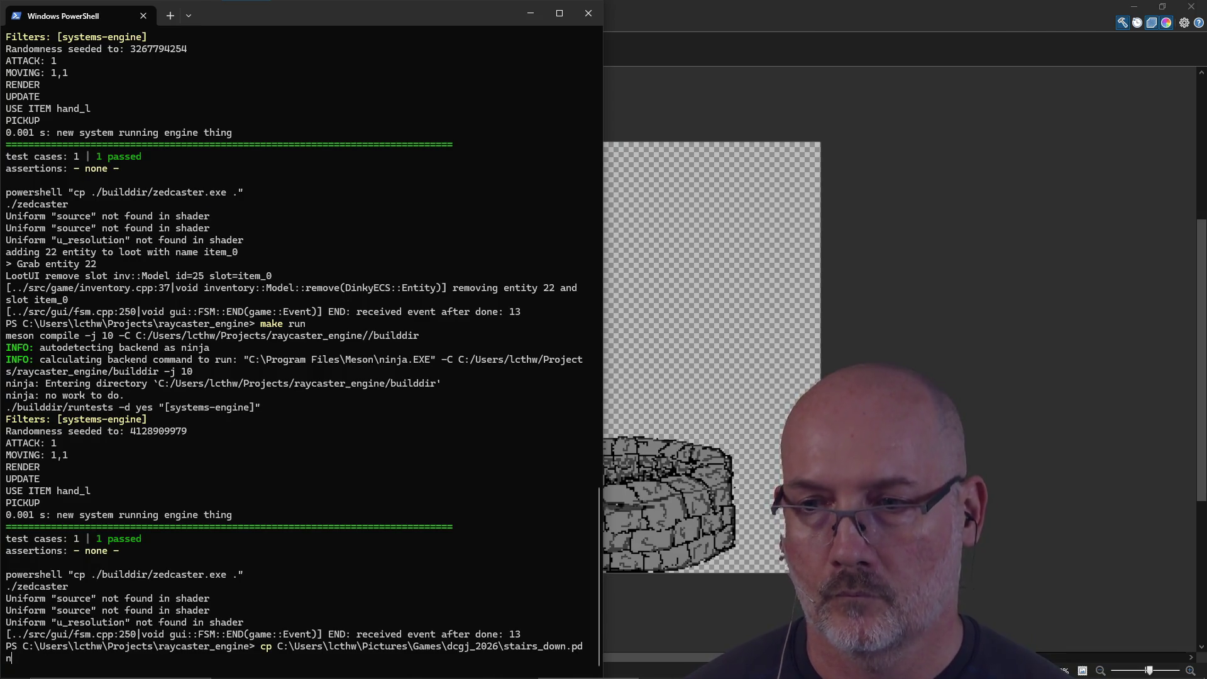
key(Tab)
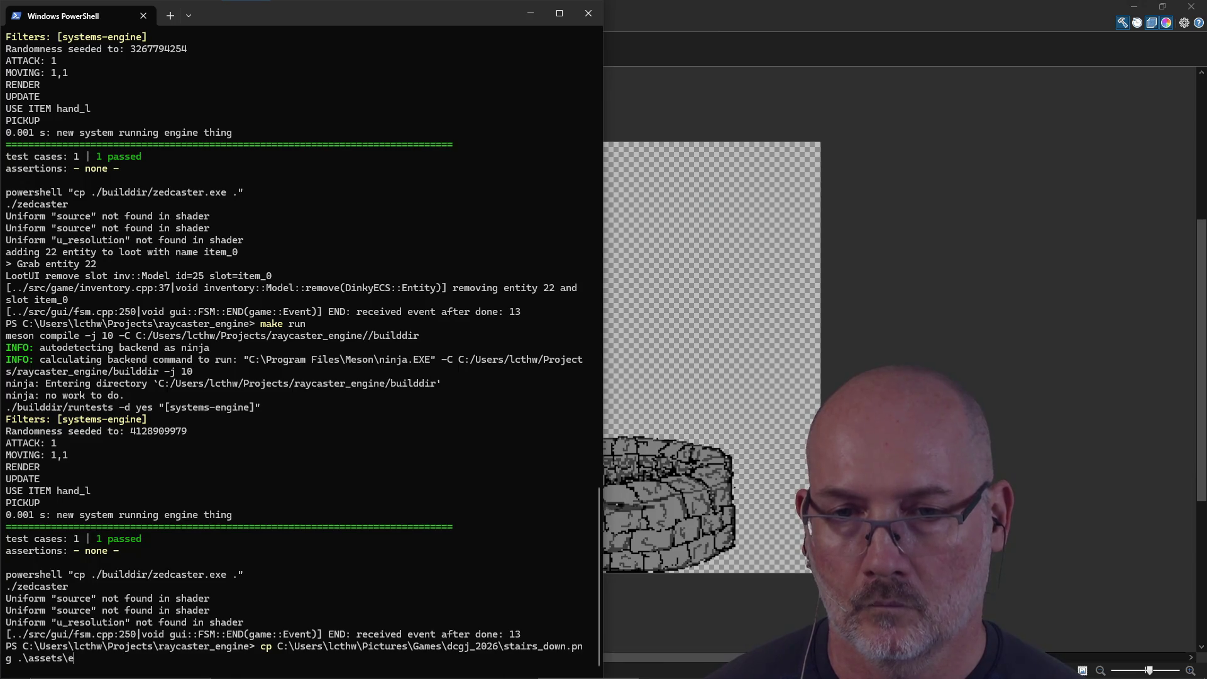
Step: Cycle Tab completions for a destination inside the assets folder, leaving the cp command unrun
text(e)
key(Tab)
key(Tab)
key(Tab)
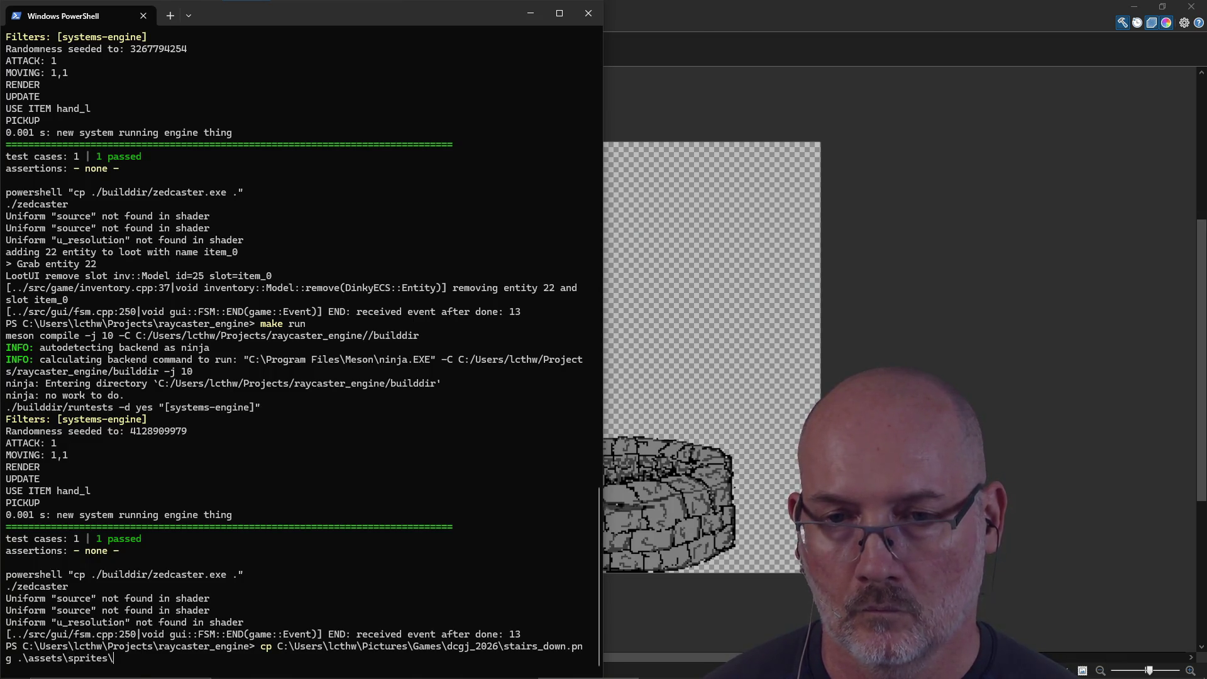
key(Tab)
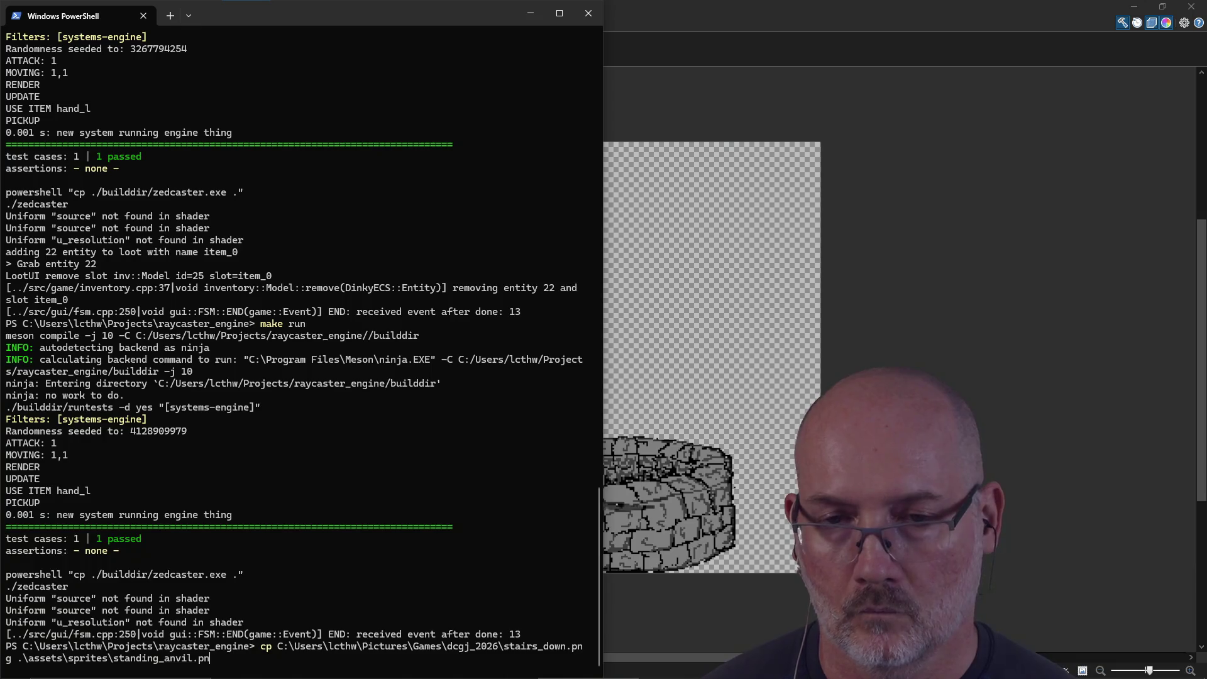
key(Tab)
key(Tab)
key(Tab)
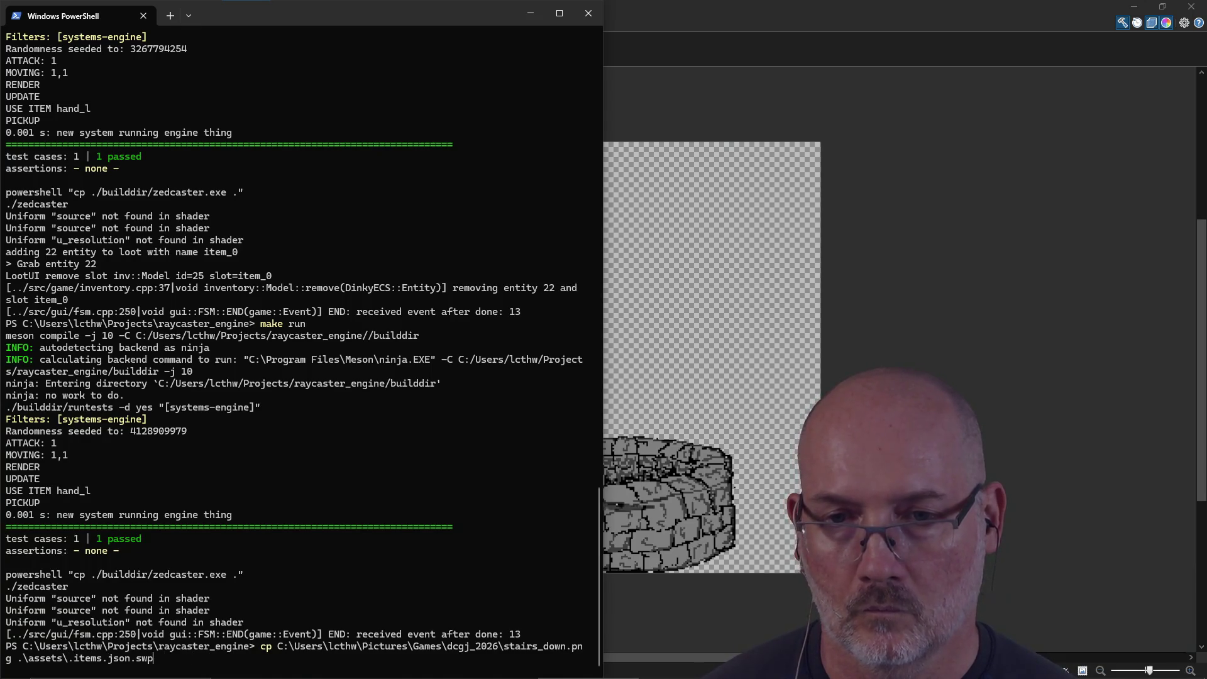
key(Tab)
key(Tab)
key(Tab)
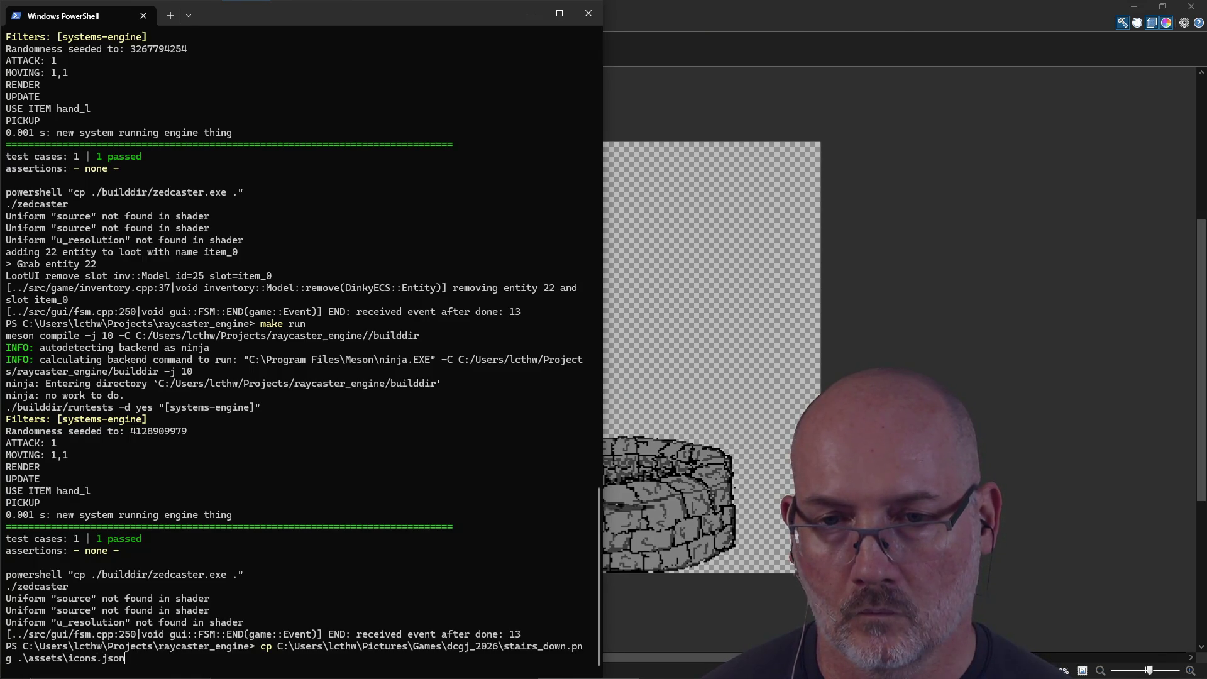
key(Tab)
key(Tab)
key(Tab)
key(Tab)
key(Tab)
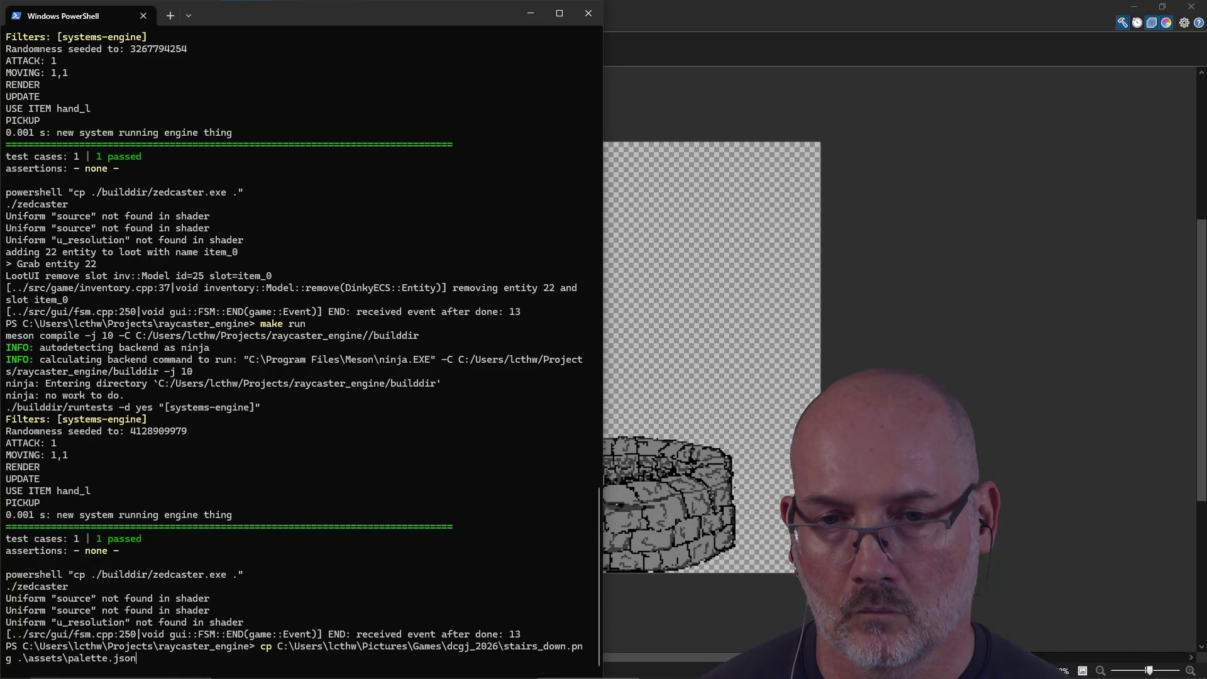
key(Tab)
key(Tab)
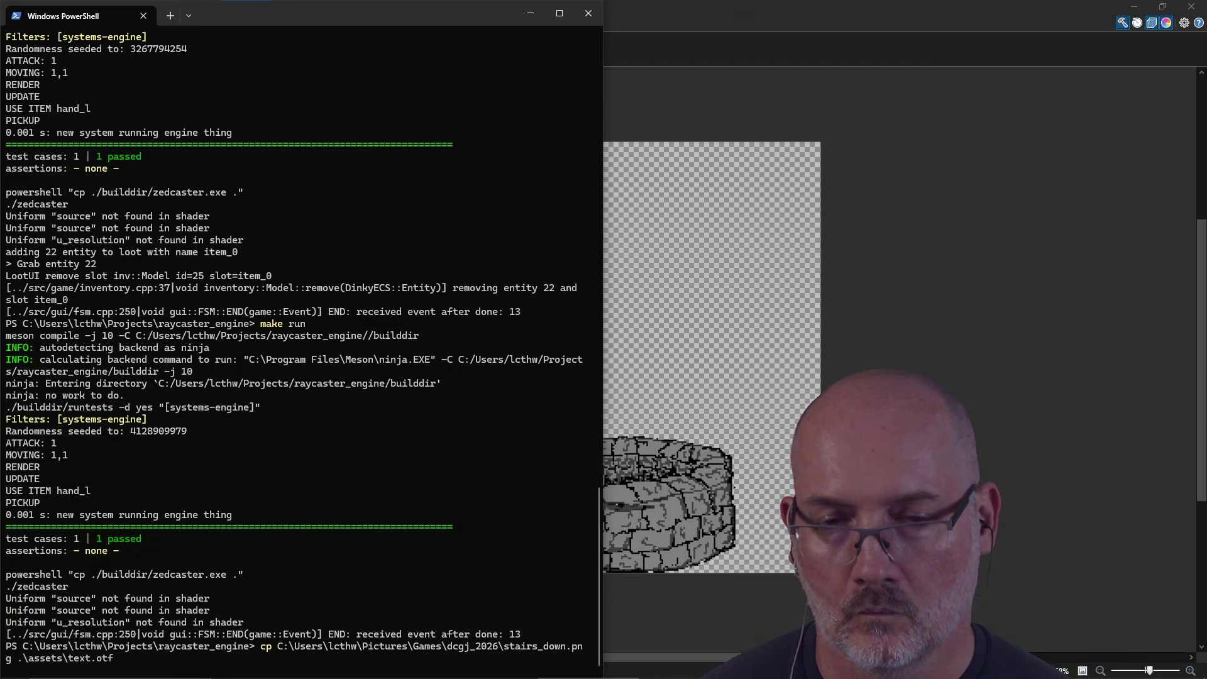
key(Tab)
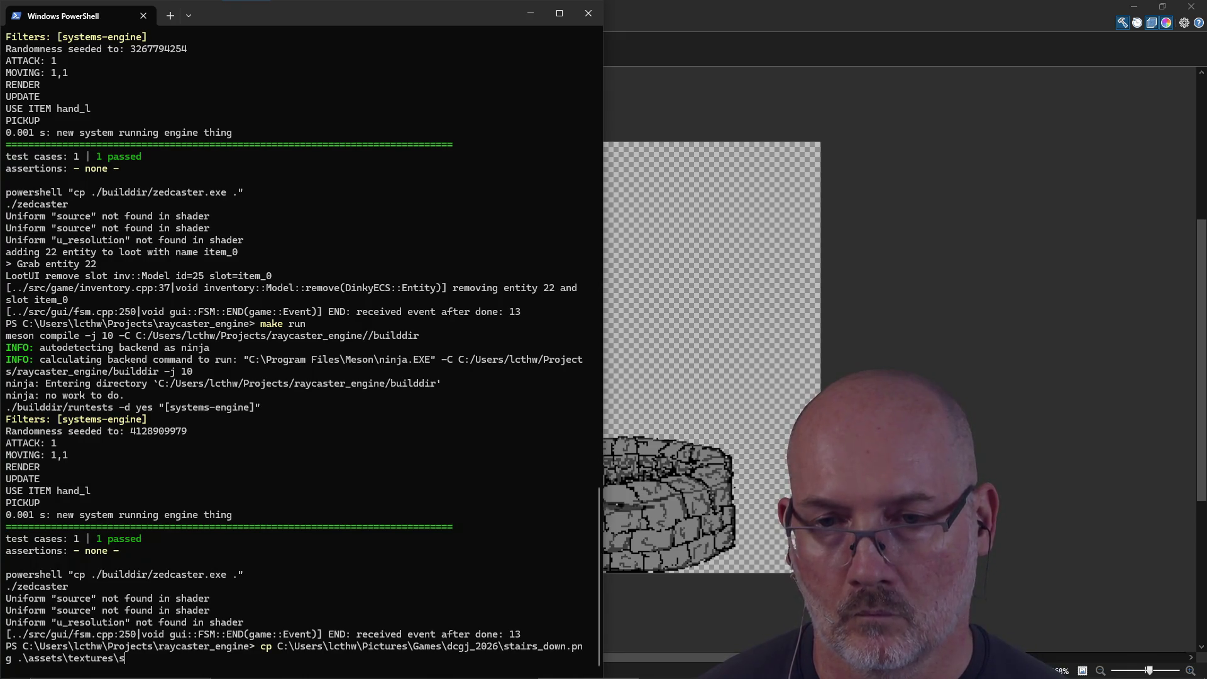
key(alt+Tab)
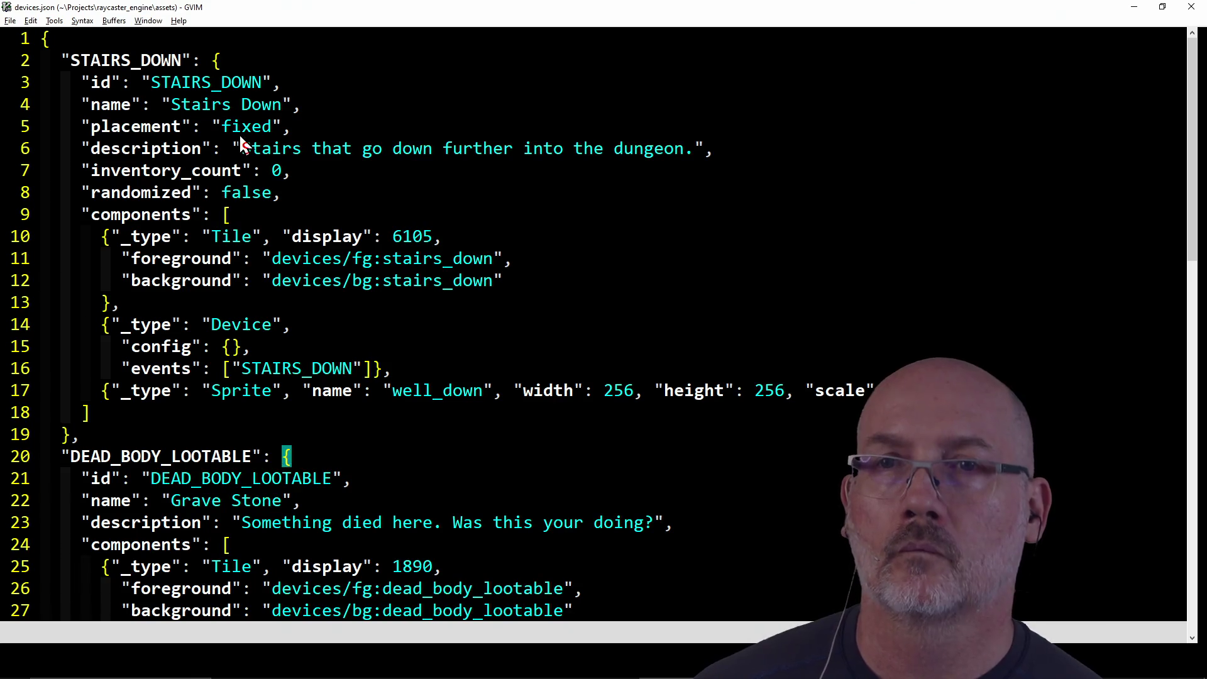
Step: Look up the well_down sprite name in GVIM's STAIRS_DOWN components list
scroll(394, 277, down, 1)
scroll(396, 277, up, 1)
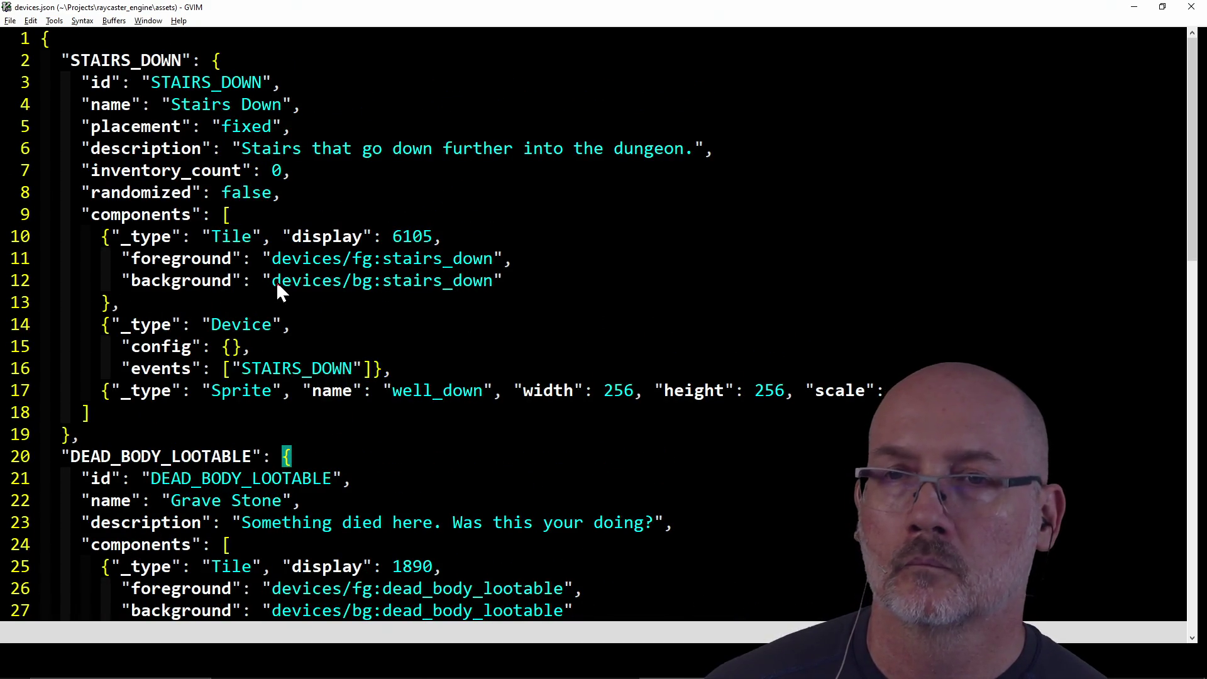
click(229, 217)
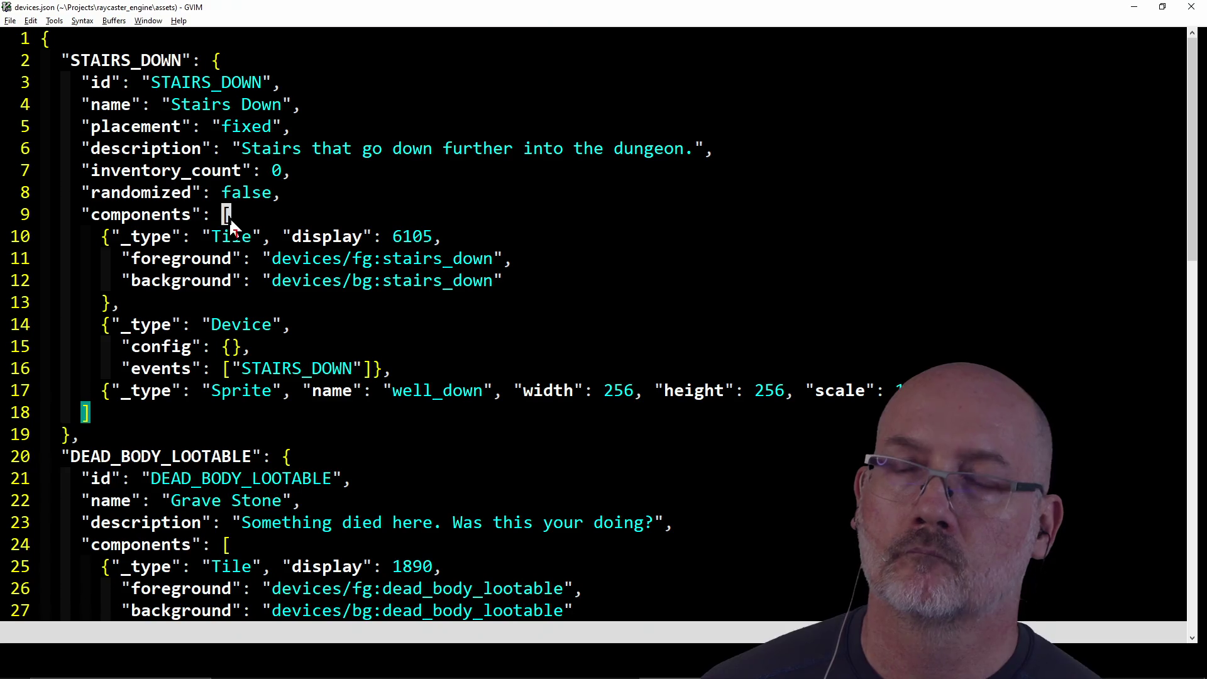
click(406, 395)
Step: Copy stairs_down.png to .\assets\sprites\well_down.png in PowerShell and run make run
key(alt+Tab)
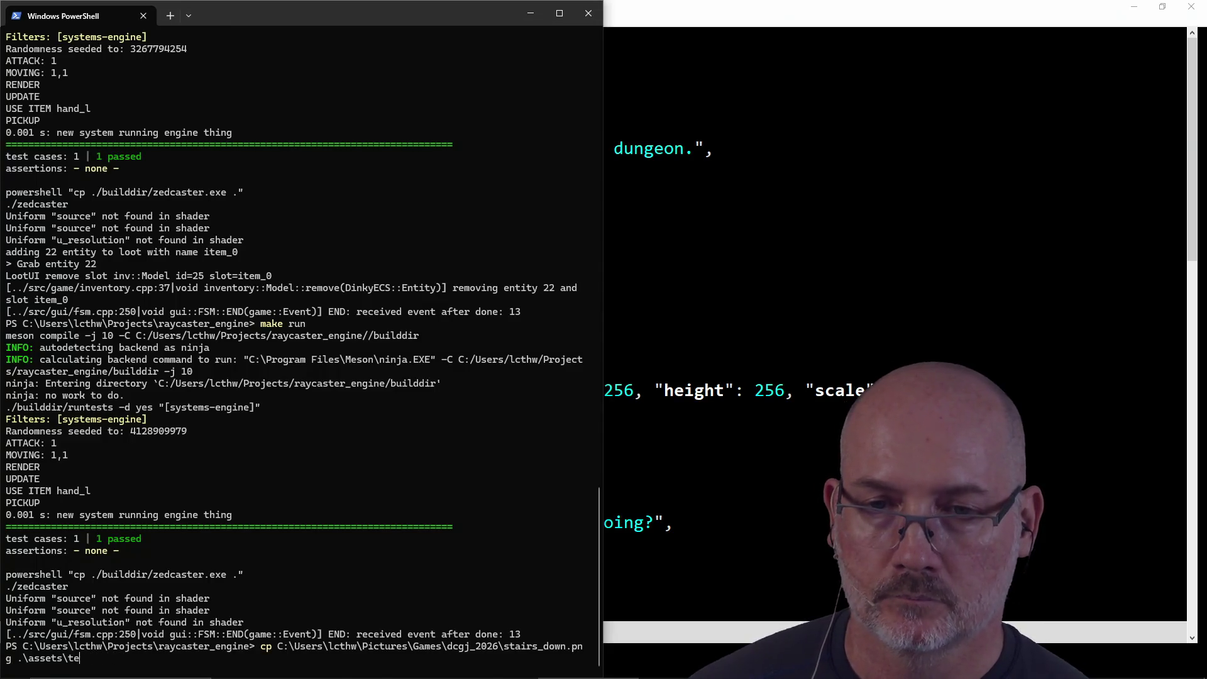
text(ell_down.png)
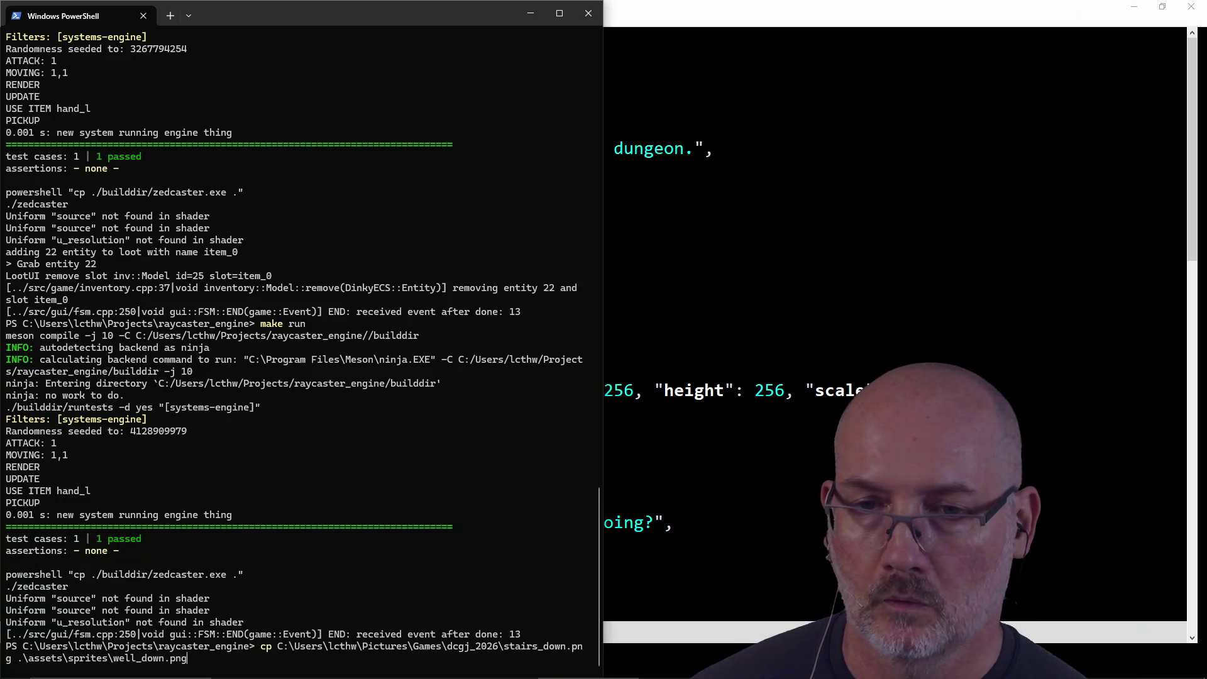
key(Return)
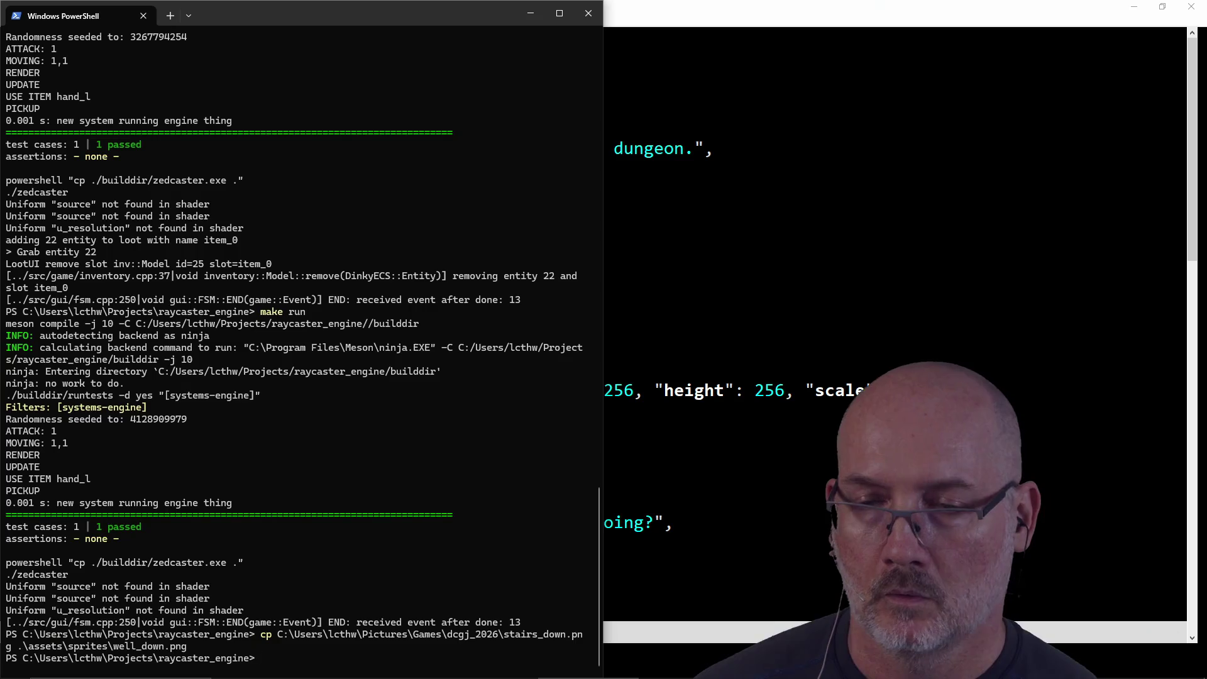
text(make run)
key(Return)
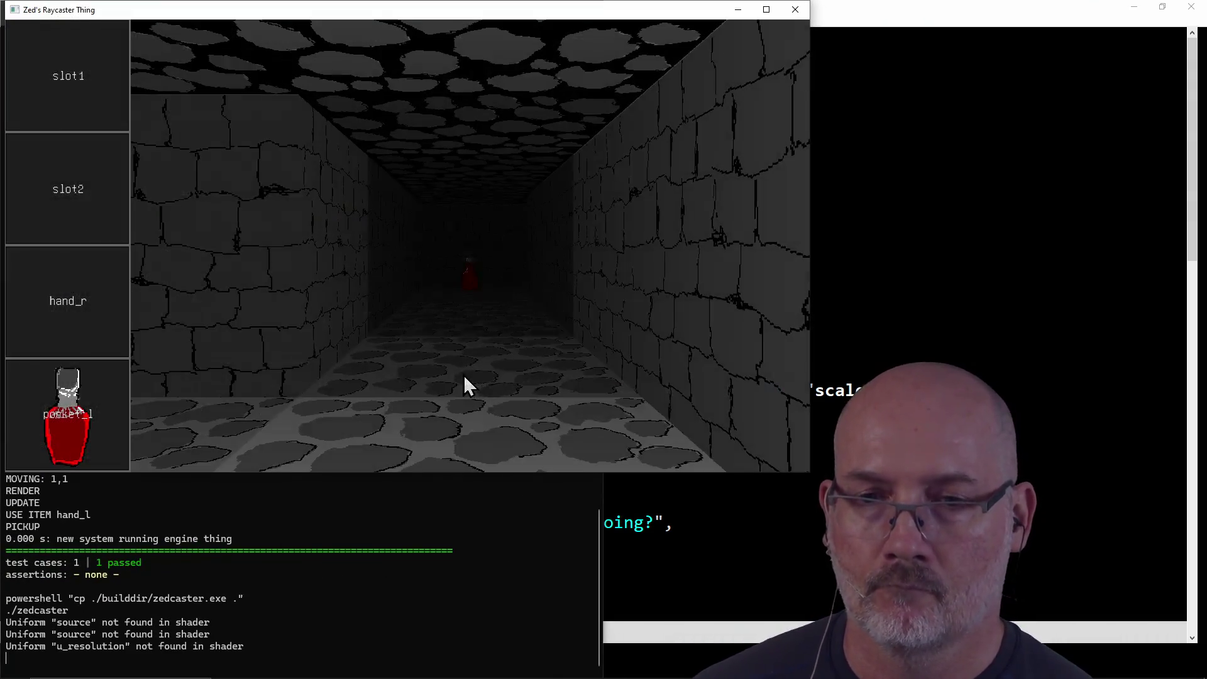
Step: Walk toward the wall and down the first corridor to its end
key(a)
key(d)
key(a)
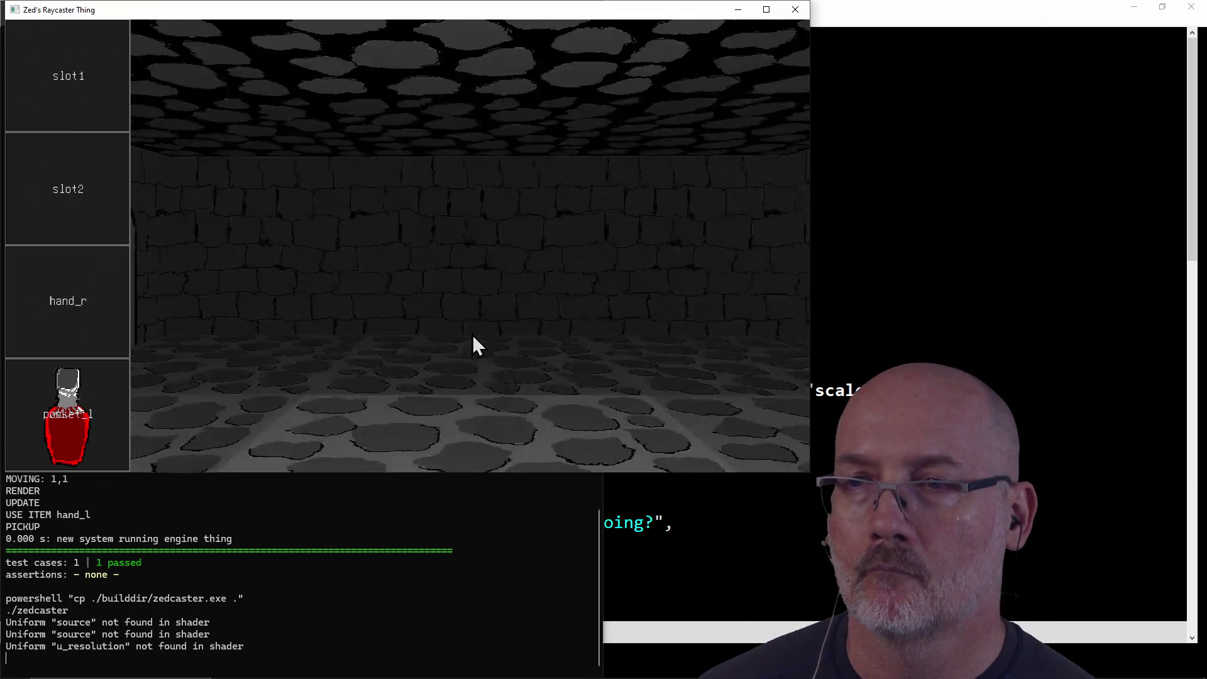
key(w)
key(a)
key(a)
key(a)
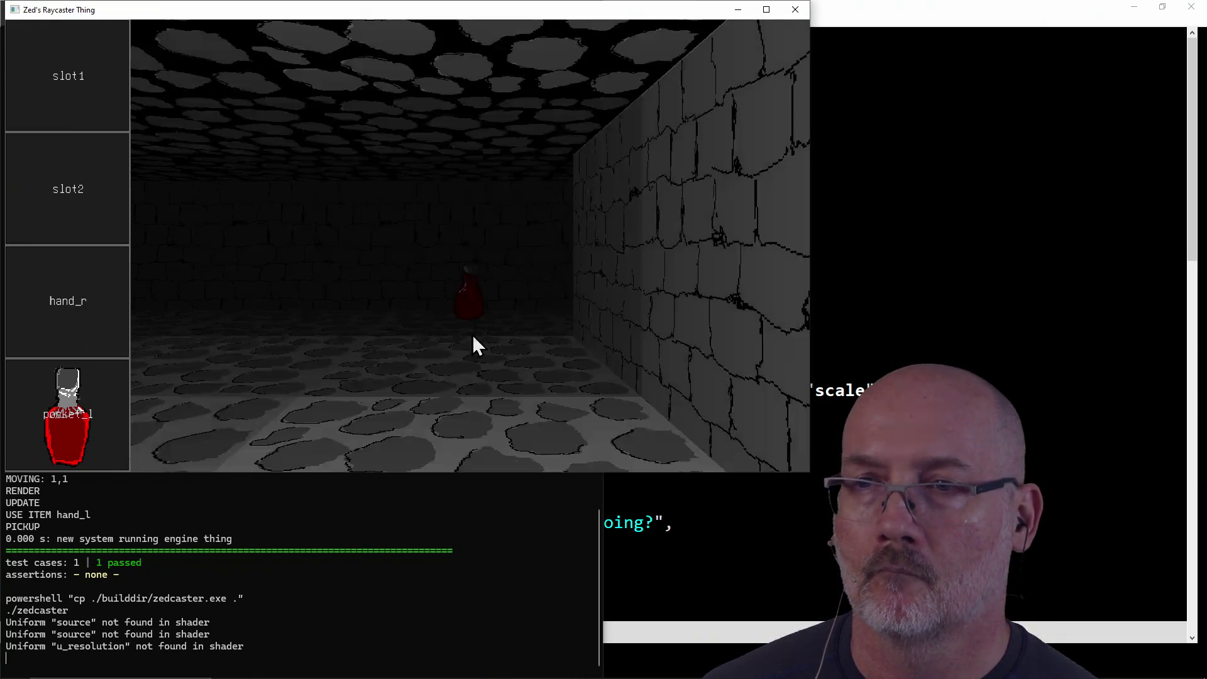
key(a)
key(w)
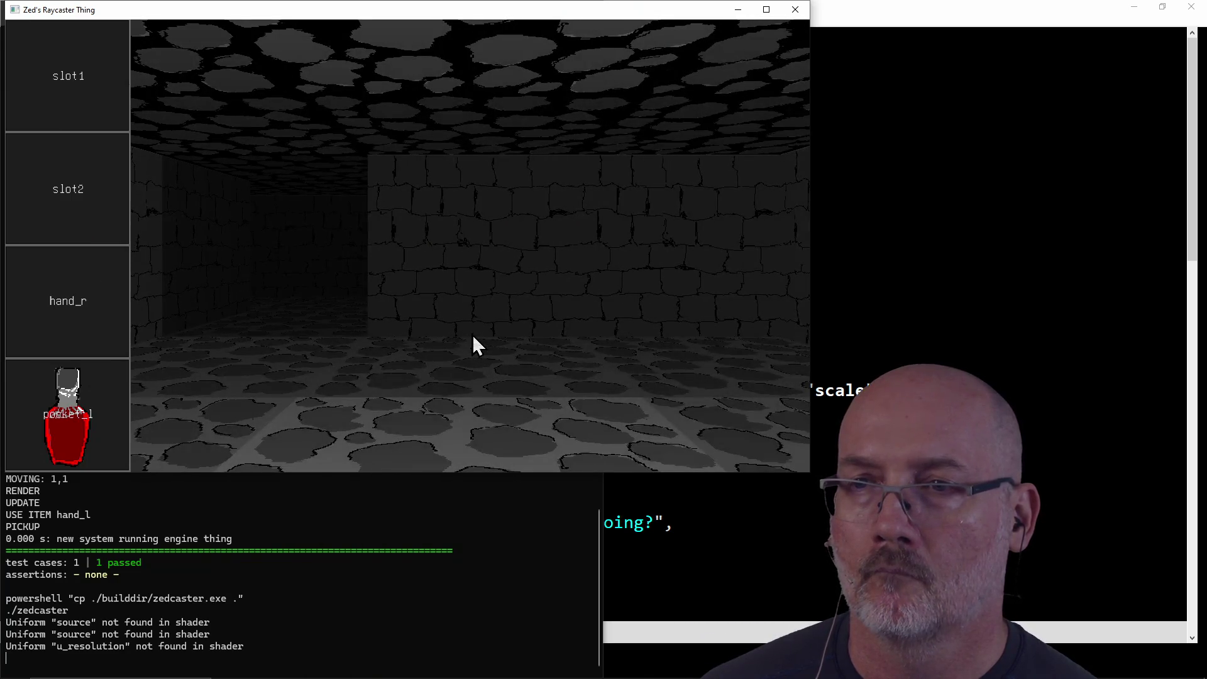
key(a)
key(a)
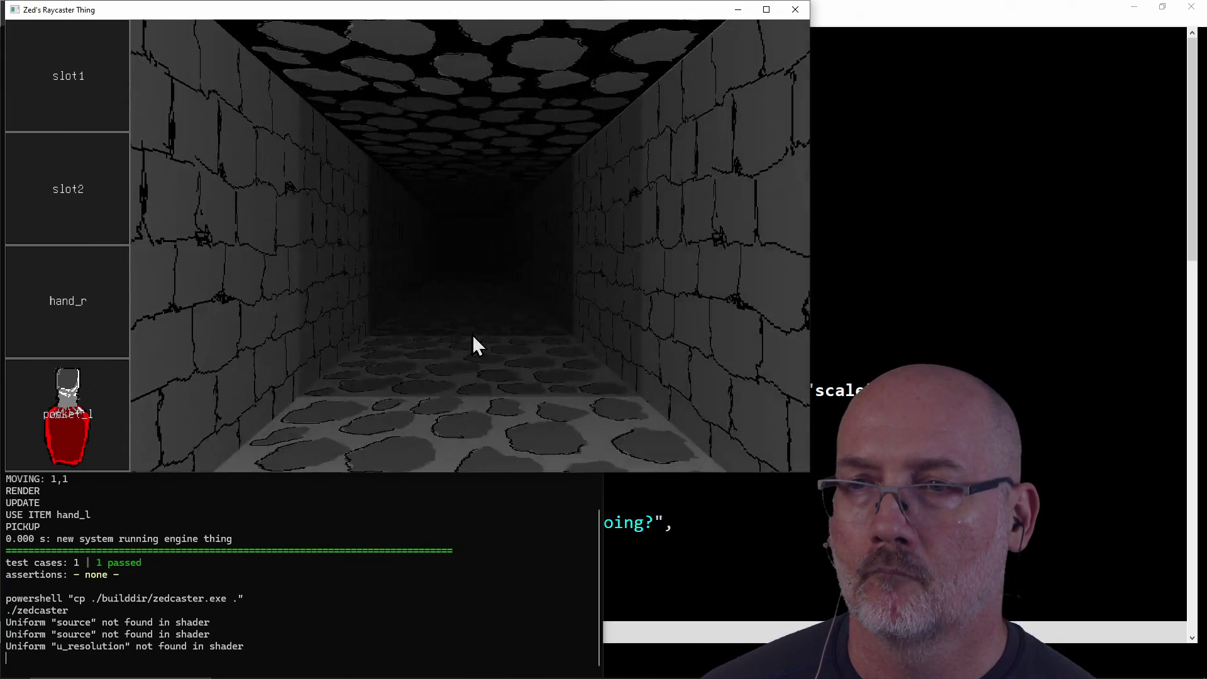
key(w)
key(d)
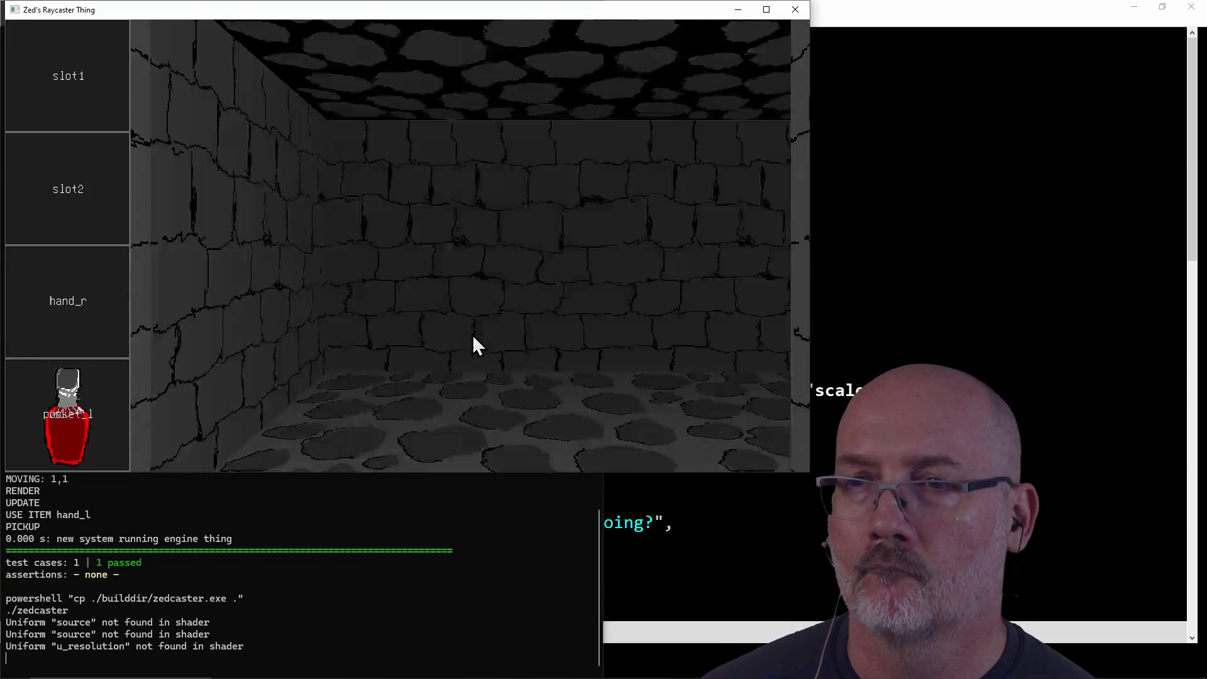
Step: Explore the further corridors to the well room, view the well, then close the game
key(d)
key(w)
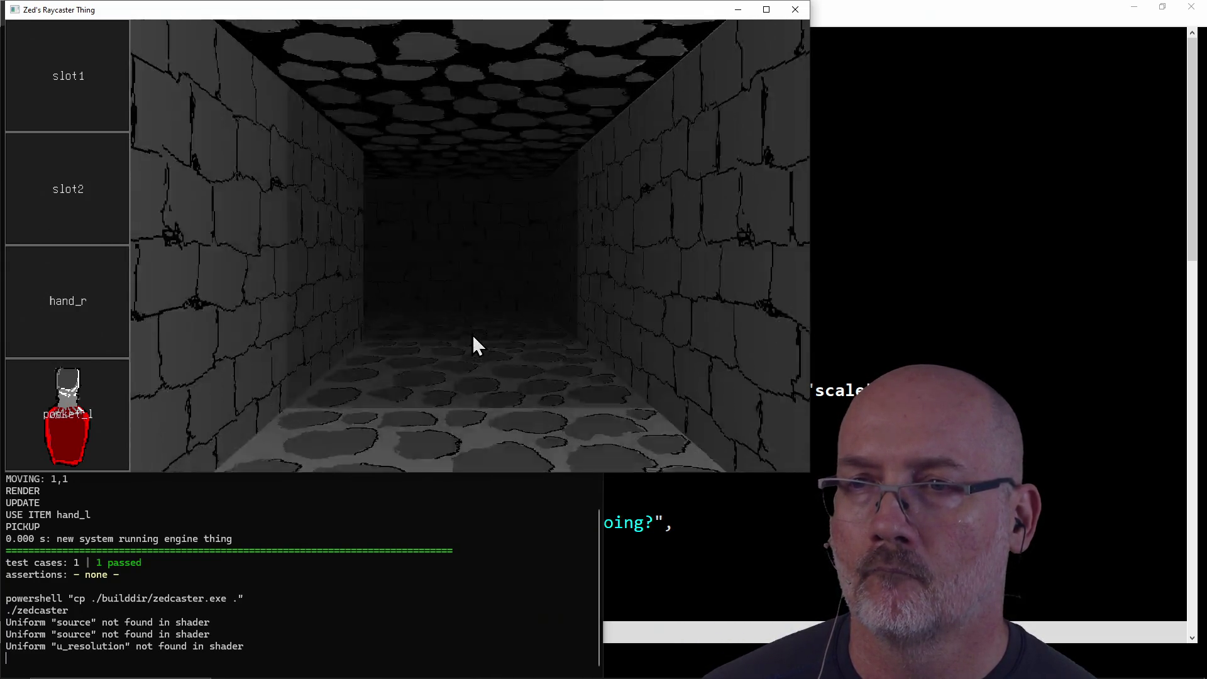
key(a)
key(a)
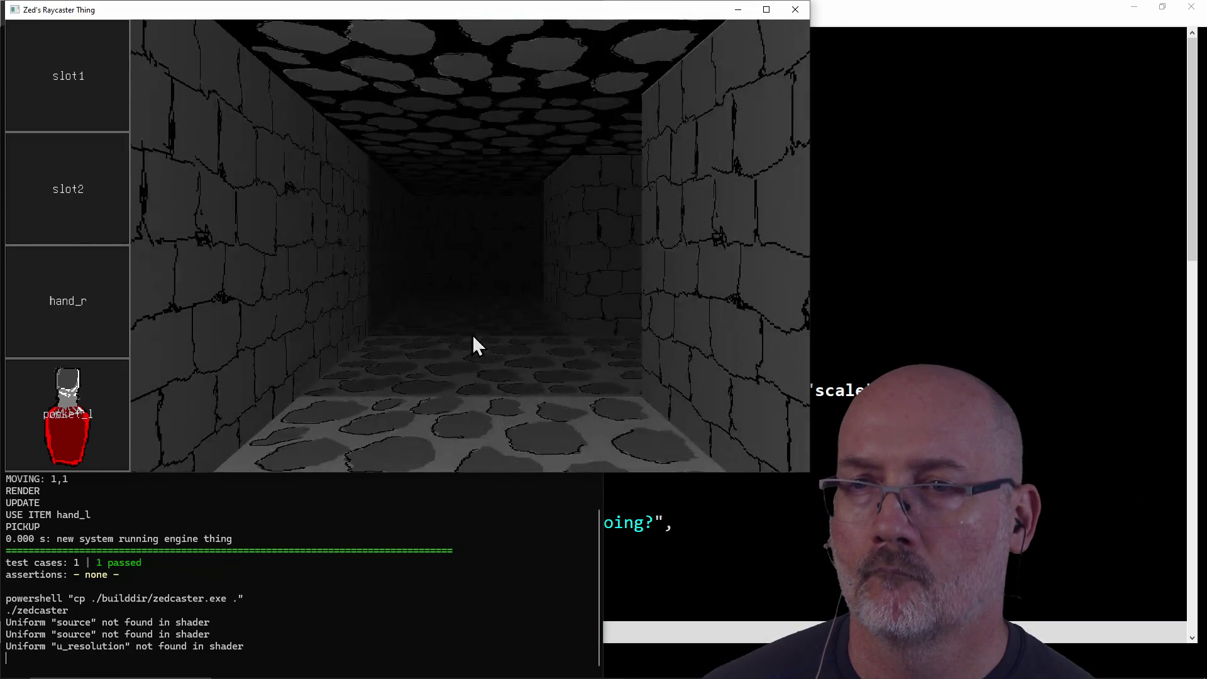
key(w)
key(a)
key(w)
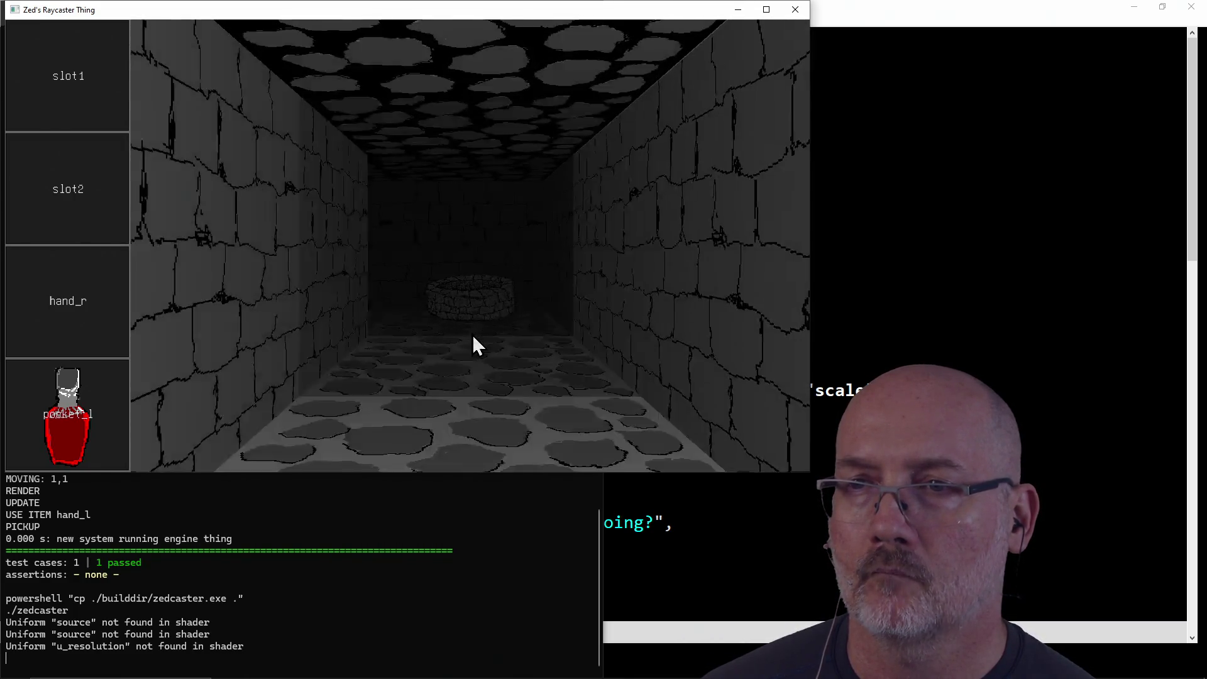
key(w)
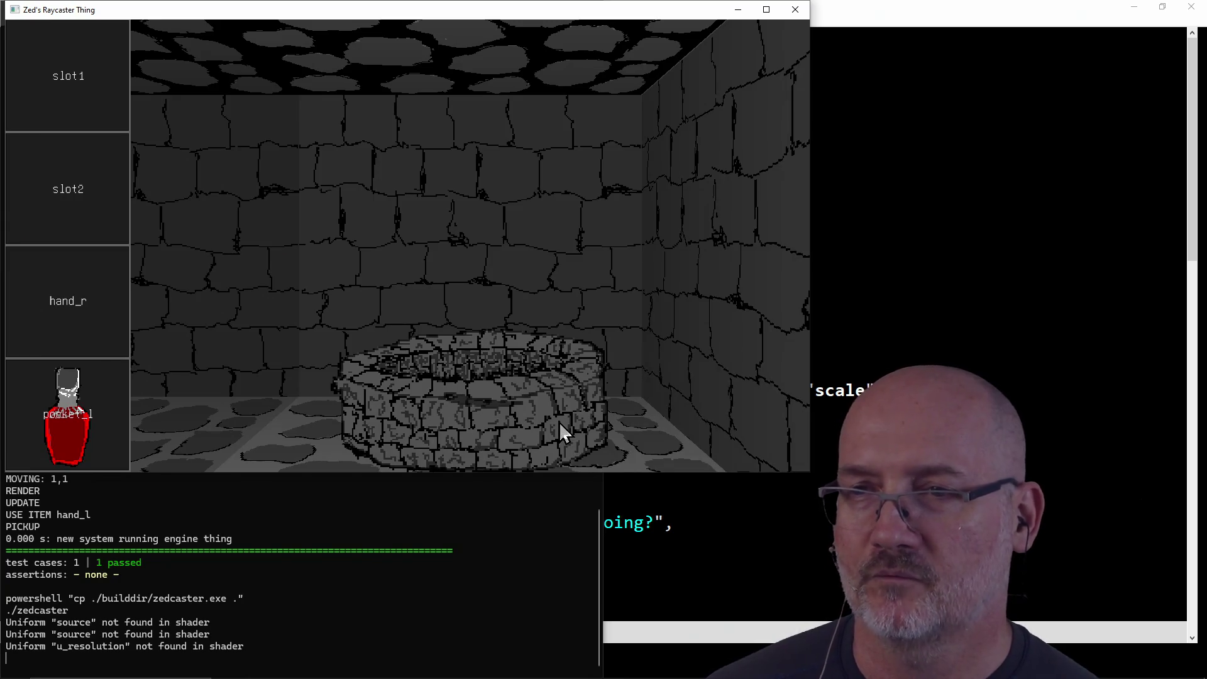
key(s)
key(s)
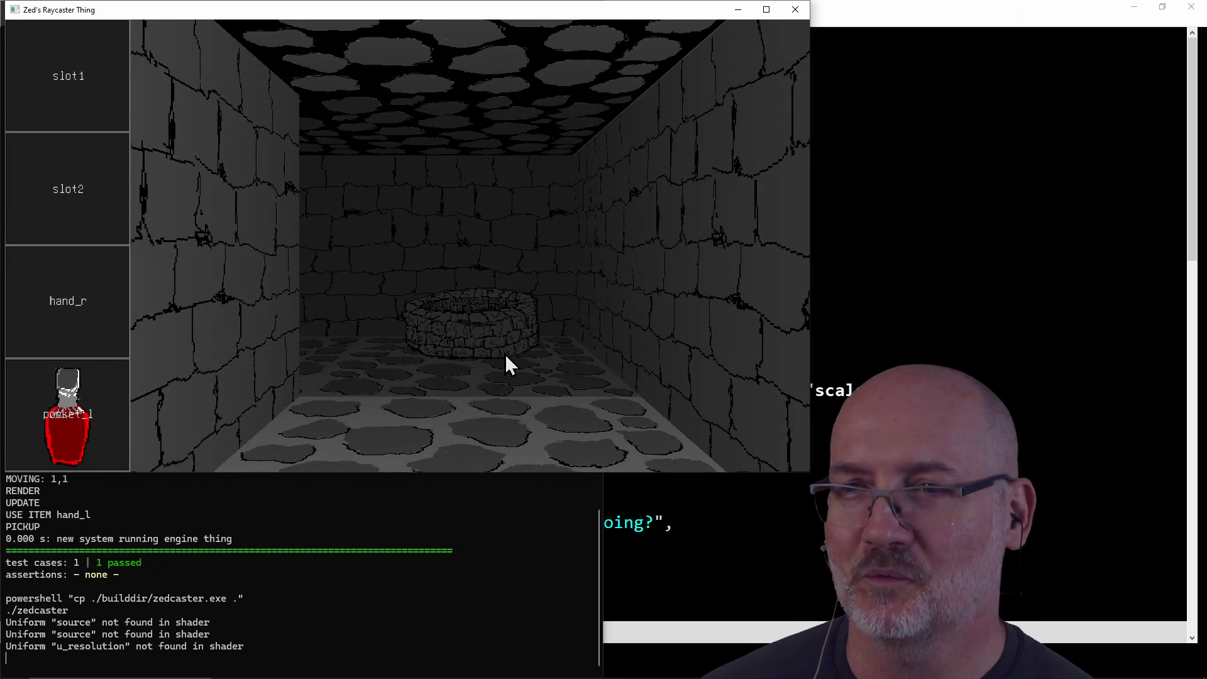
click(795, 10)
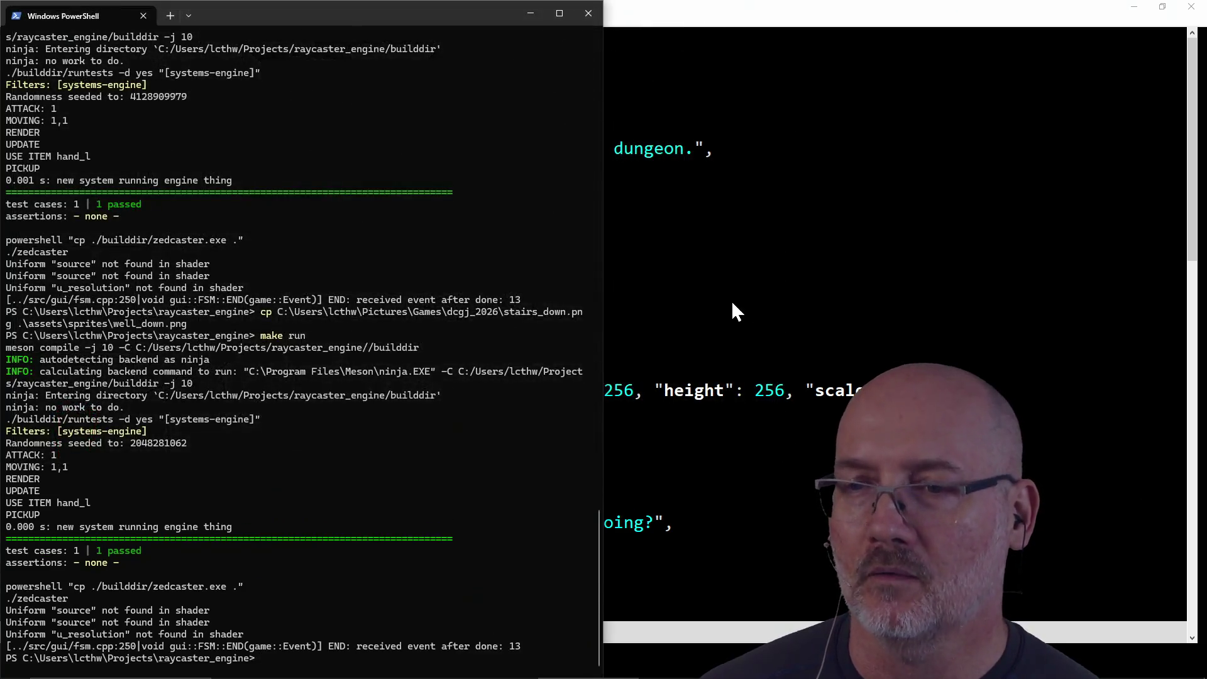
Step: Open base_actor.pdn in Paint.NET and add a new empty Layer 3
click(731, 300)
click(447, 434)
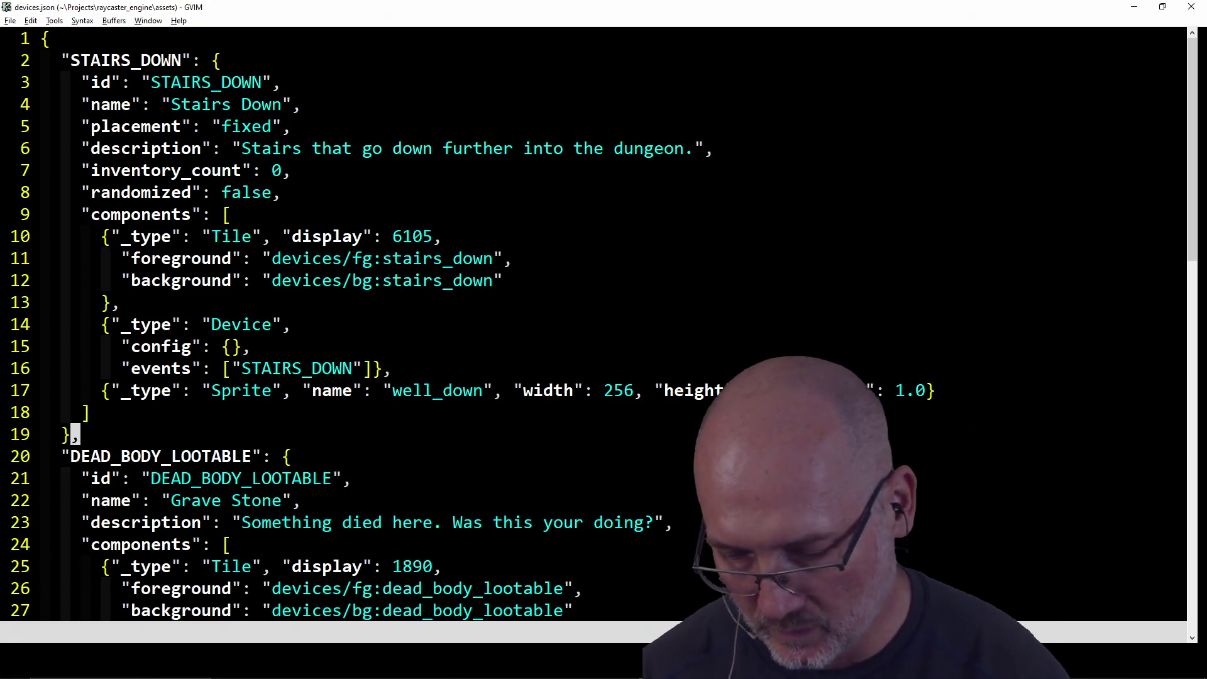
key(alt+Tab)
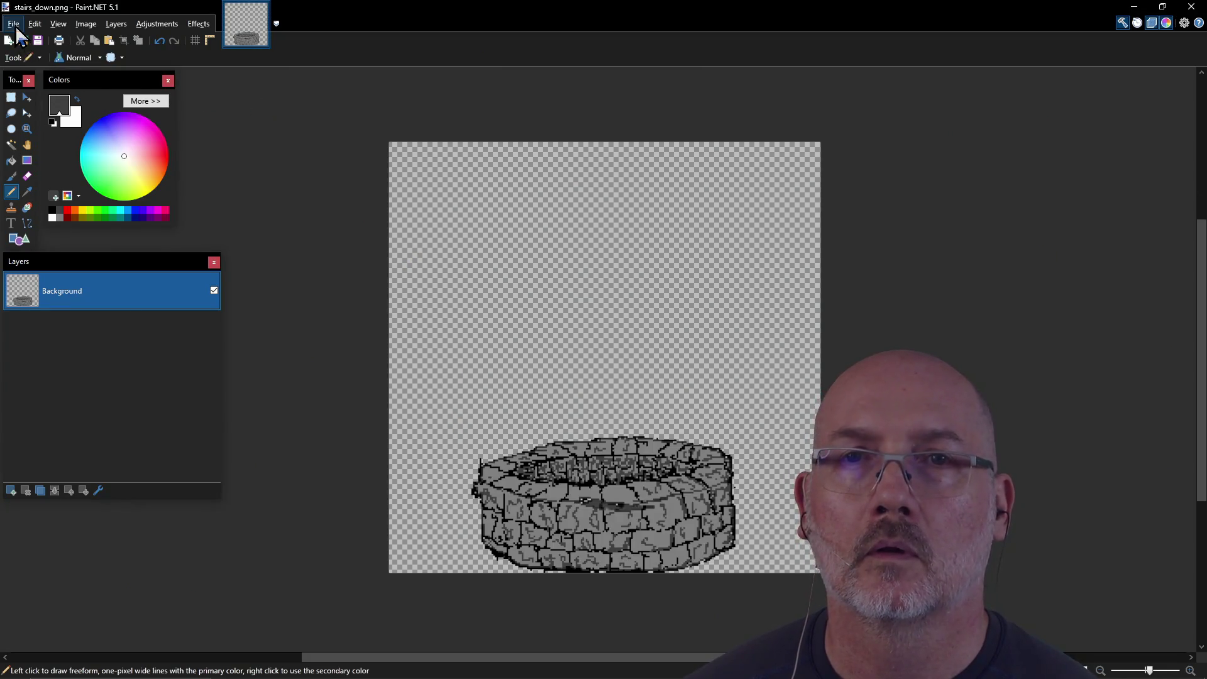
click(13, 23)
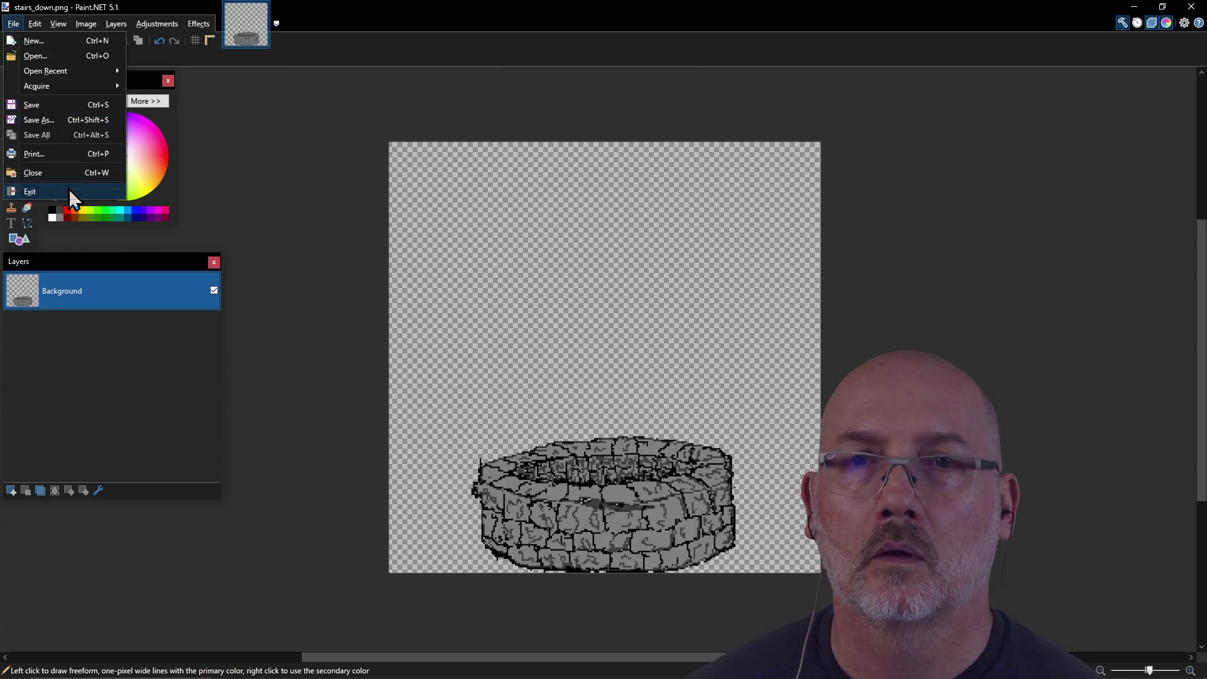
click(75, 57)
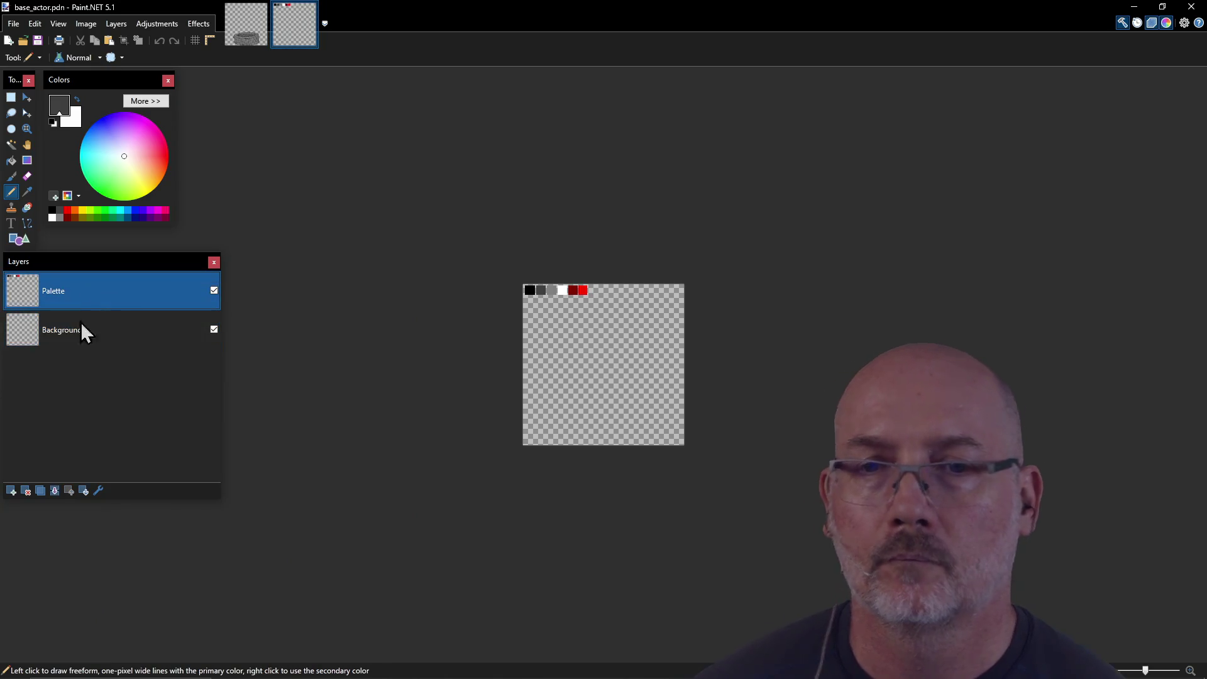
click(11, 492)
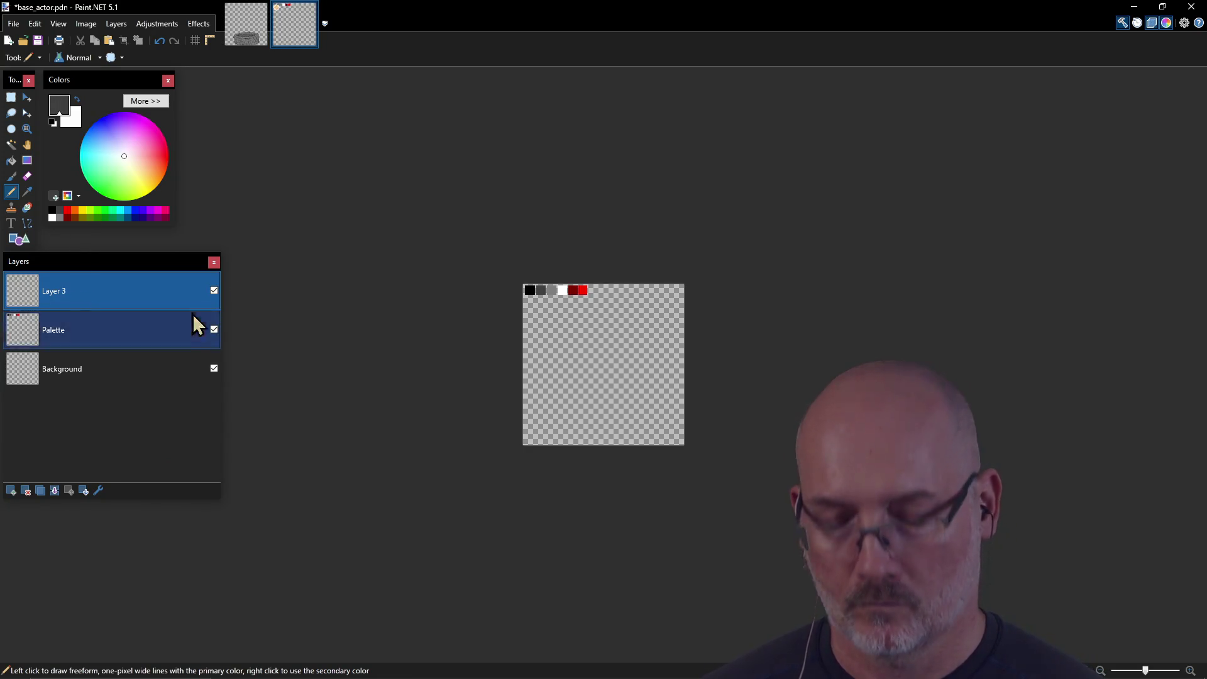
Step: Save the image as lootable_dead_body.pdn and set the drawing colour to black
key(ctrl+s)
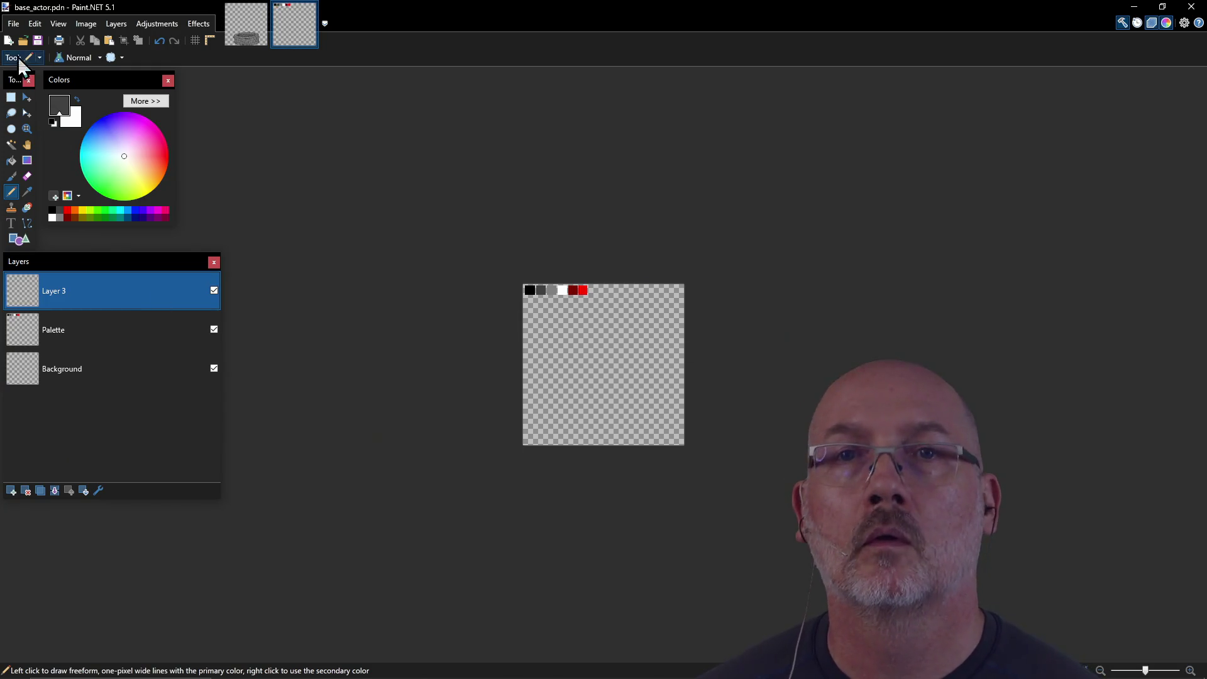
click(13, 23)
click(52, 122)
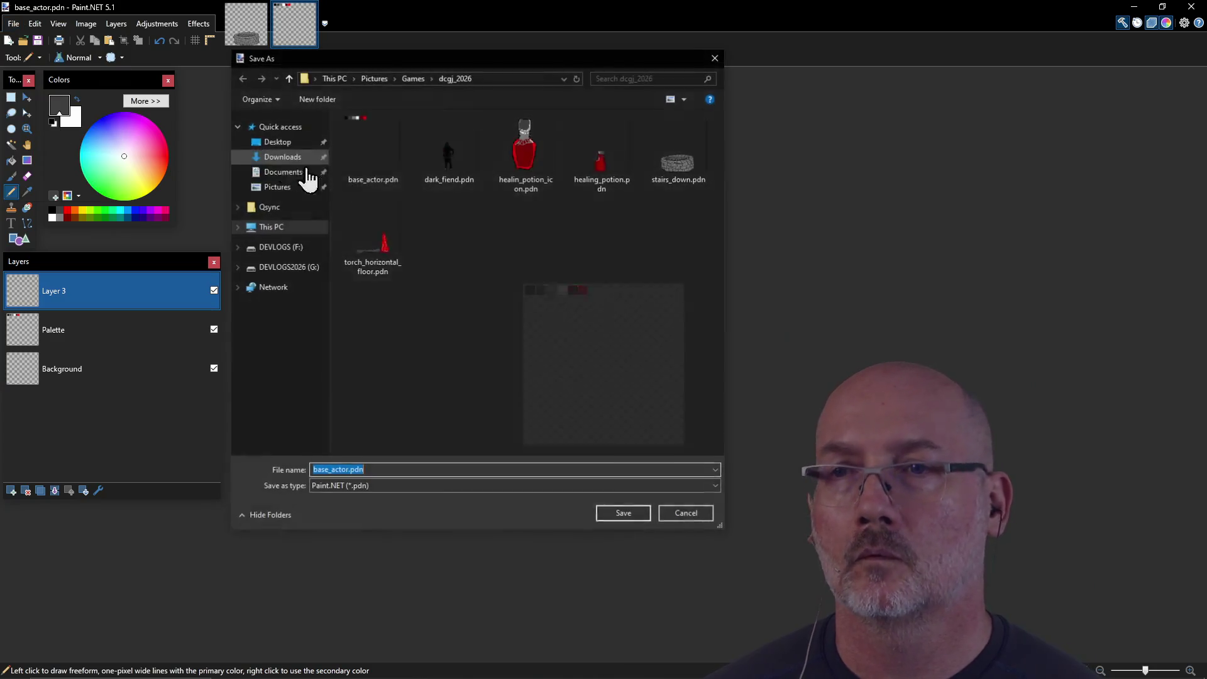
text(lootable_dead_body)
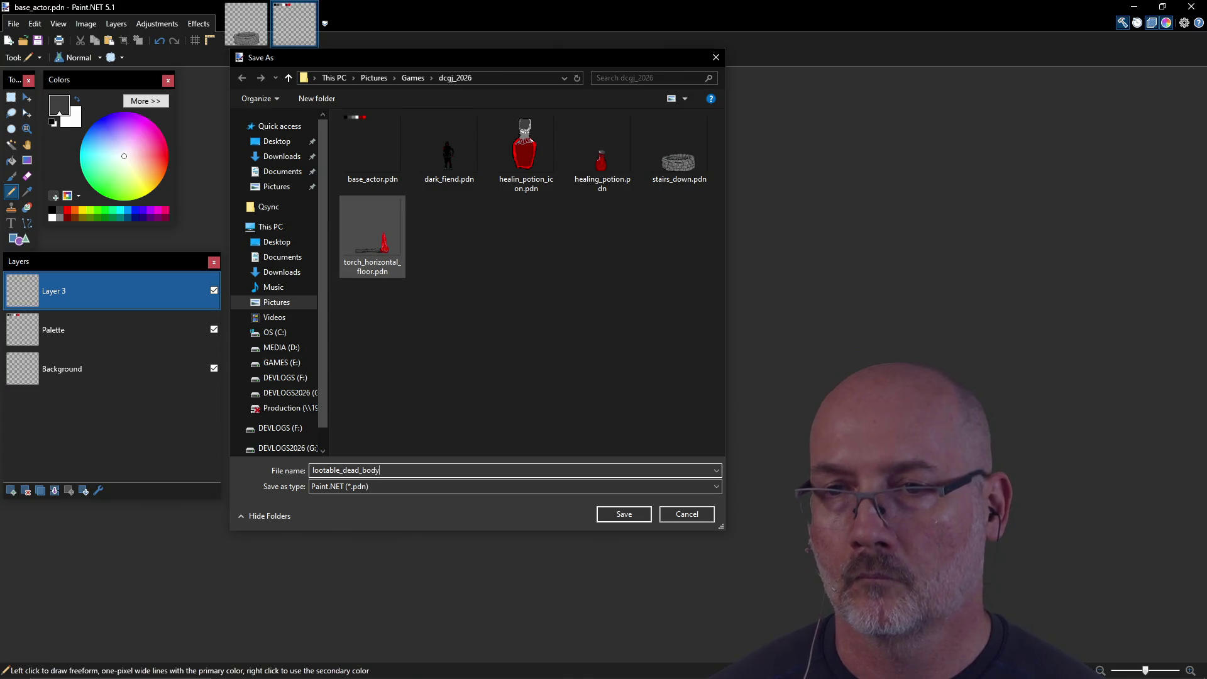
key(Return)
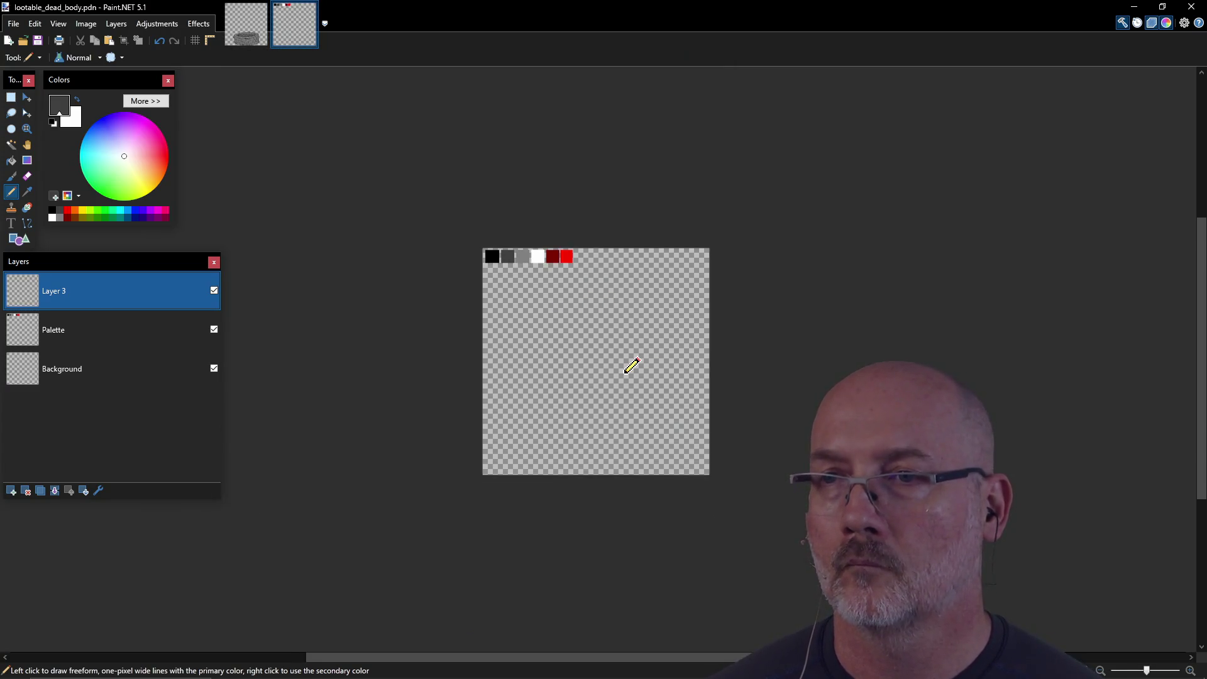
scroll(632, 364, up, 3)
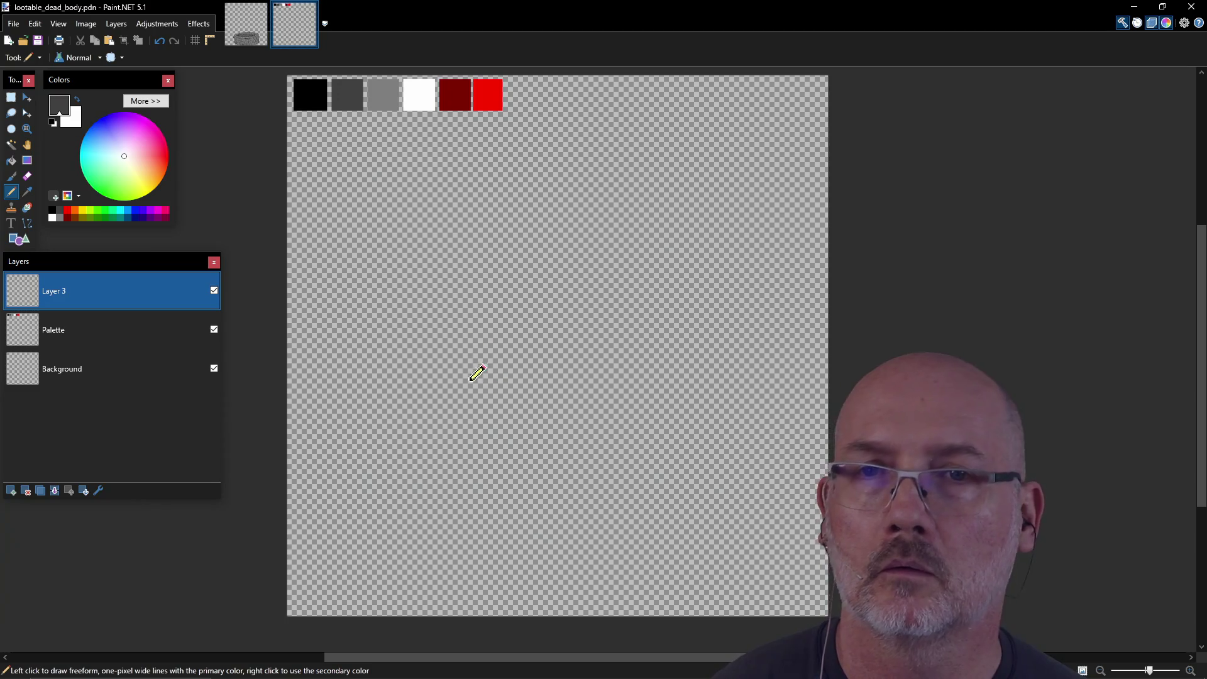
click(52, 210)
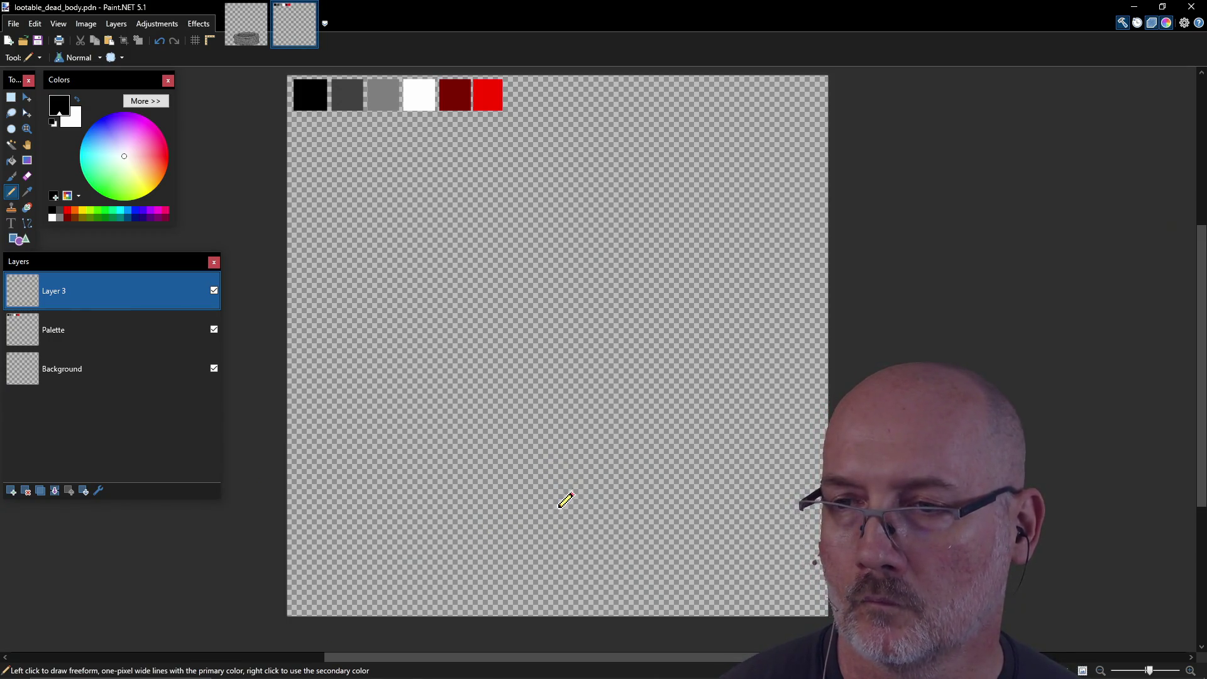
Step: Pencil the skull's head outline along the canvas bottom with a nose mark
drag(563, 511, 592, 475)
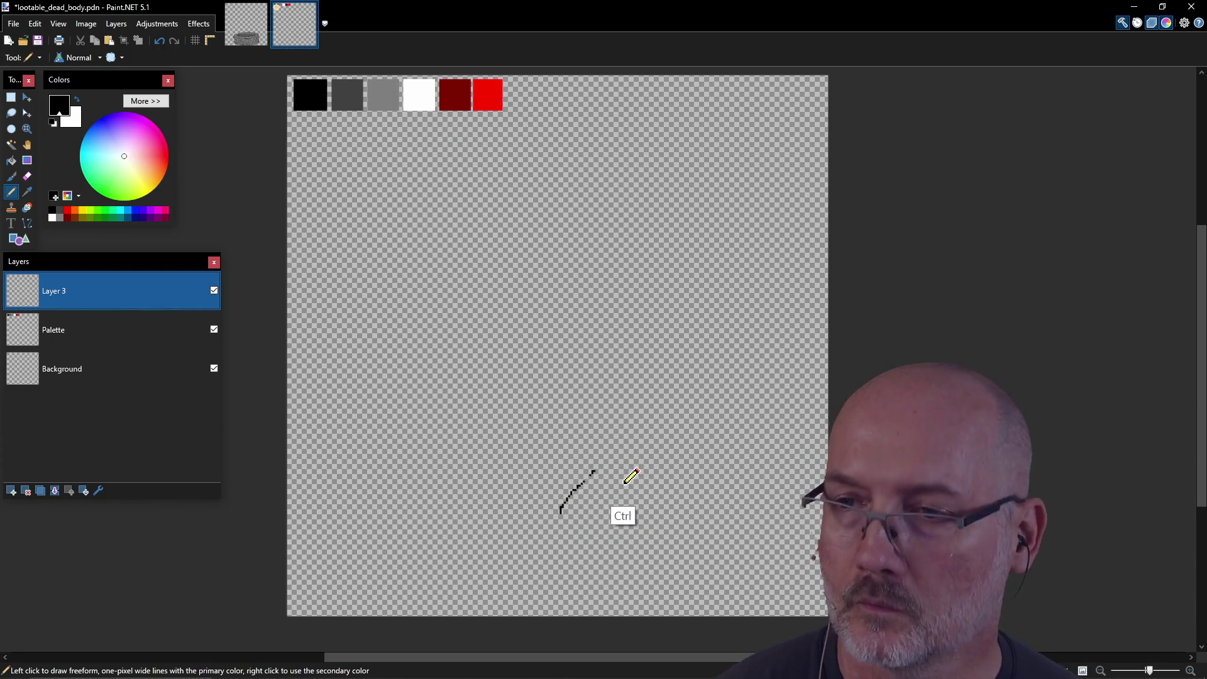
key(ctrl+z)
mouse_move(450, 514)
mouse_down()
mouse_move(484, 566)
mouse_move(450, 503)
mouse_move(472, 459)
mouse_move(534, 454)
mouse_move(610, 522)
mouse_up()
mouse_move(502, 577)
mouse_down()
mouse_move(553, 561)
mouse_move(613, 570)
mouse_move(619, 548)
mouse_move(568, 567)
mouse_up()
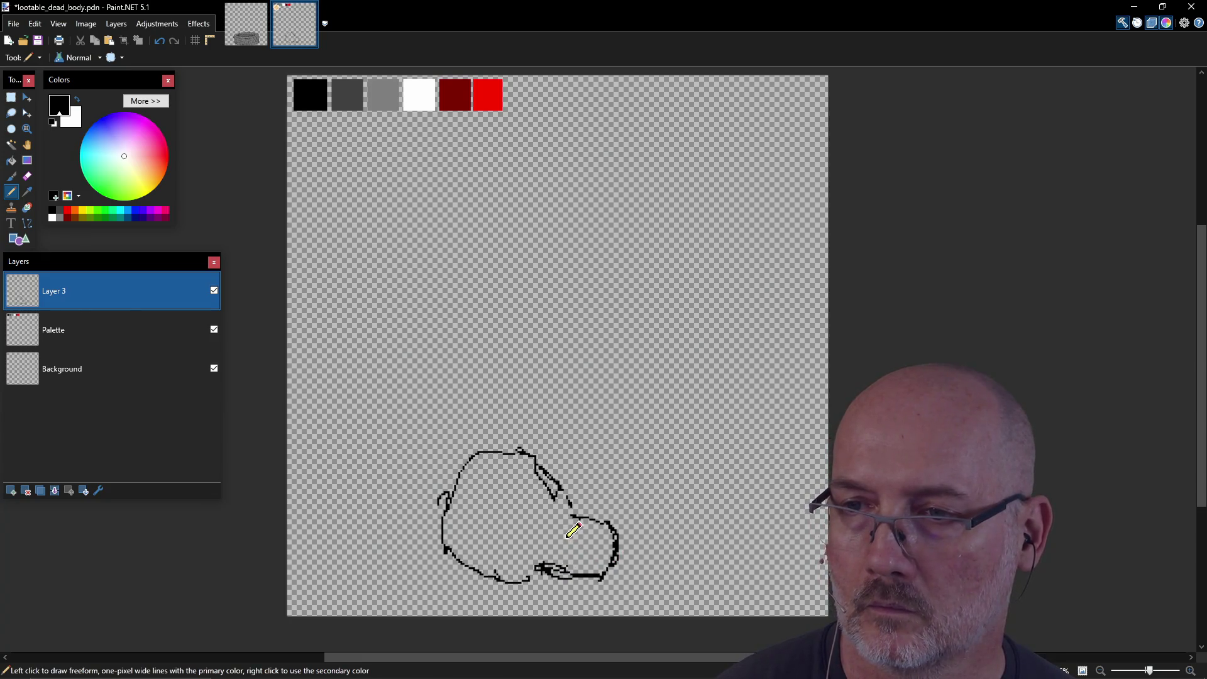
mouse_move(522, 528)
mouse_down()
mouse_move(529, 536)
mouse_move(505, 477)
mouse_up()
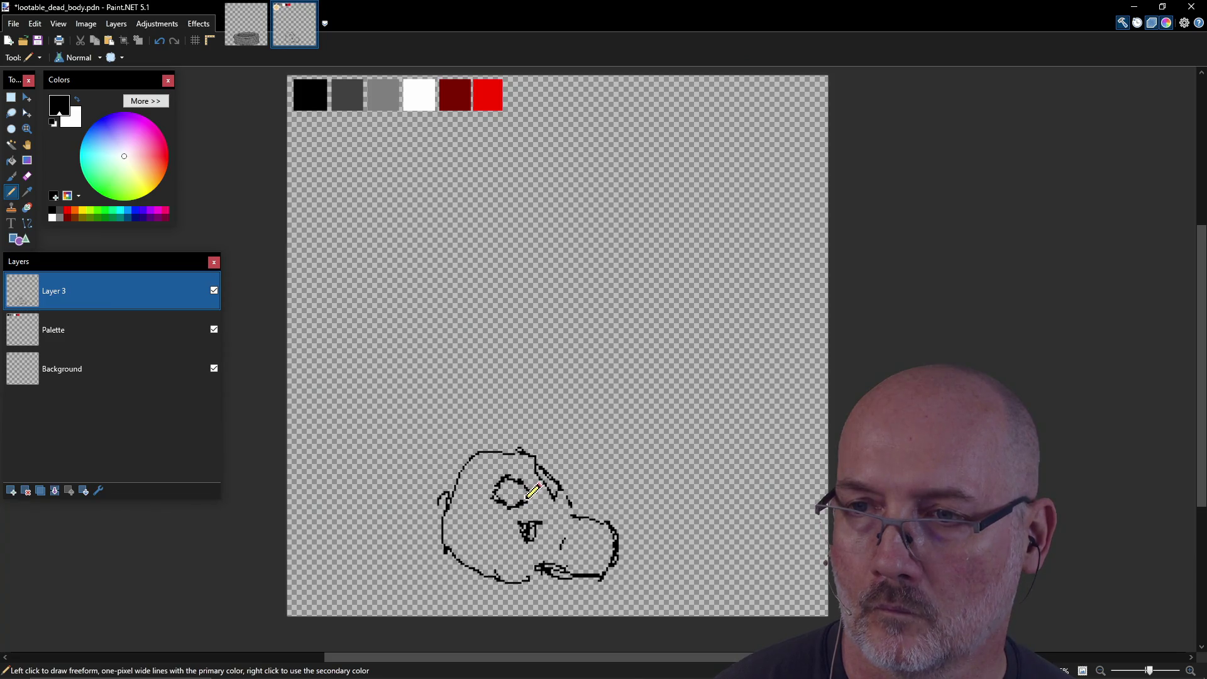
drag(526, 476, 524, 477)
Step: Add a second eye socket, nostril detail, the left outline and the top bone outline
mouse_move(470, 537)
mouse_down()
mouse_move(497, 552)
mouse_move(497, 521)
mouse_move(473, 535)
mouse_move(478, 523)
mouse_move(565, 548)
mouse_move(572, 535)
mouse_up()
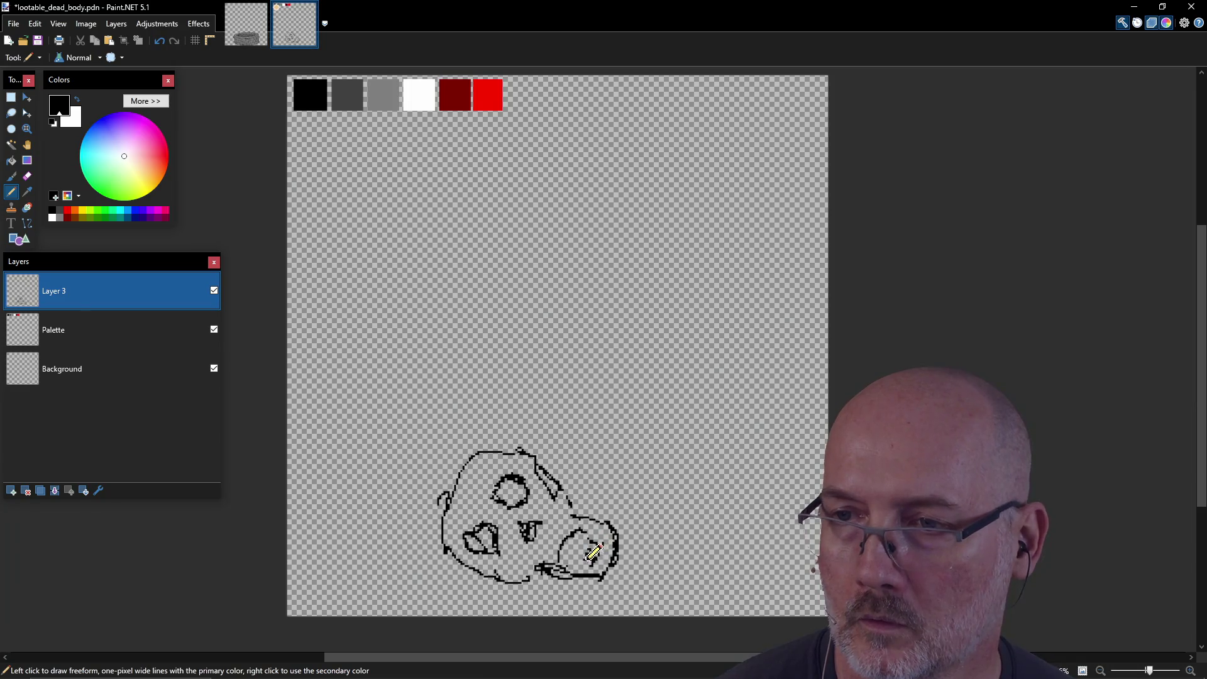
drag(592, 566, 570, 557)
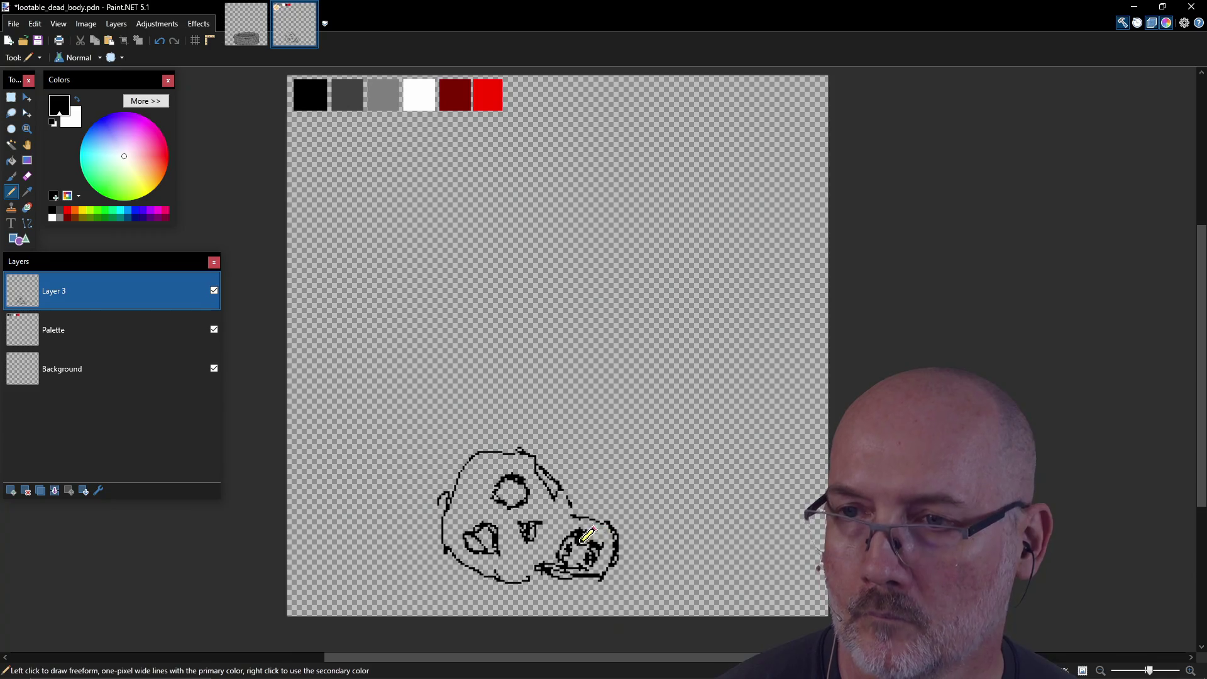
drag(511, 448, 509, 452)
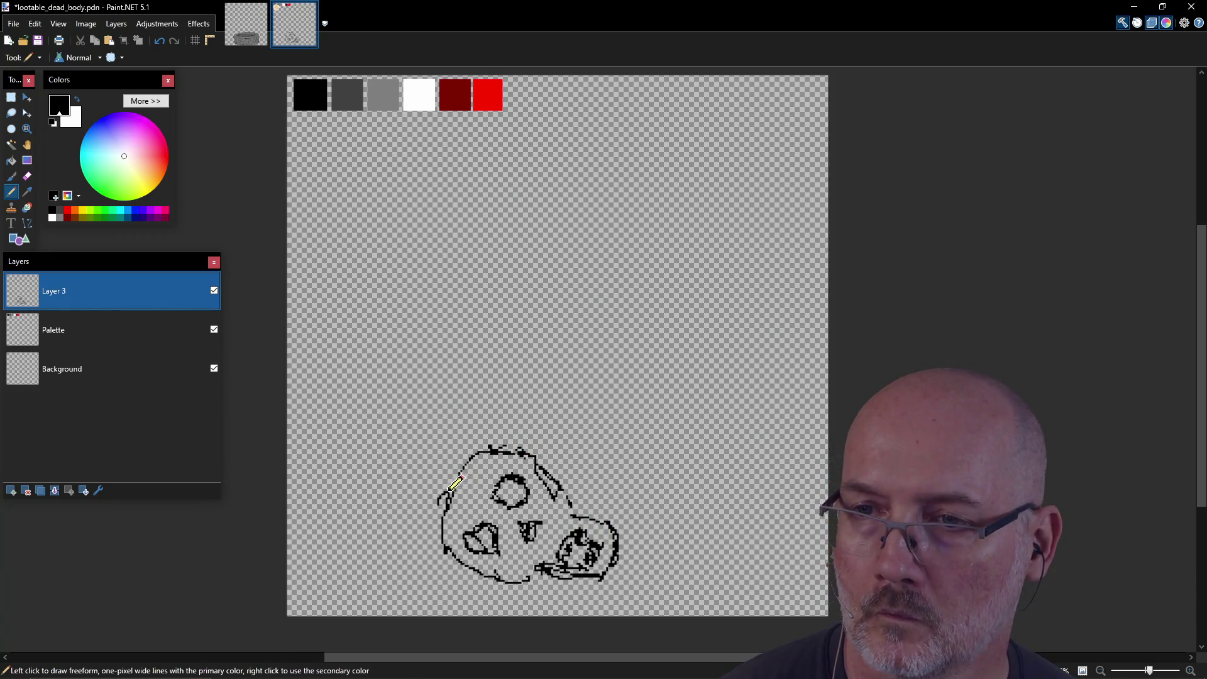
drag(444, 508, 448, 548)
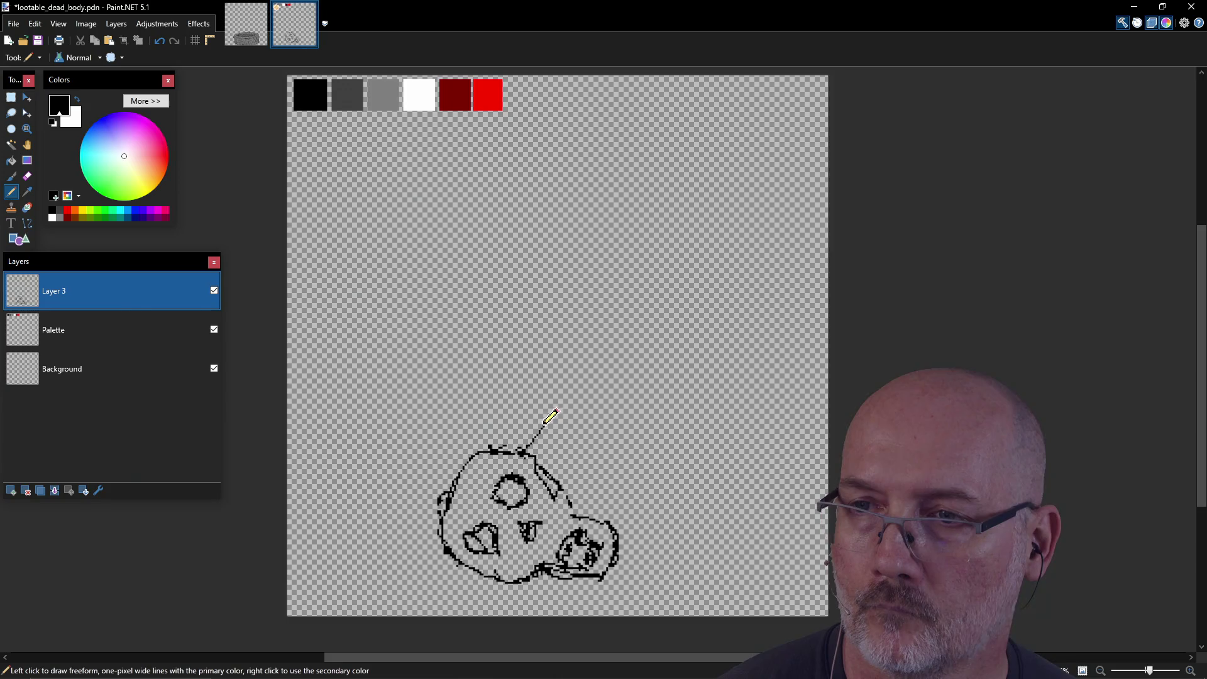
mouse_move(545, 427)
mouse_down()
mouse_move(528, 409)
mouse_move(564, 435)
mouse_up()
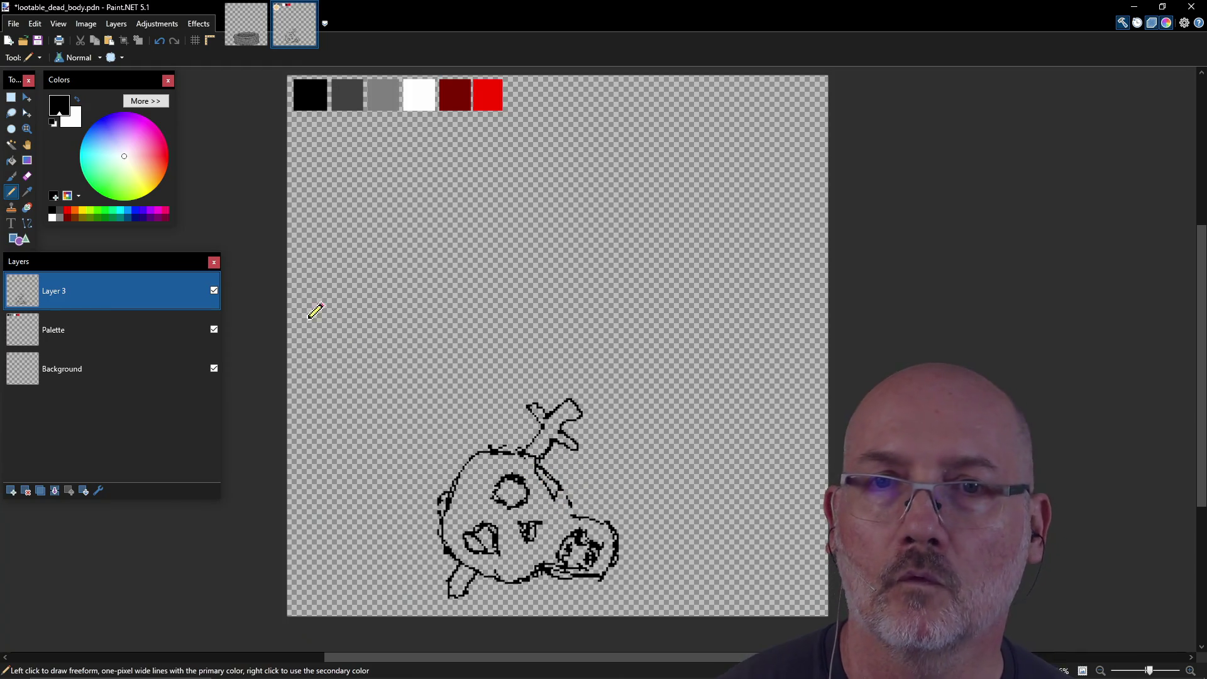
Step: Fill the skull's top hole and both eye sockets black, undoing a leaked nose fill
key(f)
click(513, 492)
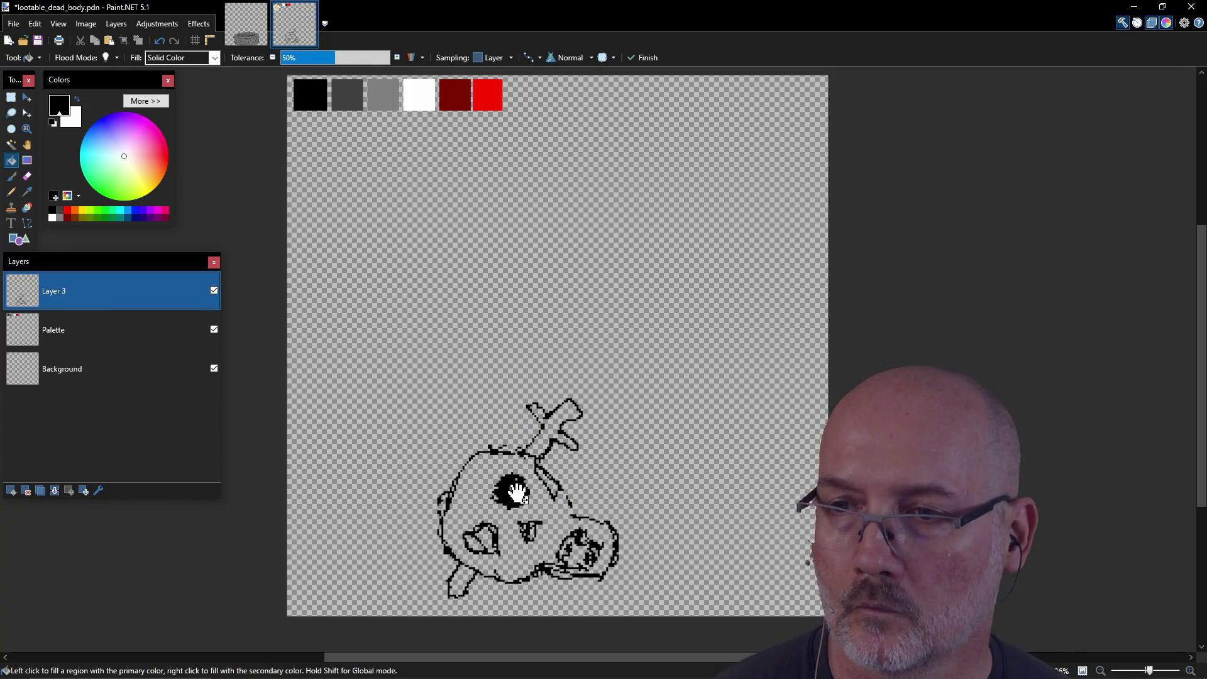
click(478, 536)
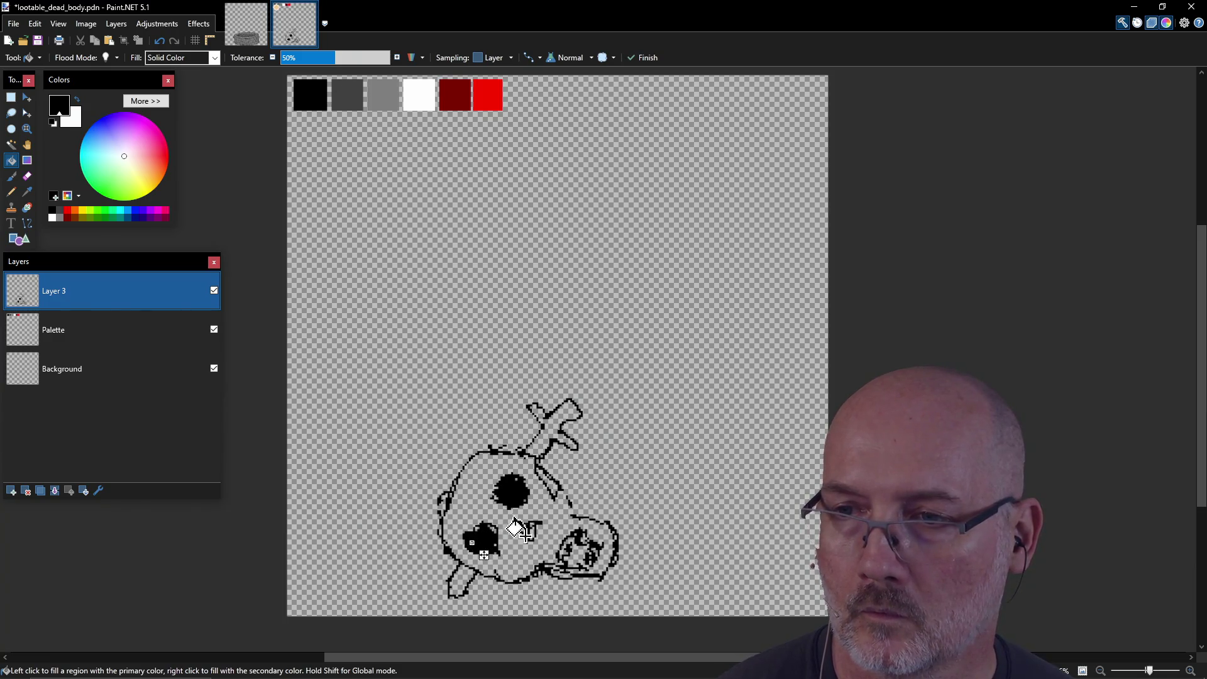
click(566, 541)
key(ctrl+z)
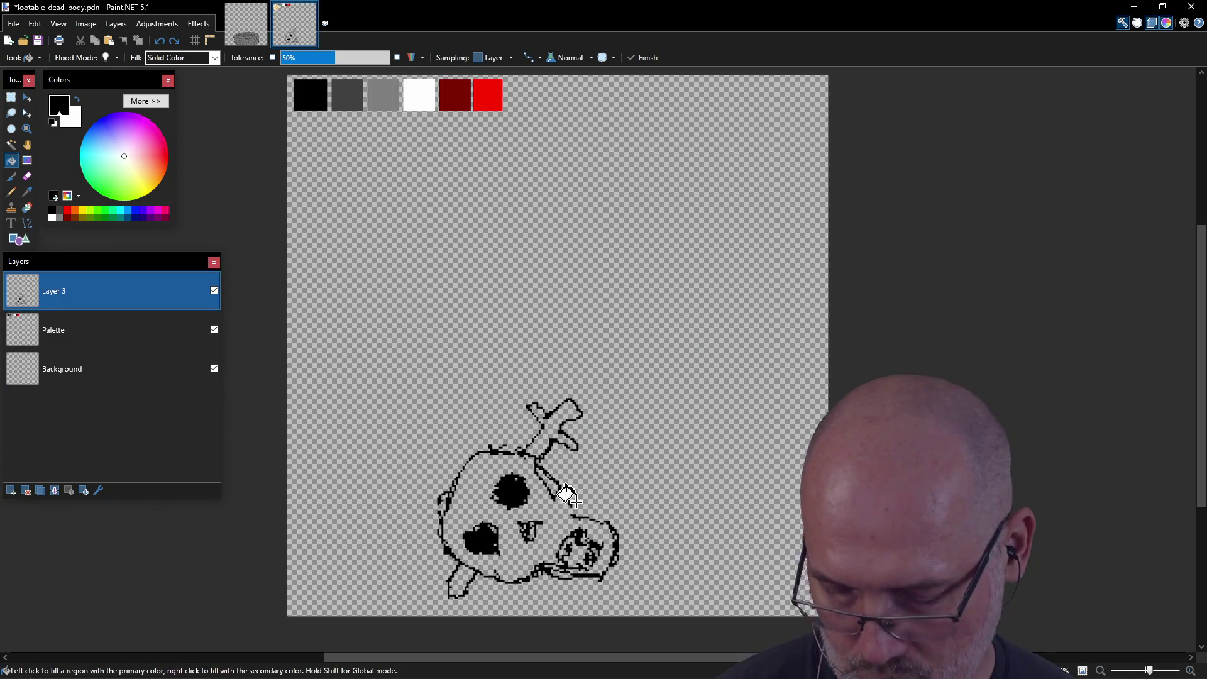
key(p)
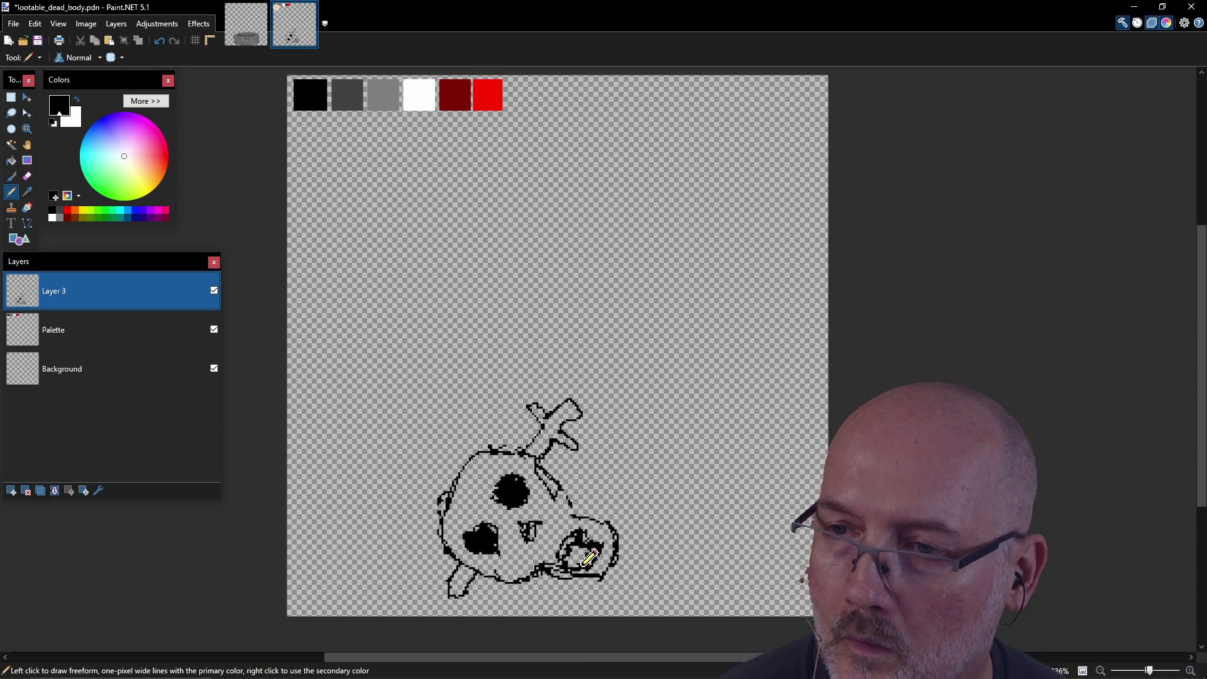
key(f)
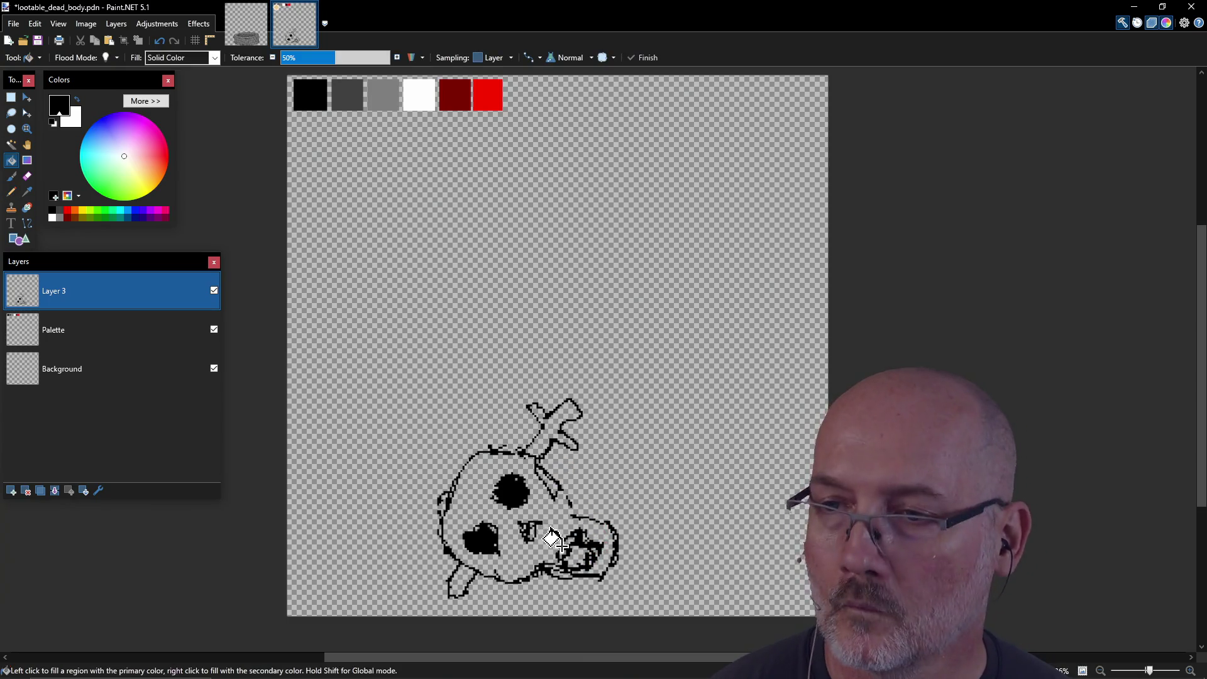
click(574, 556)
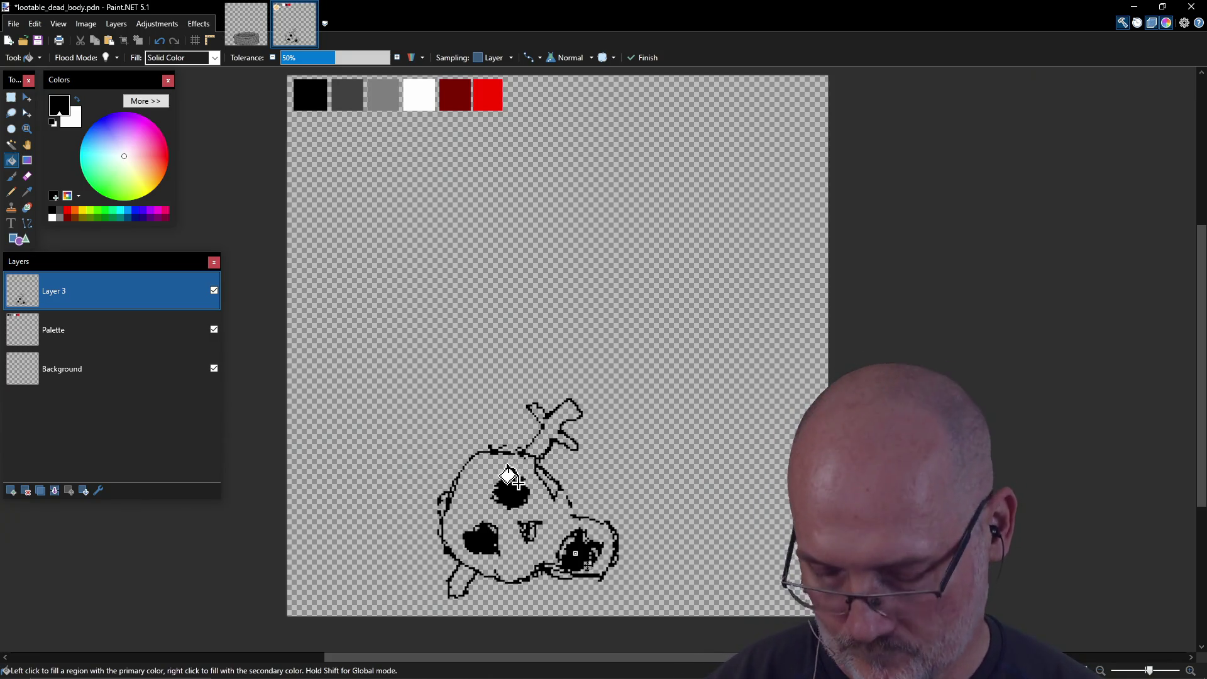
key(p)
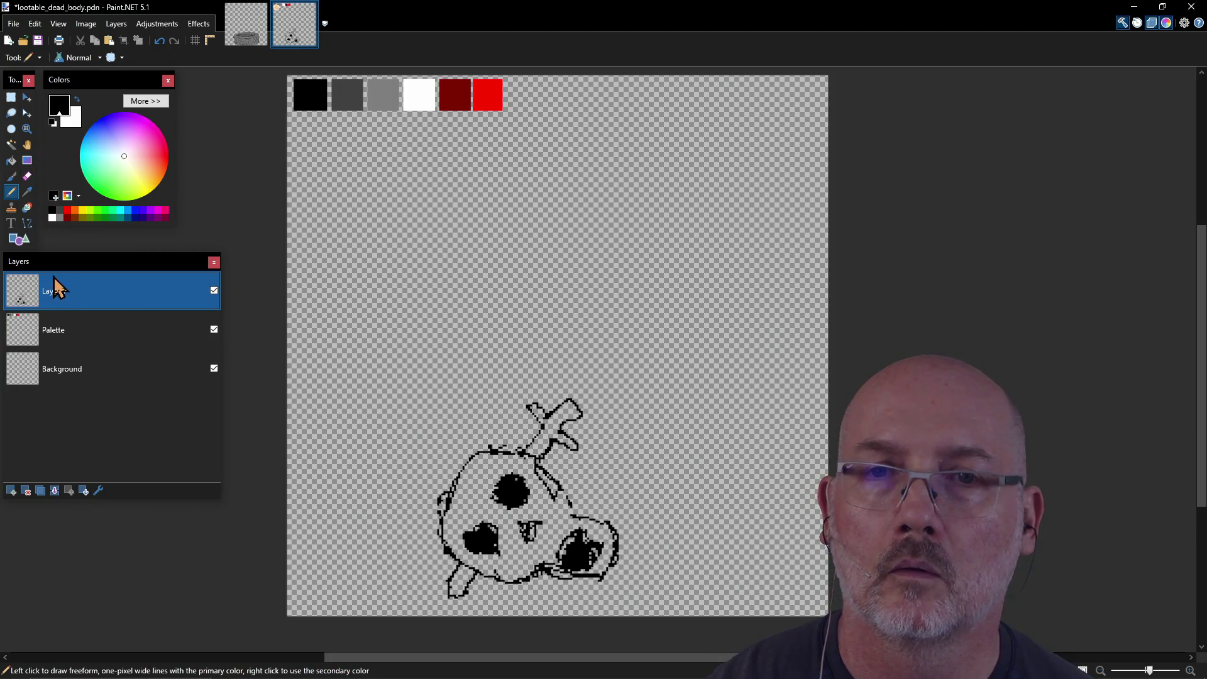
click(74, 334)
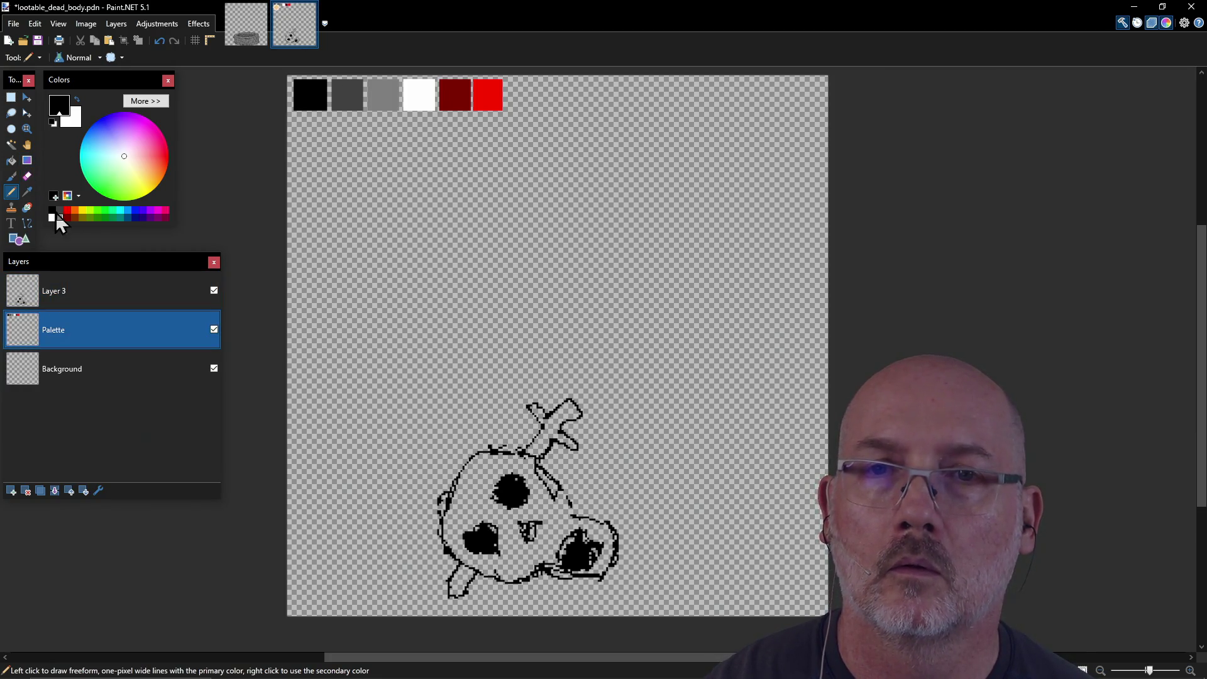
Step: Sample dark grey from the Palette layer and fill the cross-shaped bone and lower-left bone
click(28, 193)
click(356, 90)
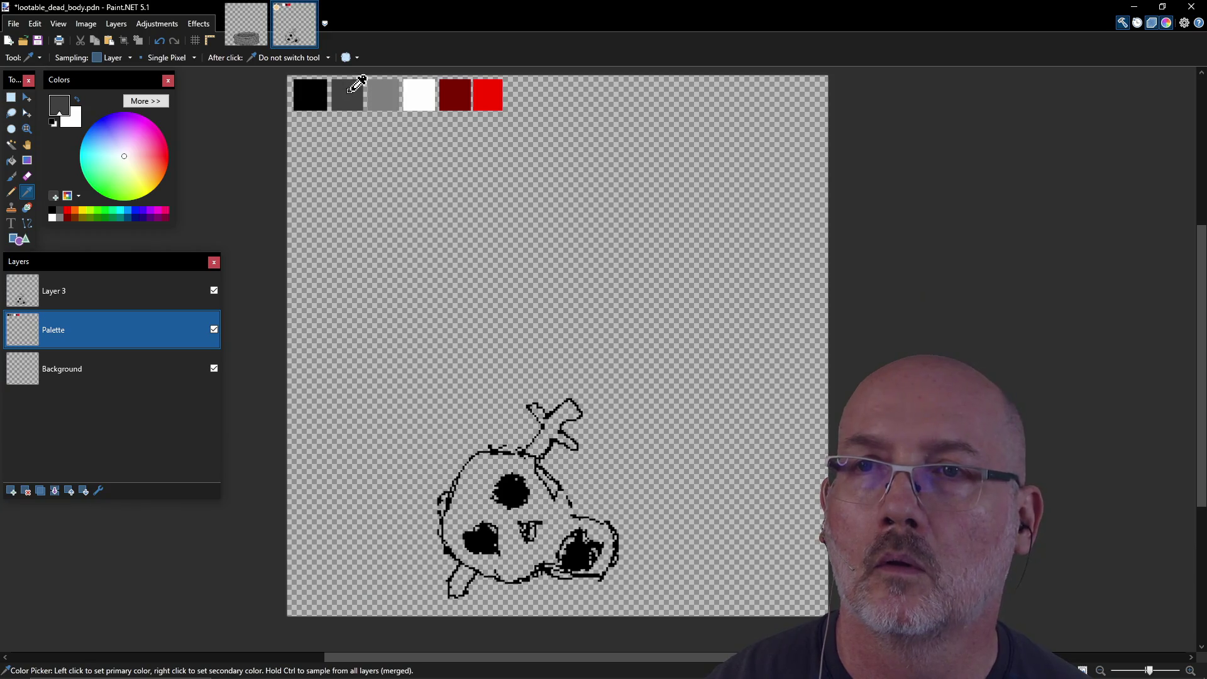
click(92, 298)
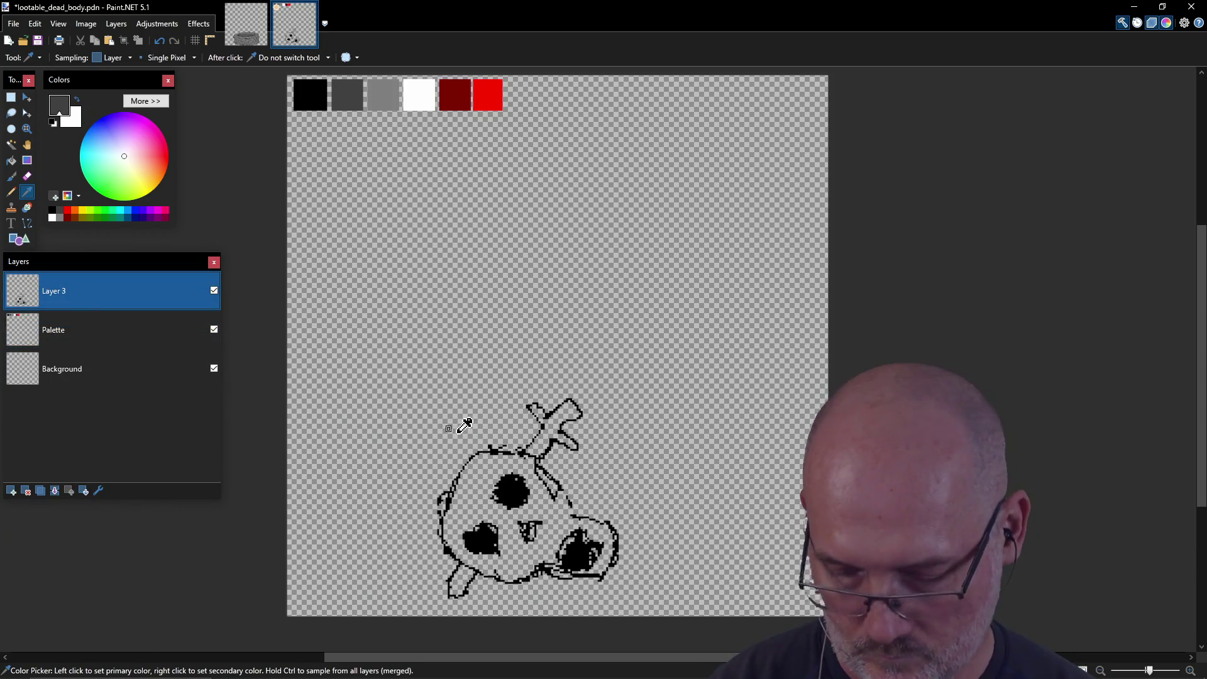
key(p)
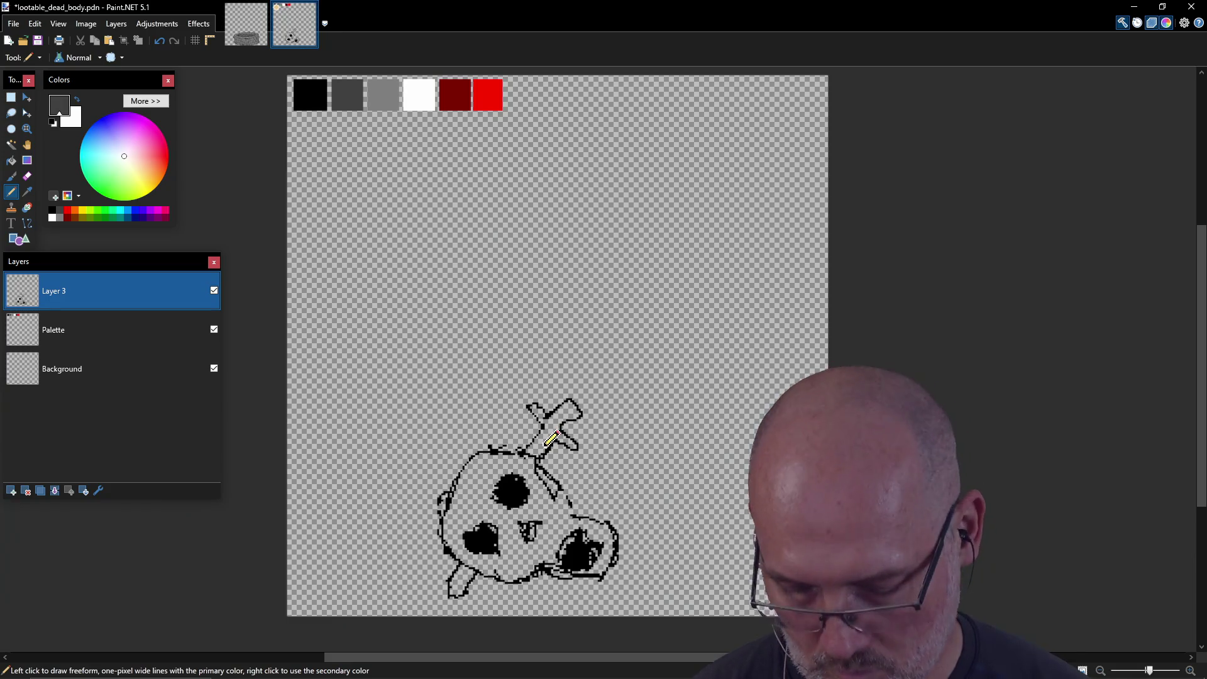
key(g)
click(548, 431)
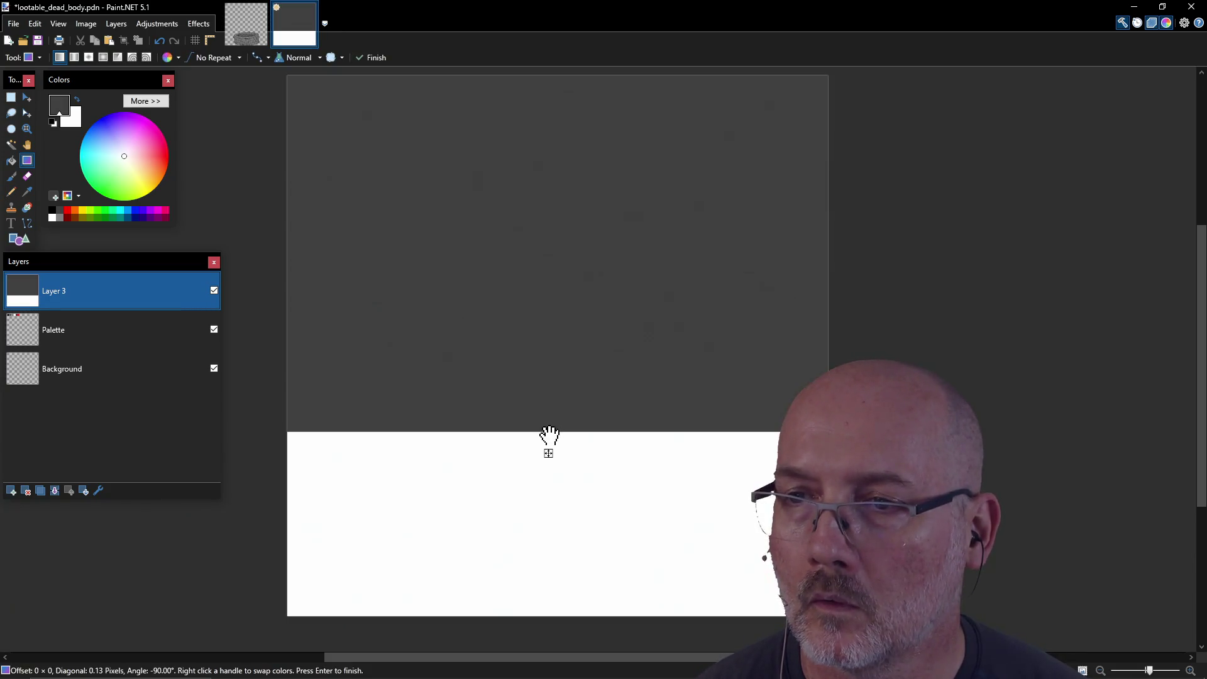
key(ctrl+z)
click(541, 443)
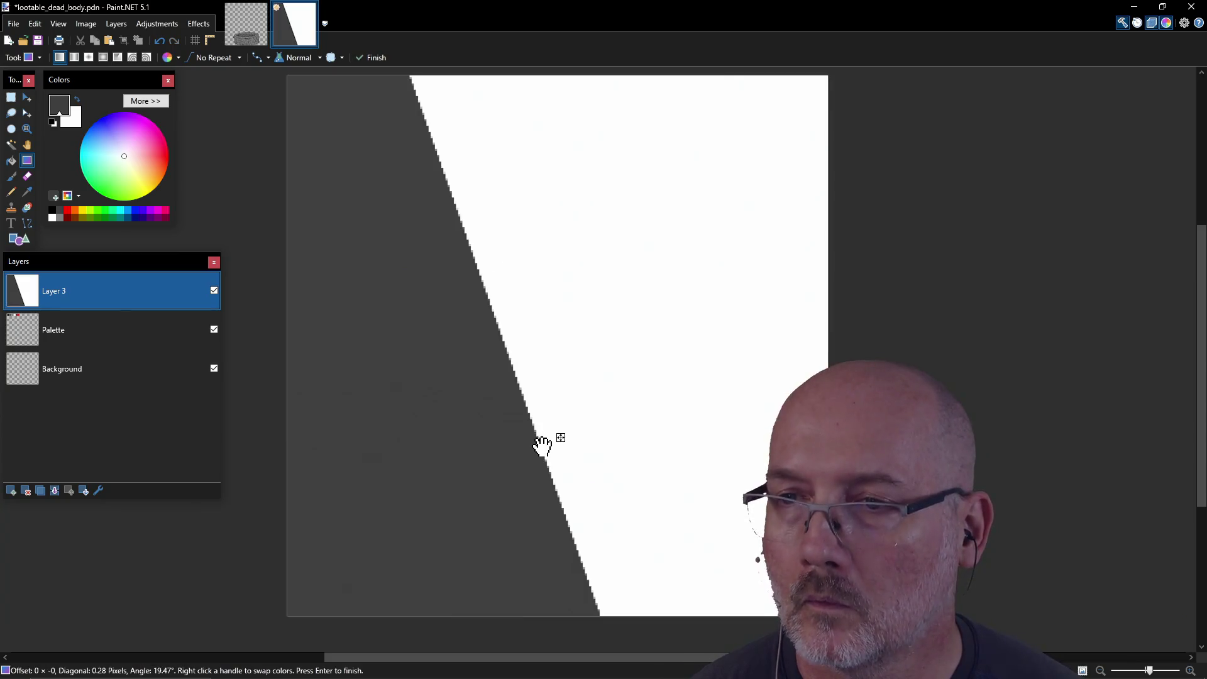
key(ctrl+z)
key(f)
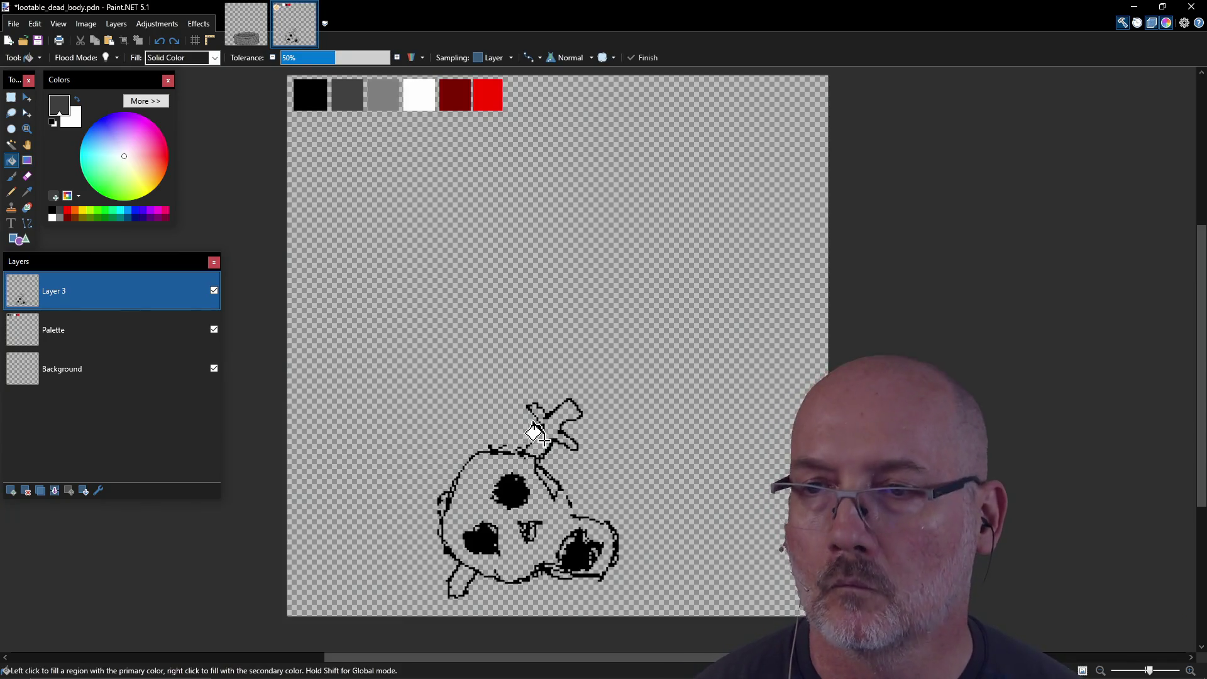
click(540, 440)
click(464, 580)
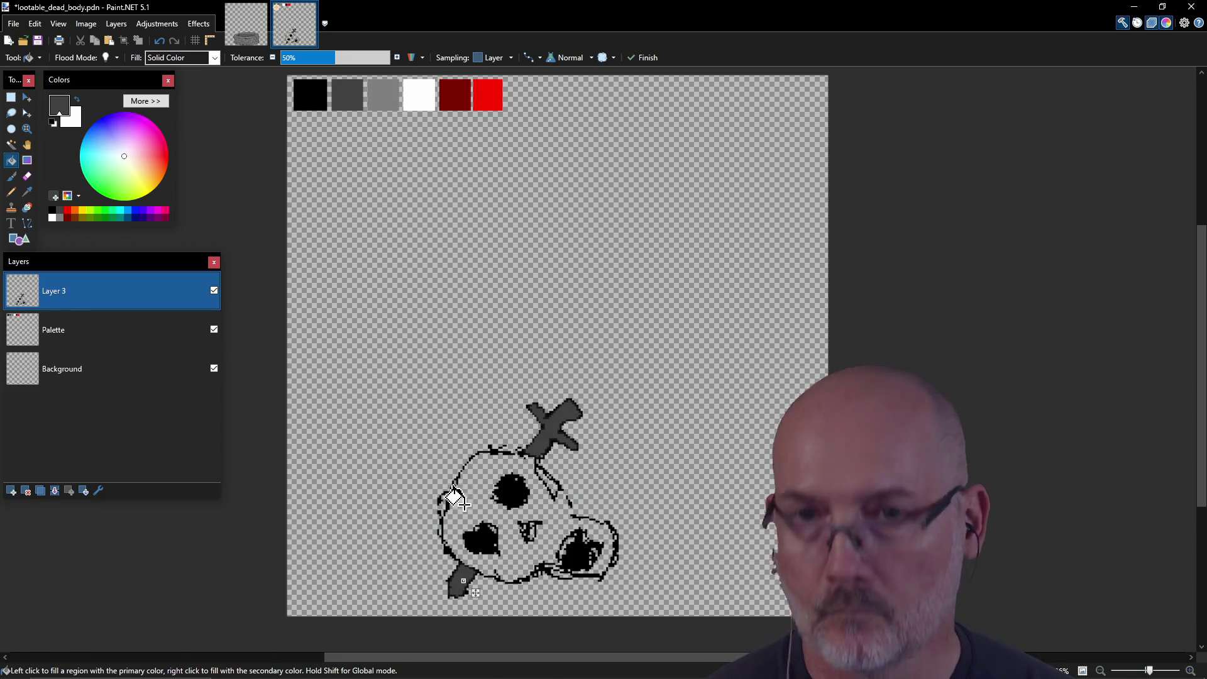
Step: Sample light grey and try filling the skull interior, undoing the leaked fill
key(k)
click(147, 322)
click(383, 104)
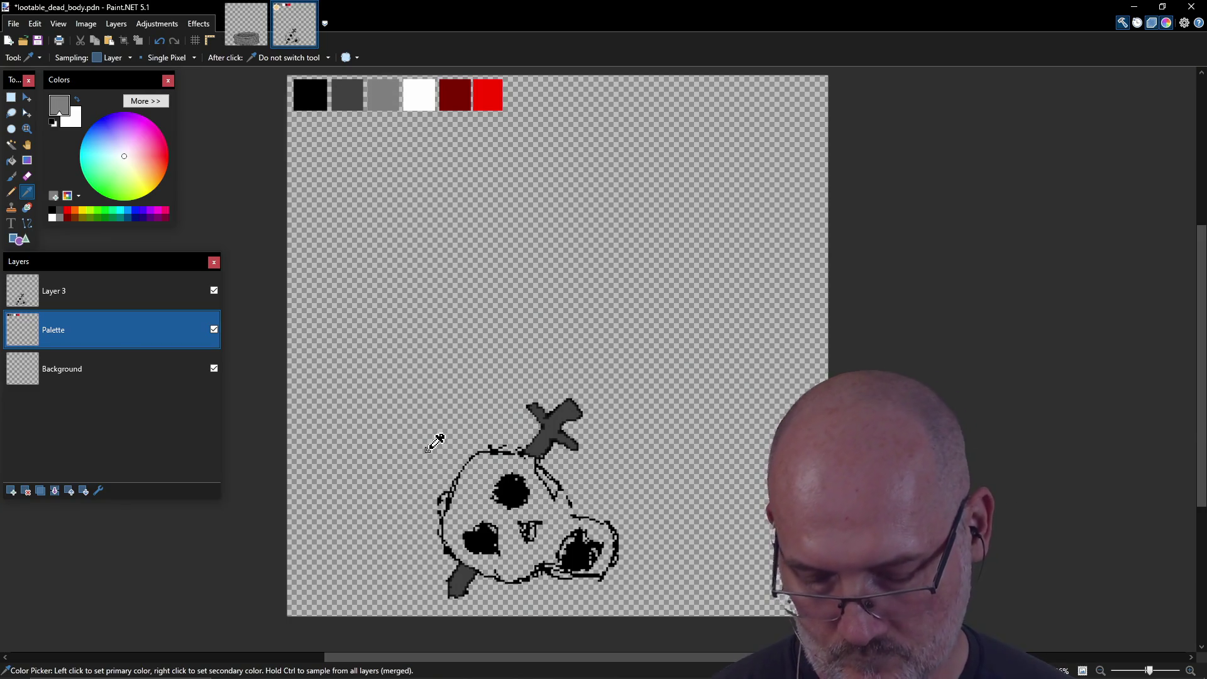
click(140, 299)
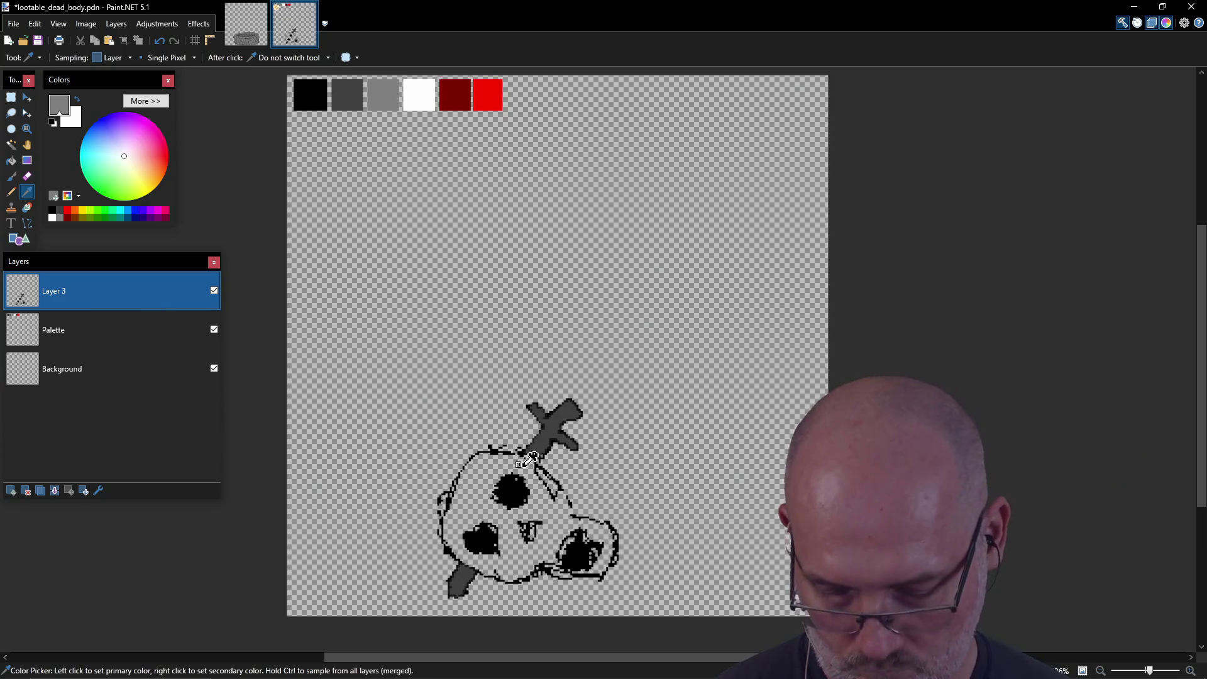
key(f)
click(544, 509)
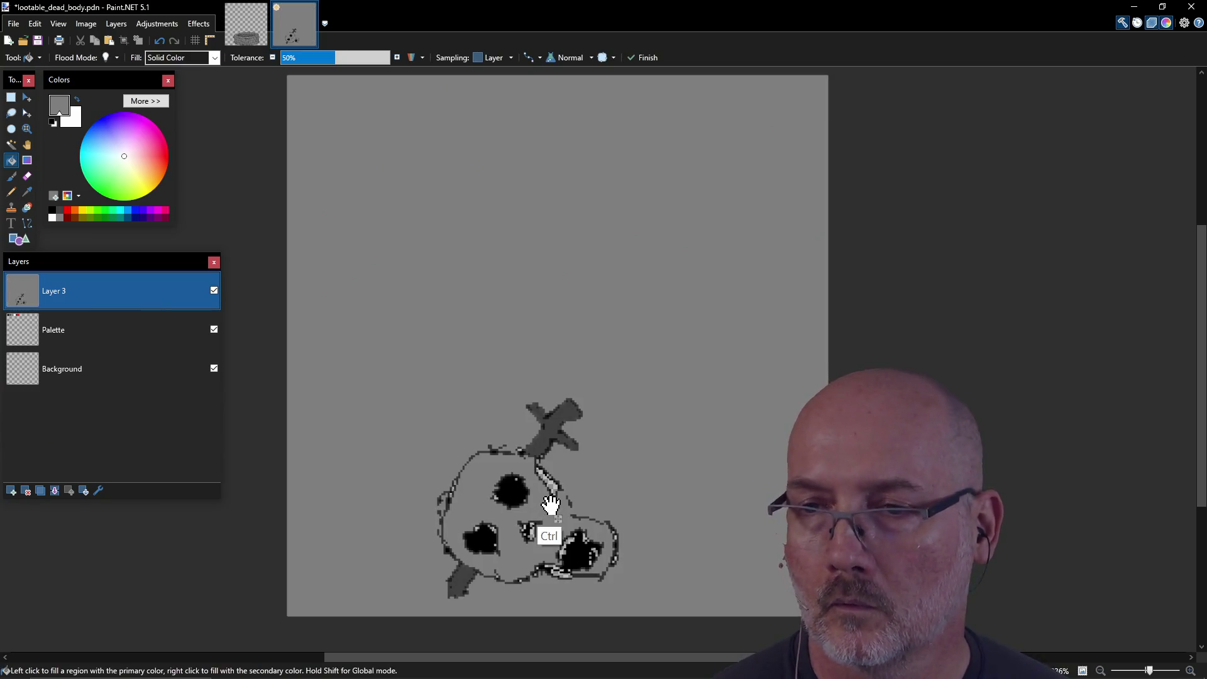
key(ctrl+z)
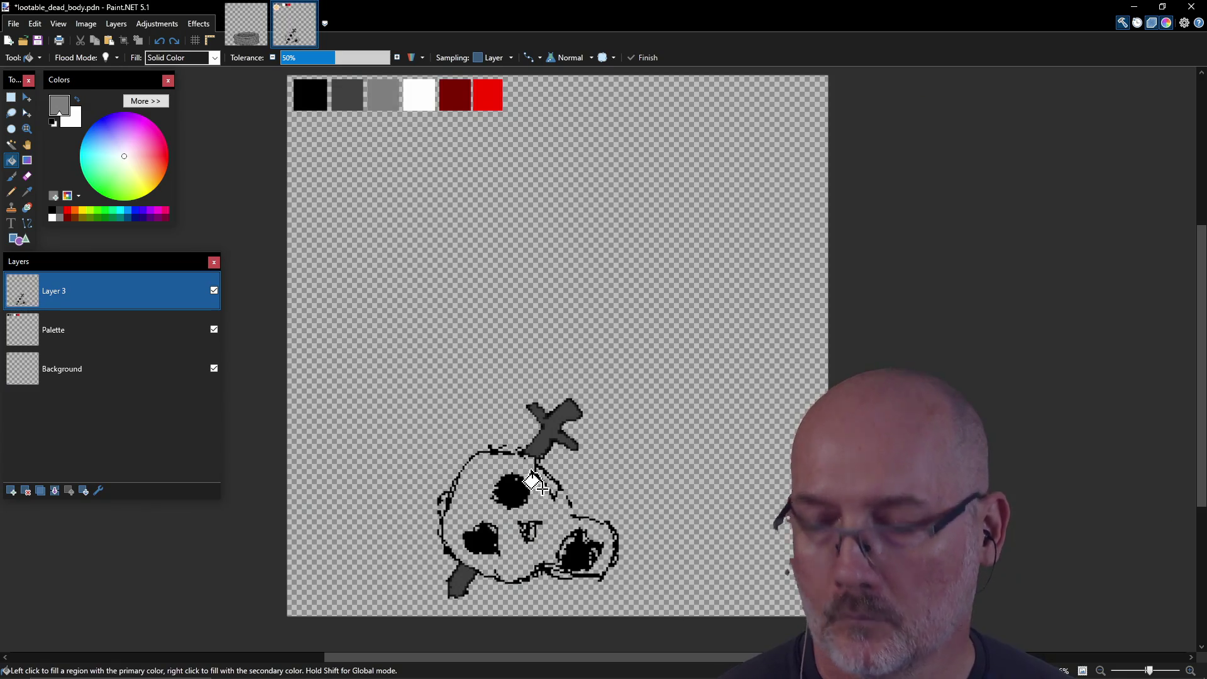
key(p)
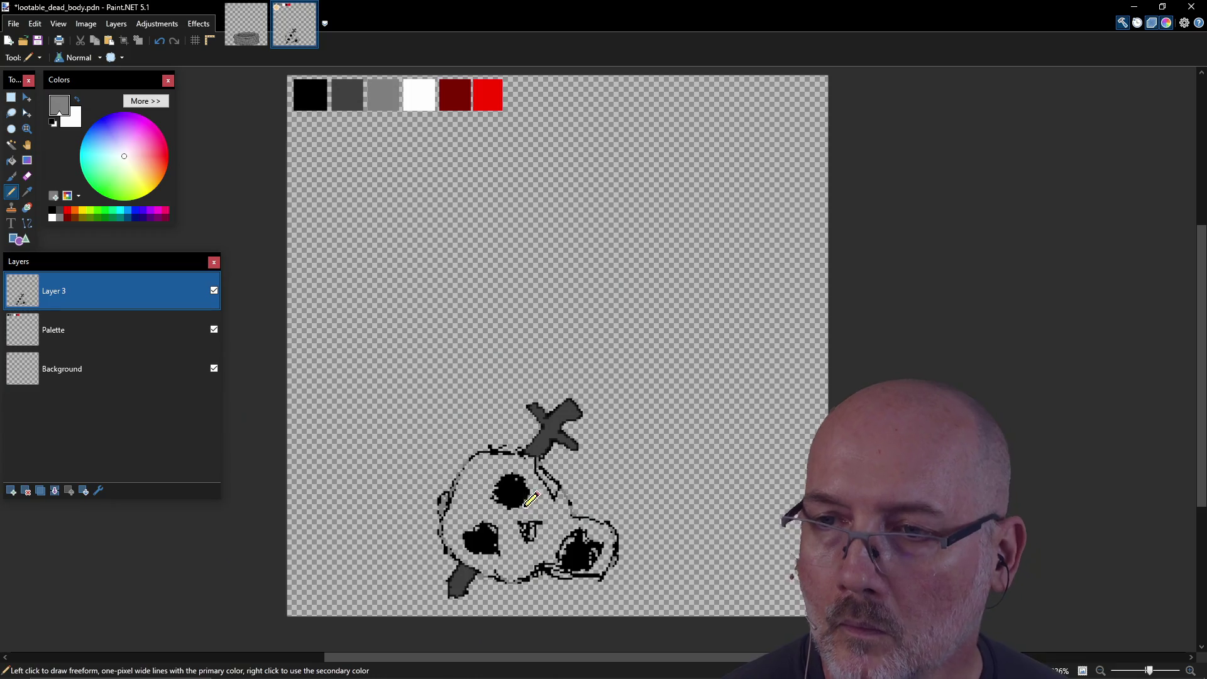
Step: Close the gaps in the skull's right and bottom outlines with black pencil strokes
key(f)
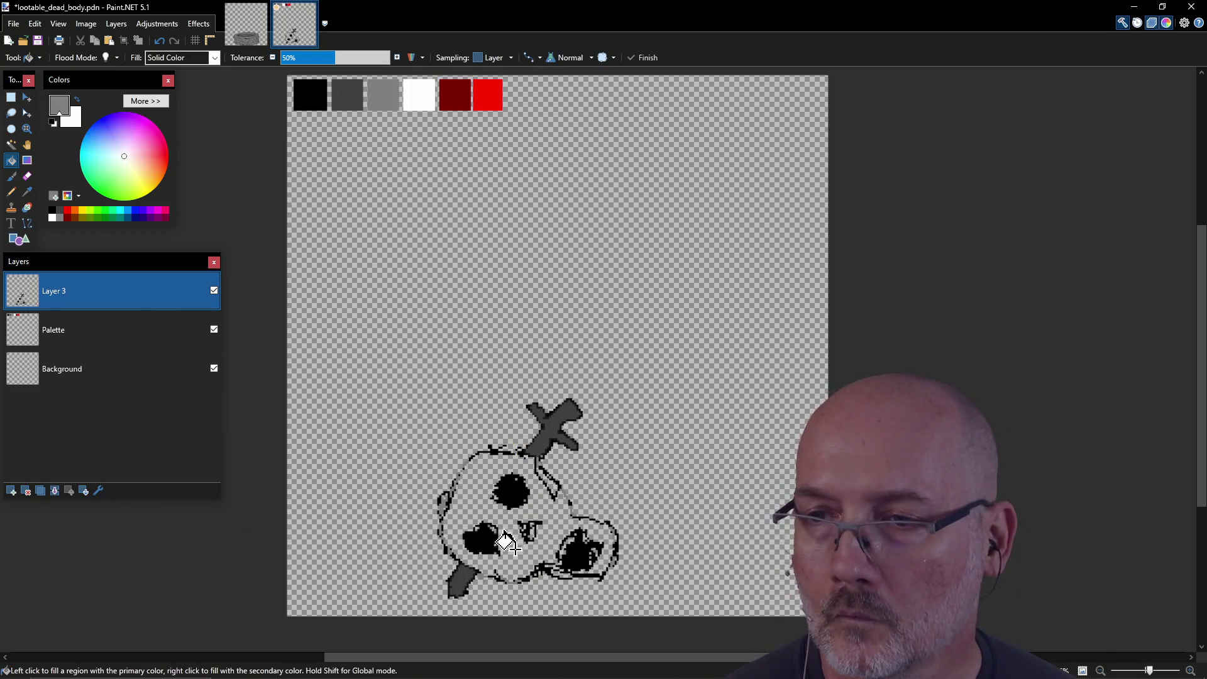
click(509, 542)
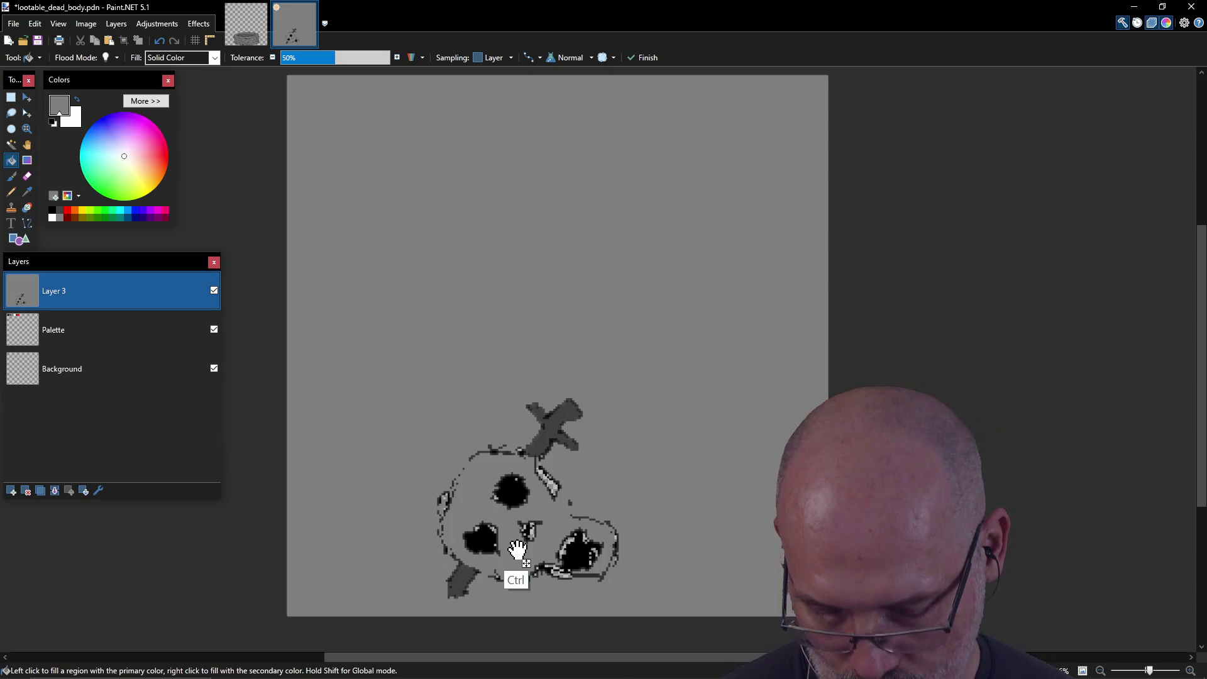
key(ctrl+z)
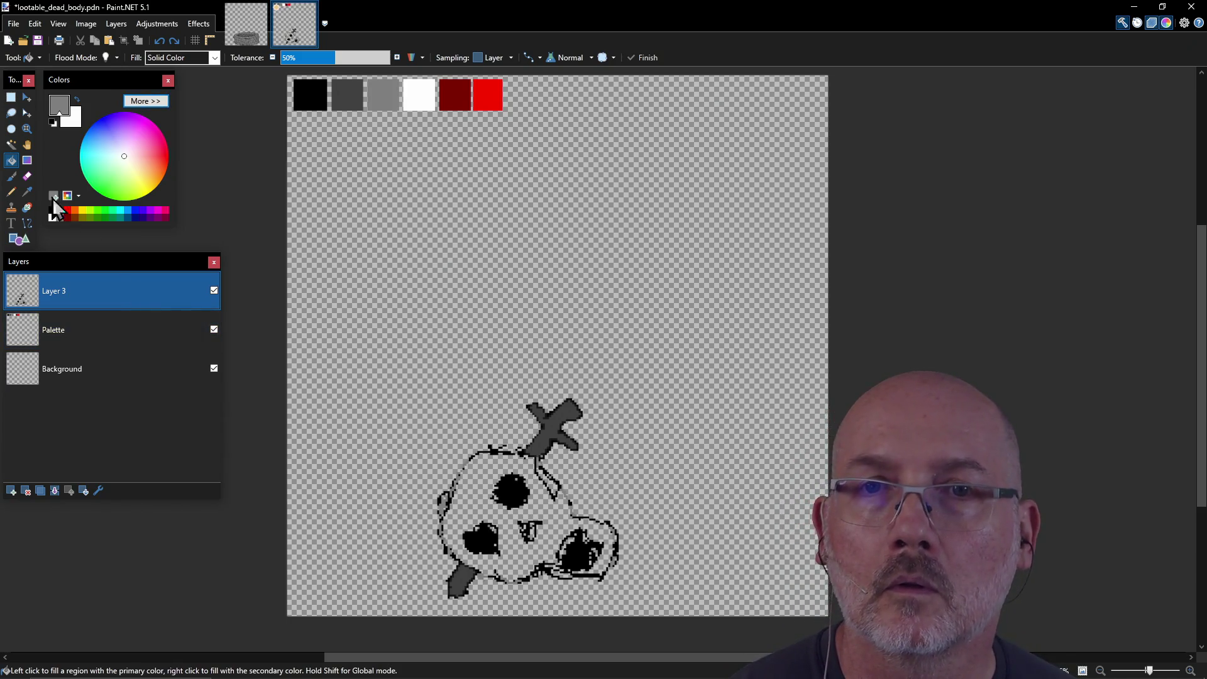
click(11, 191)
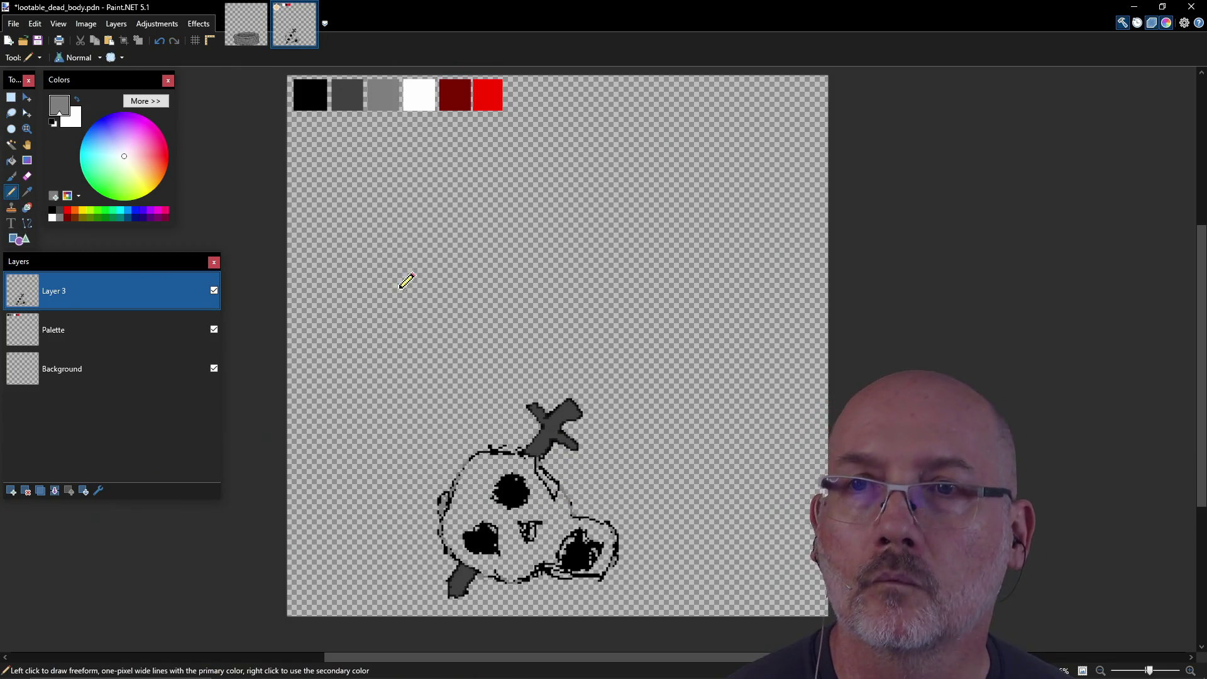
click(52, 212)
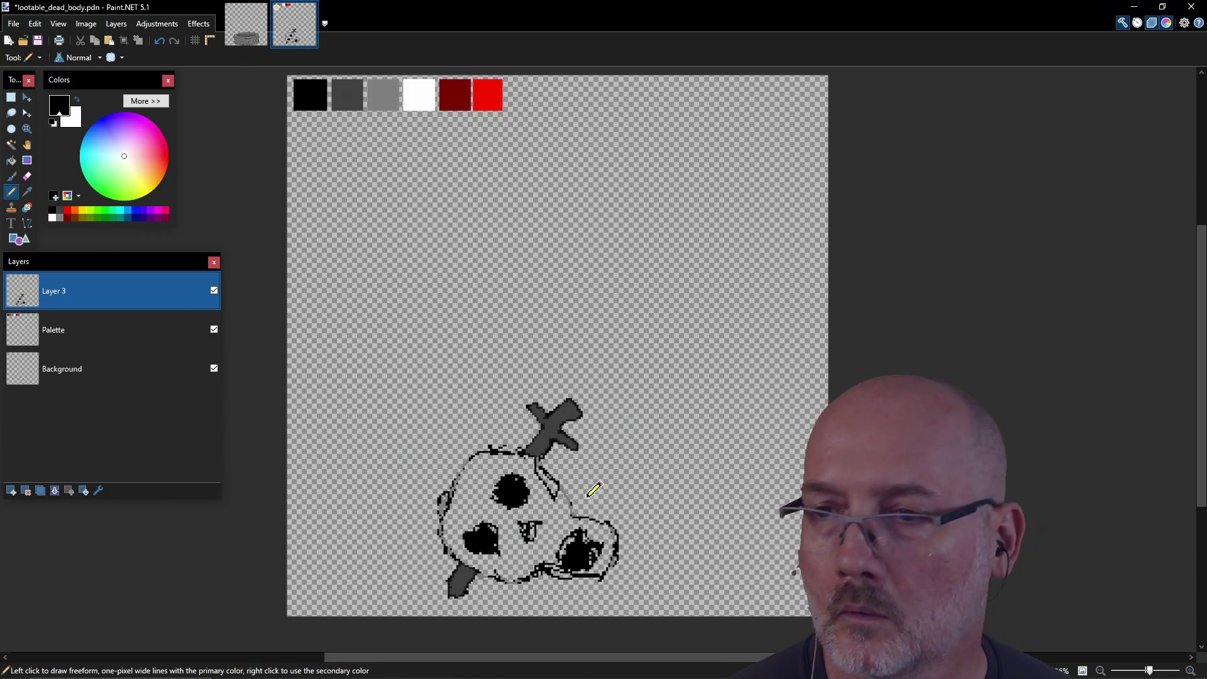
drag(571, 500, 614, 562)
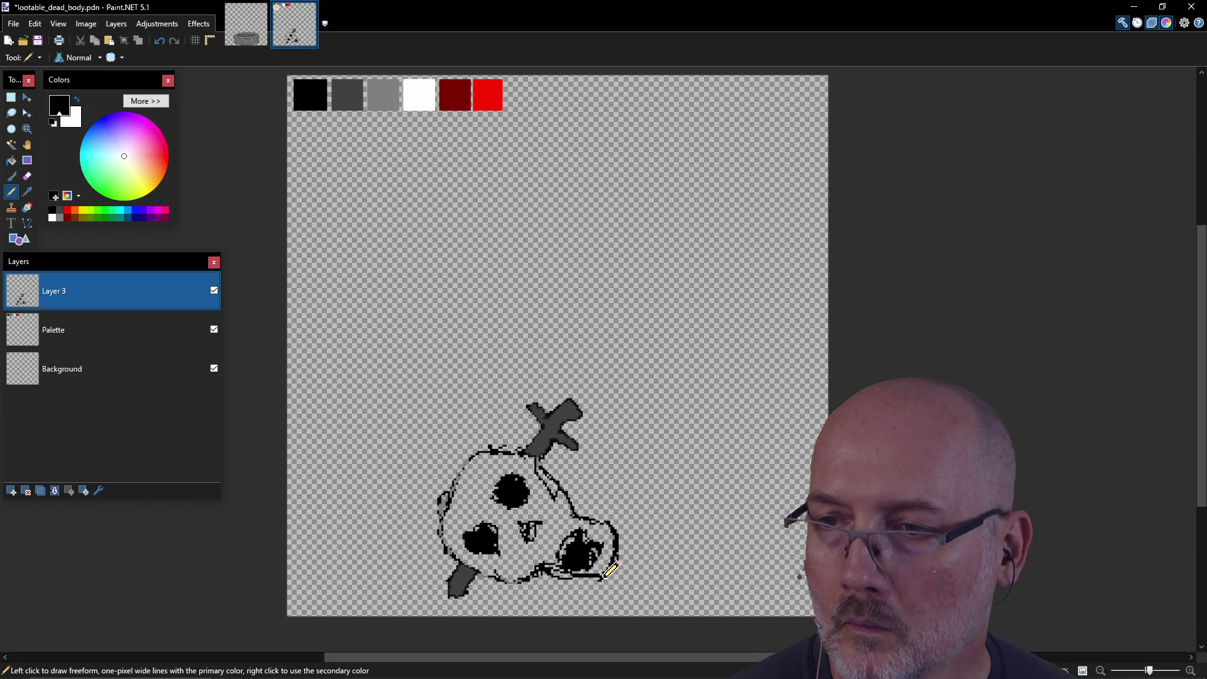
mouse_move(528, 578)
mouse_down()
mouse_move(483, 571)
mouse_move(442, 530)
mouse_up()
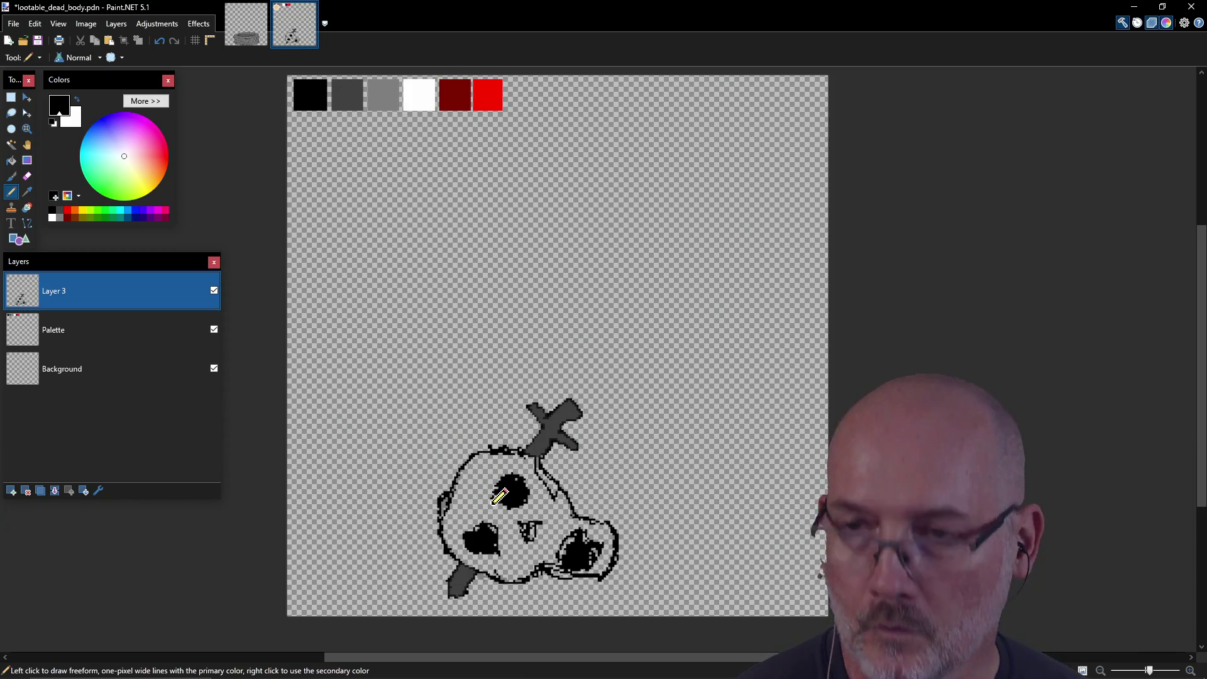
Step: Sample mid-grey from the Palette layer and fill the skull's interior on Layer 3
key(f)
click(535, 512)
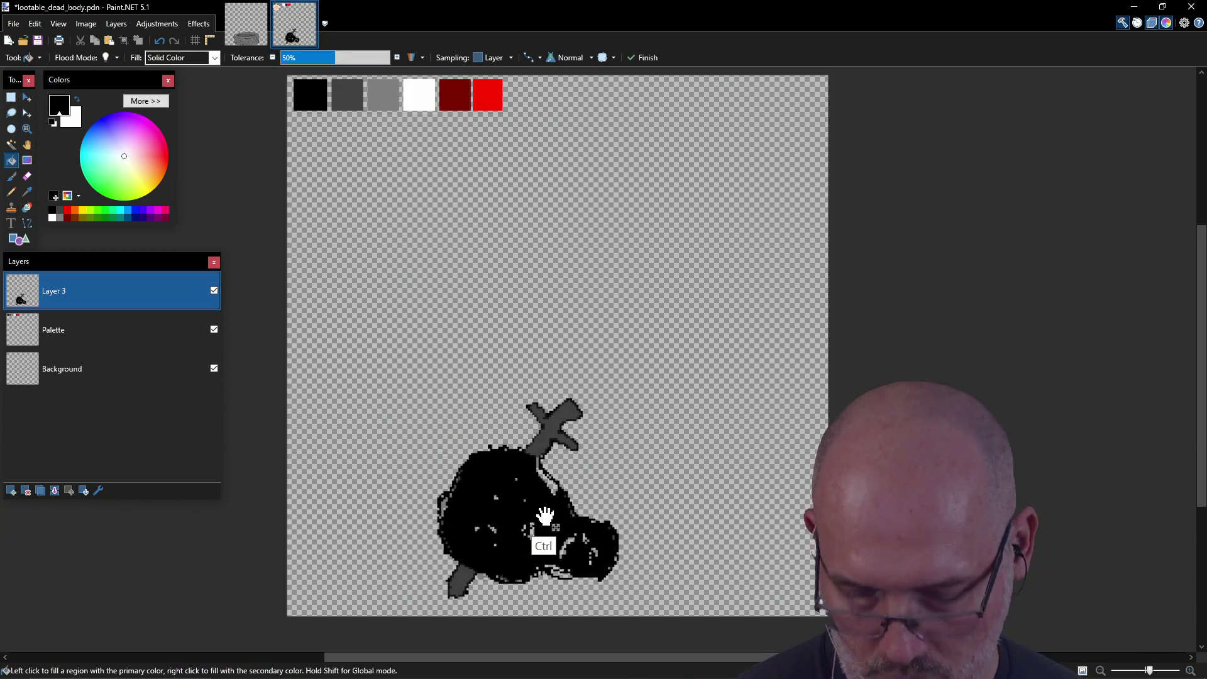
key(ctrl+z)
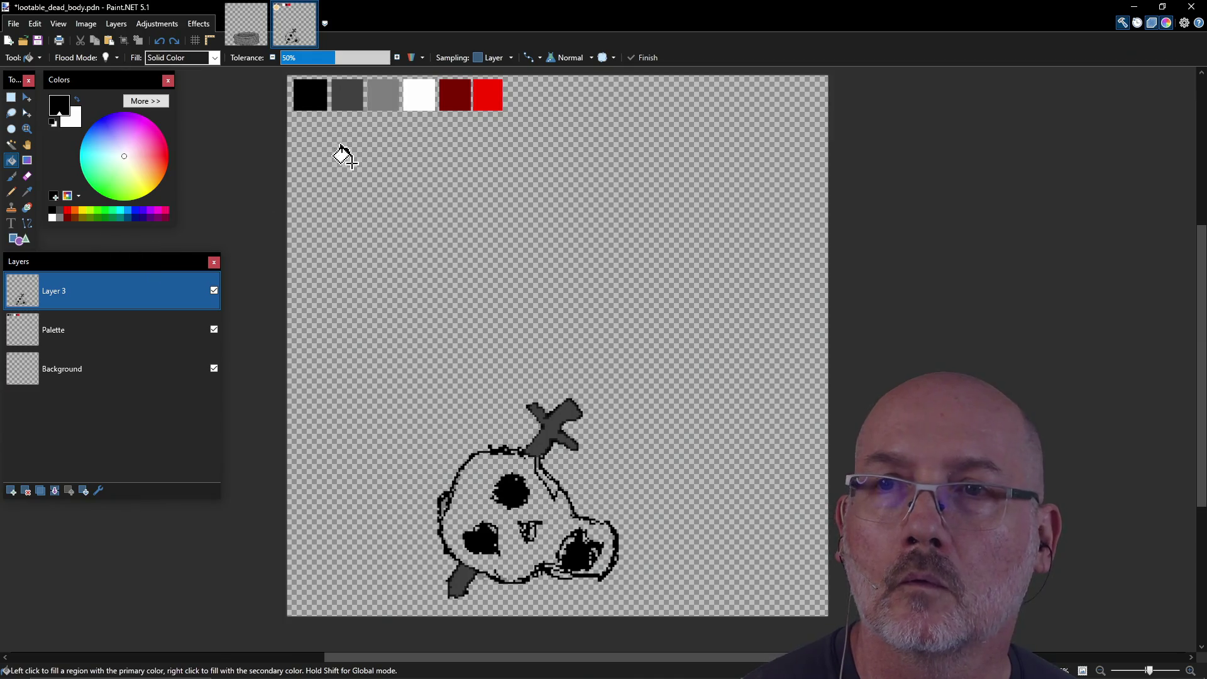
click(92, 334)
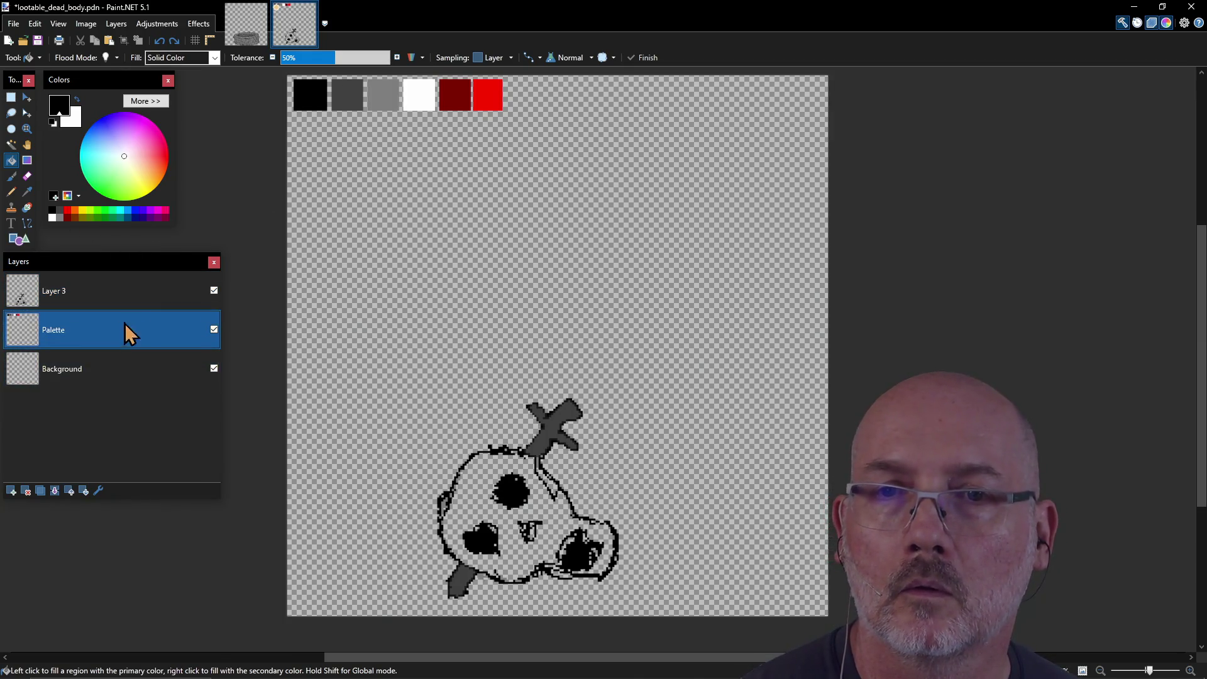
key(k)
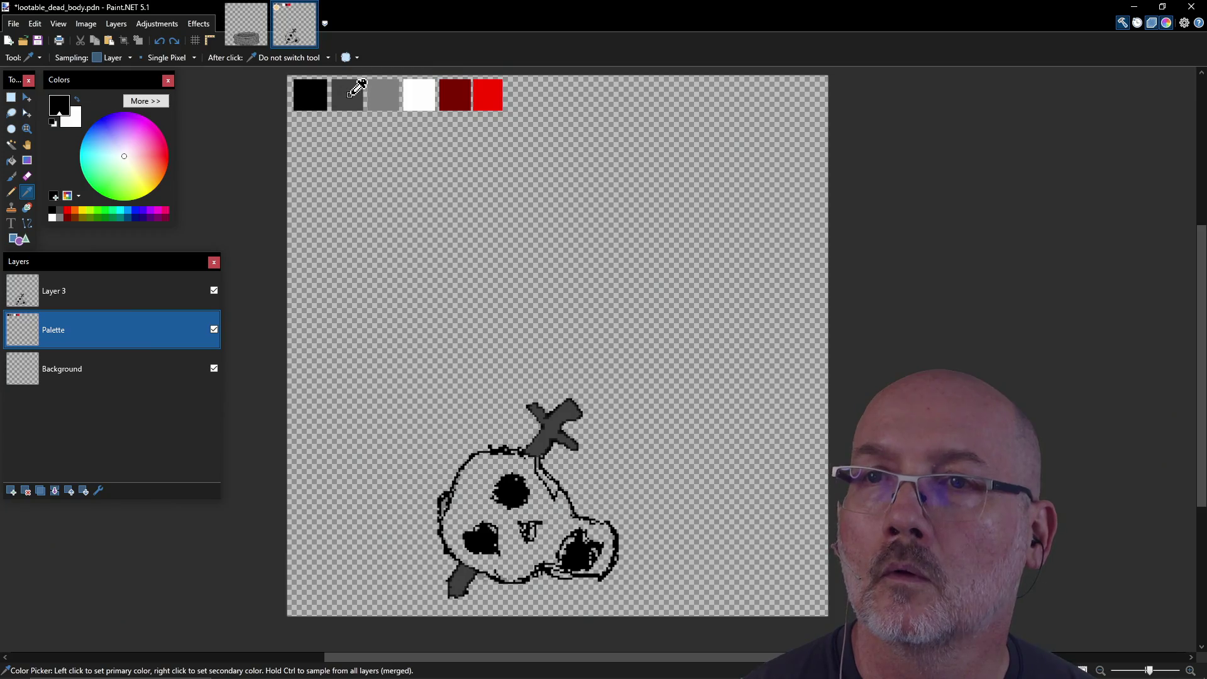
click(382, 96)
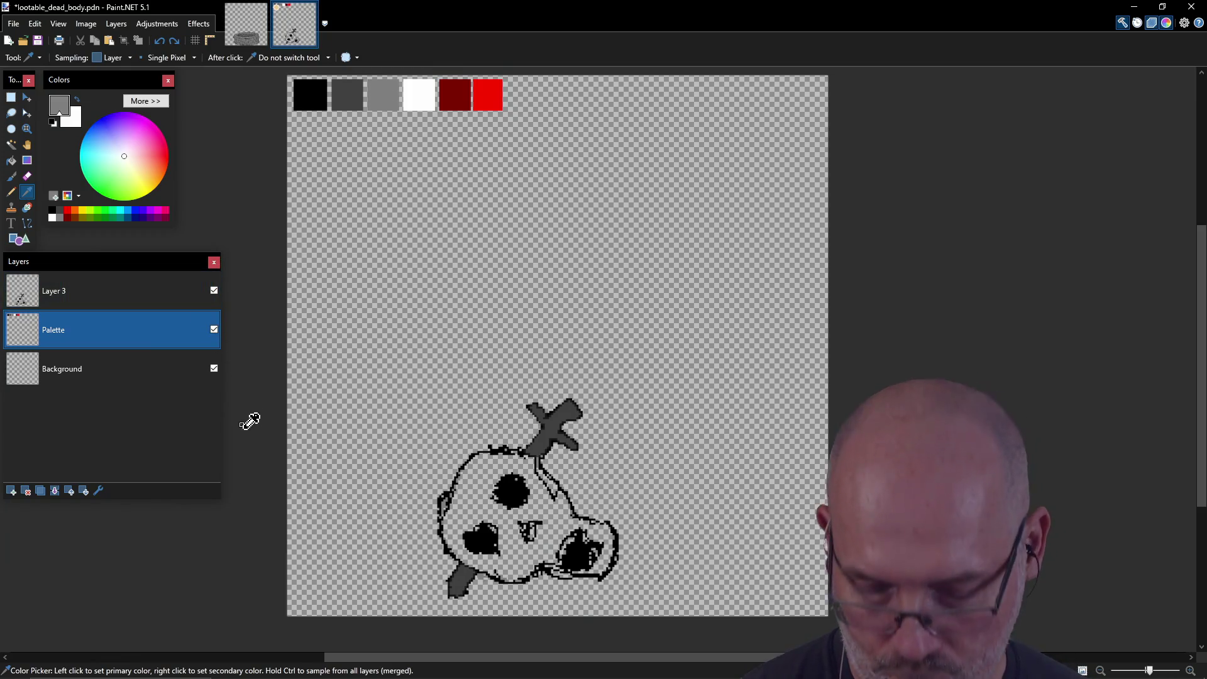
key(f)
click(201, 295)
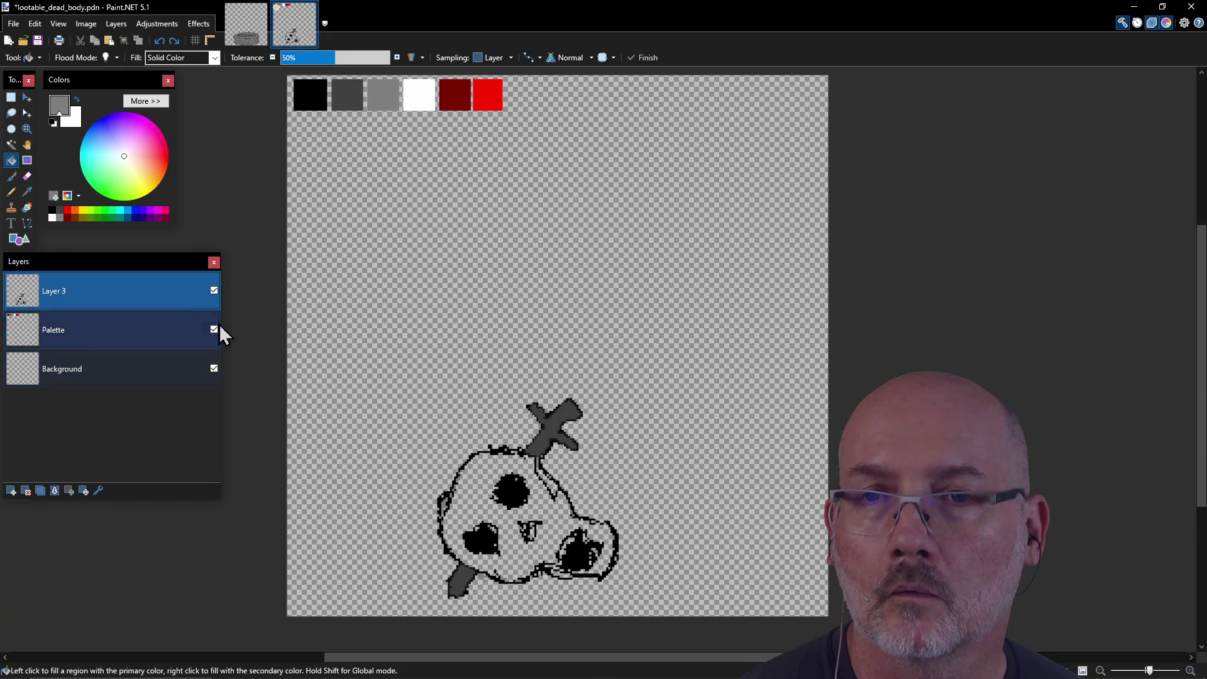
click(560, 513)
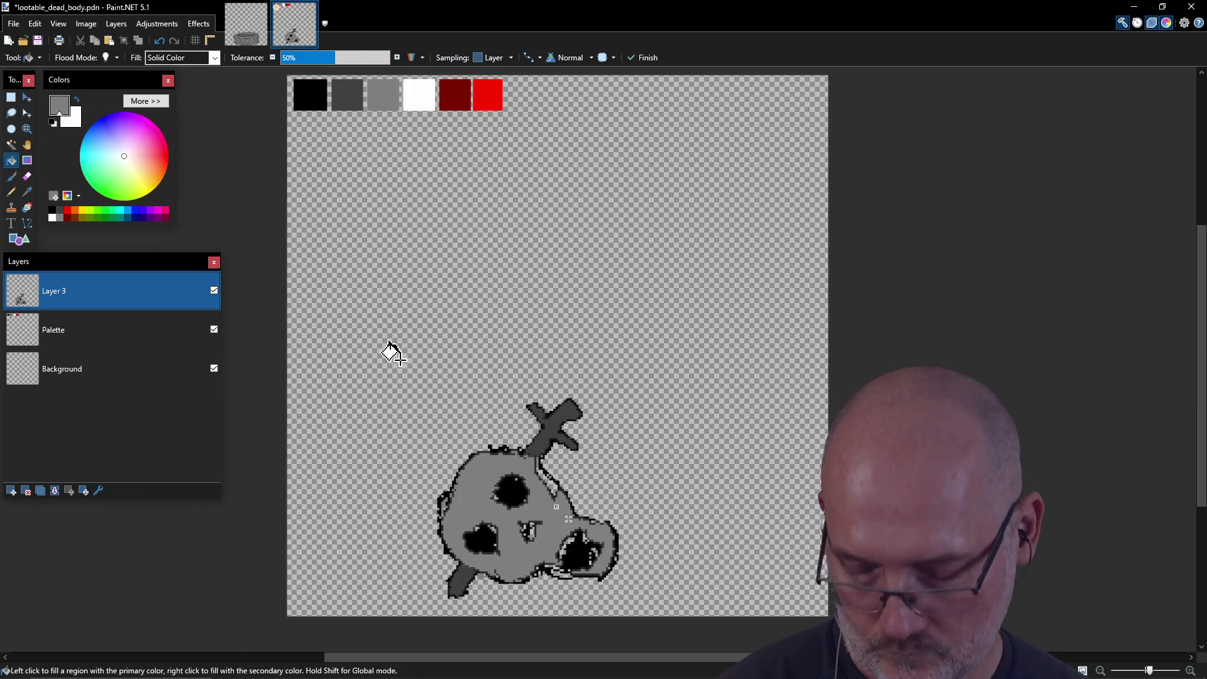
Step: Fill the remaining areas by the nose and around the right eye mid-grey
key(k)
click(162, 326)
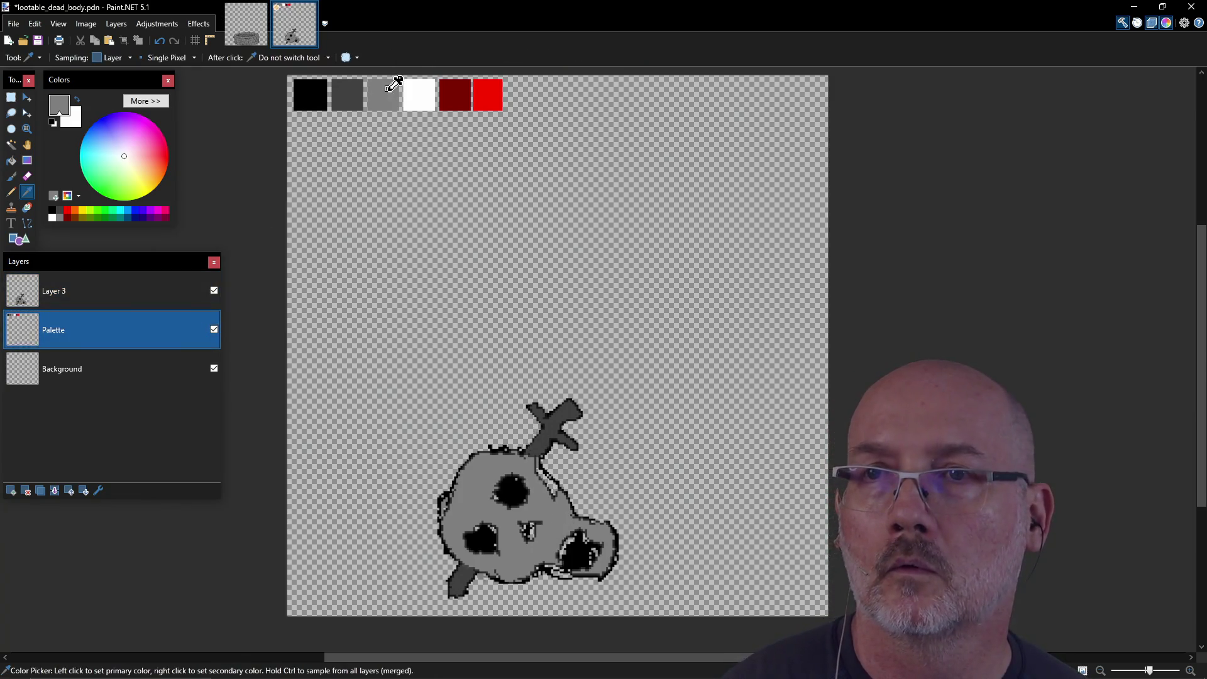
click(144, 285)
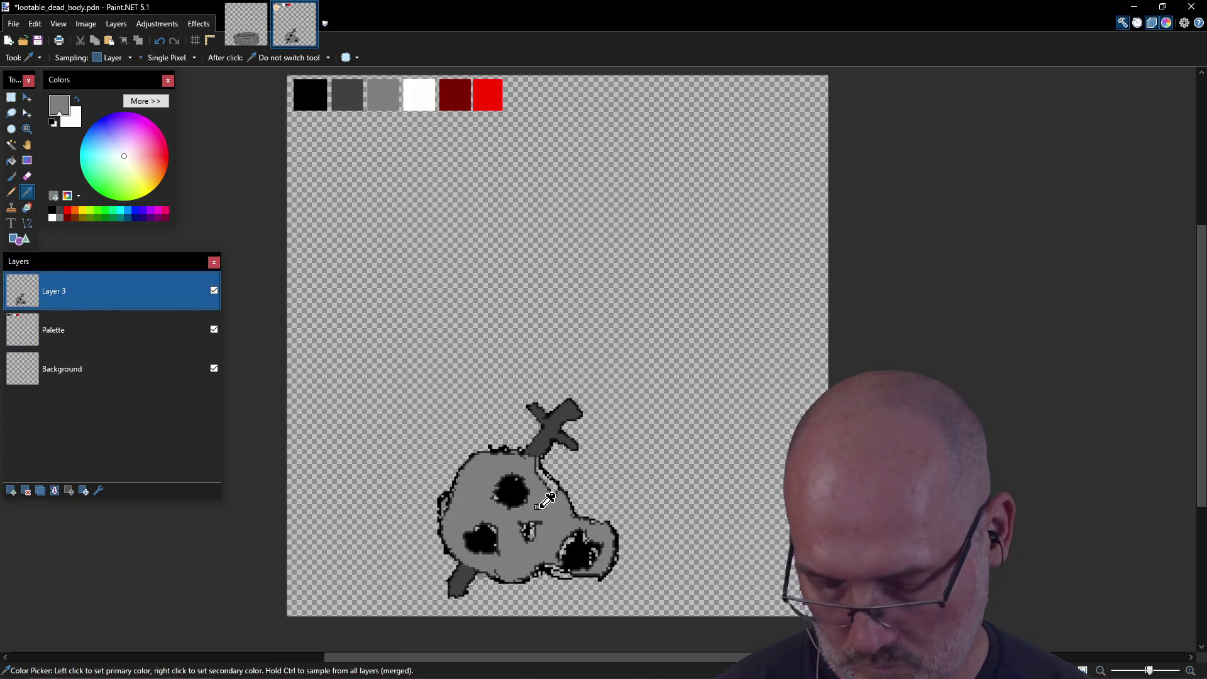
key(f)
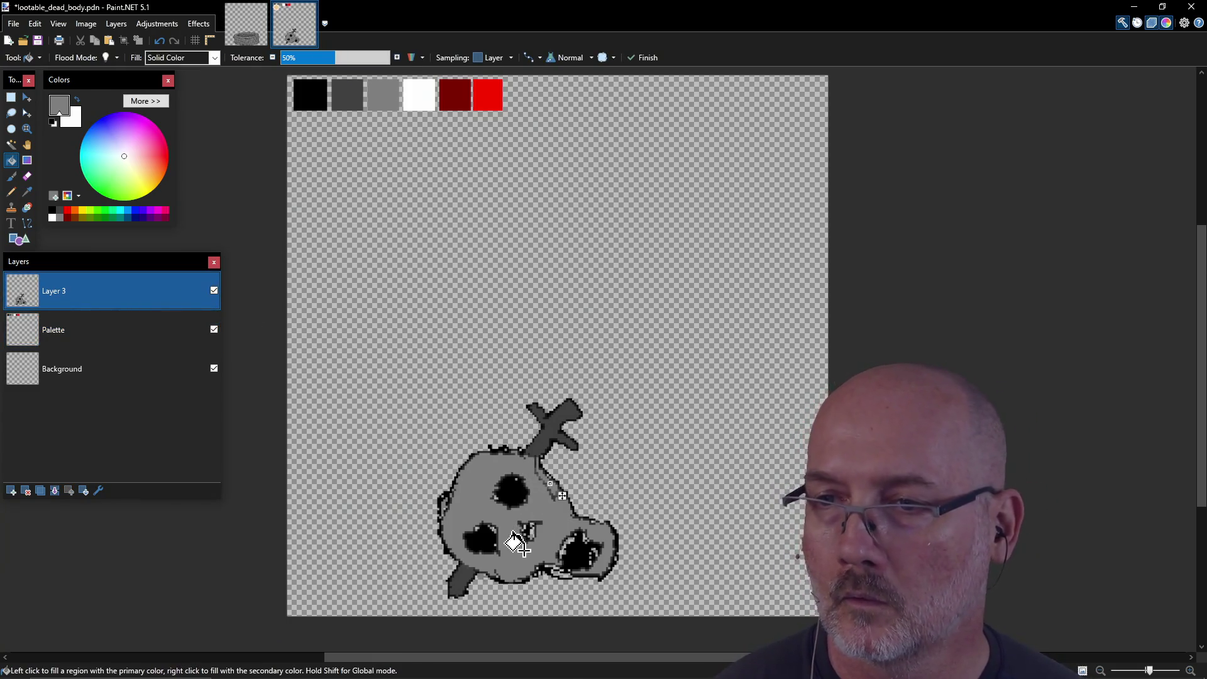
click(543, 545)
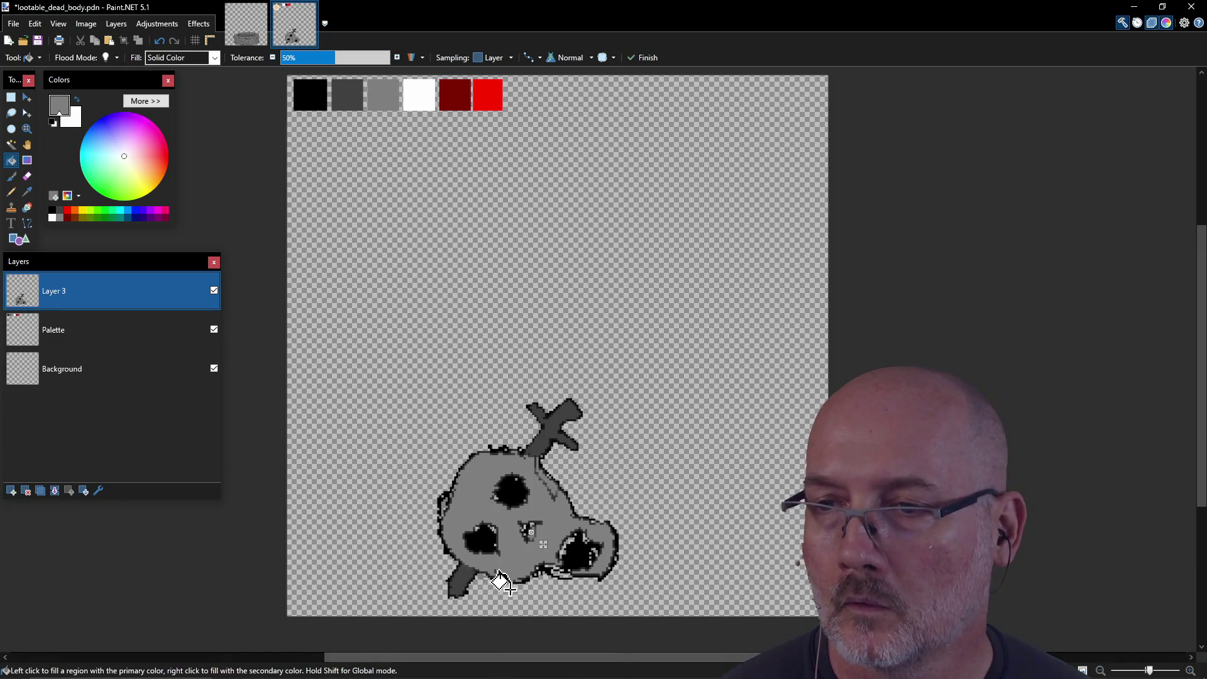
click(582, 550)
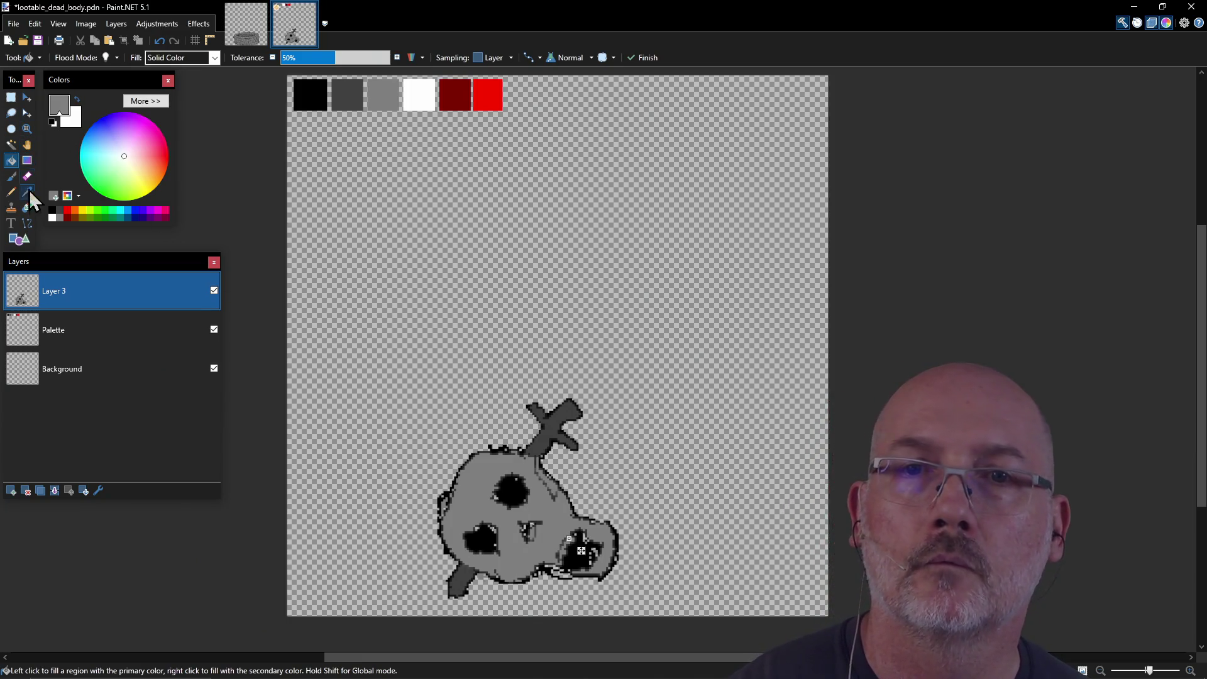
click(11, 192)
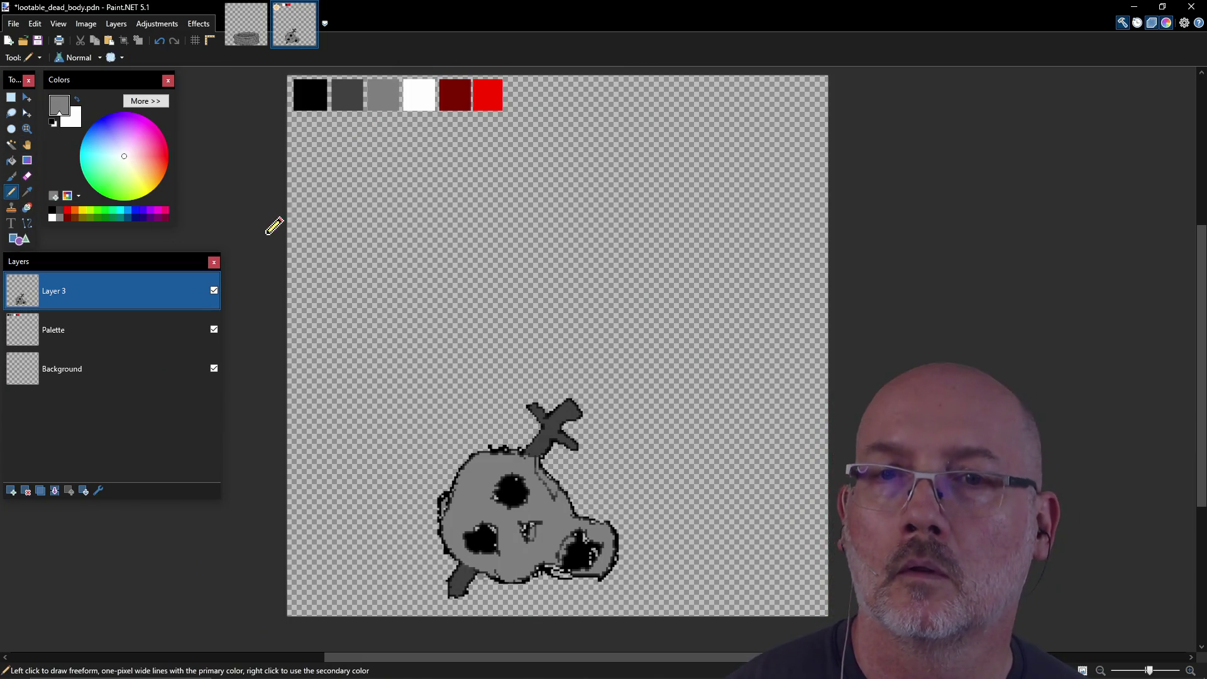
Step: Sample white from the Palette layer swatch as the pencil colour
key(k)
click(429, 88)
click(138, 328)
click(420, 93)
click(135, 290)
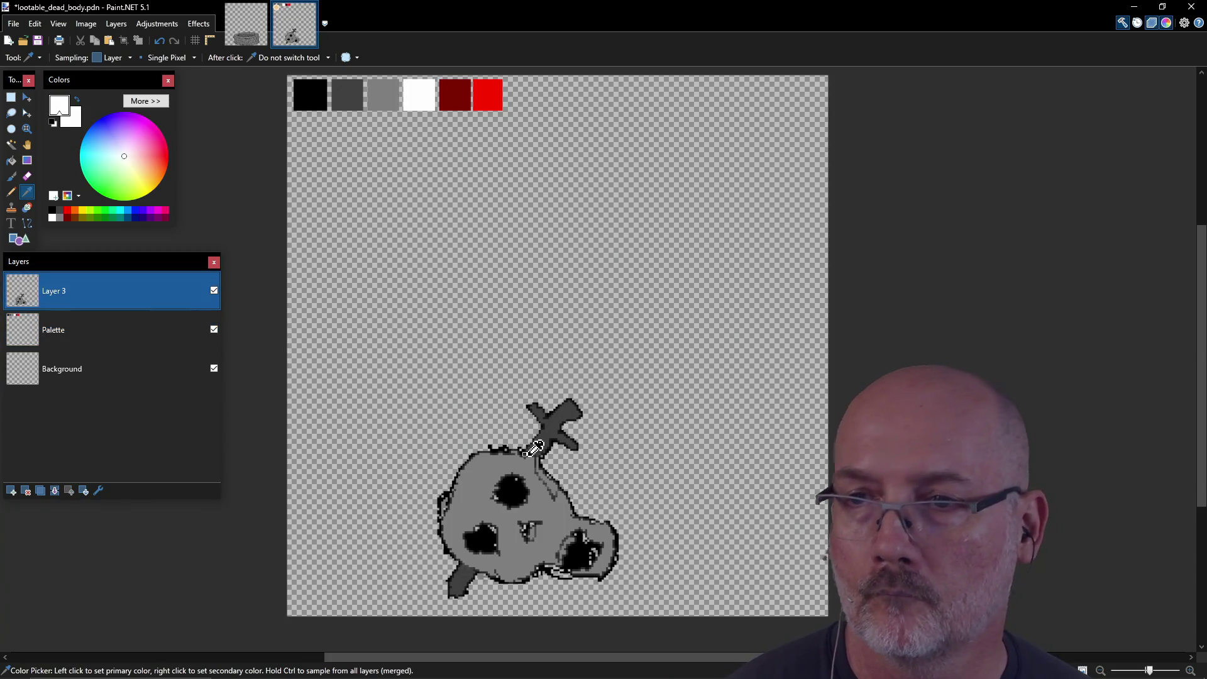
key(p)
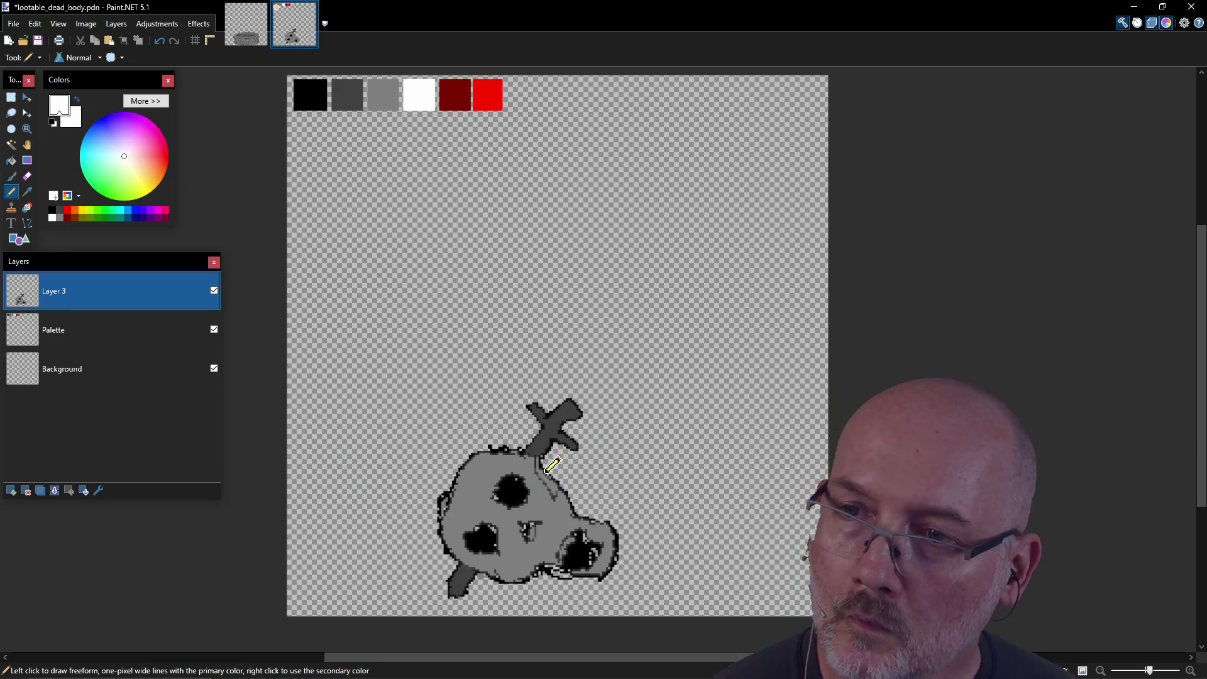
Step: Add white highlights beside the bone joint and the eye socket rim, removing head-top scribbles
drag(546, 470, 540, 469)
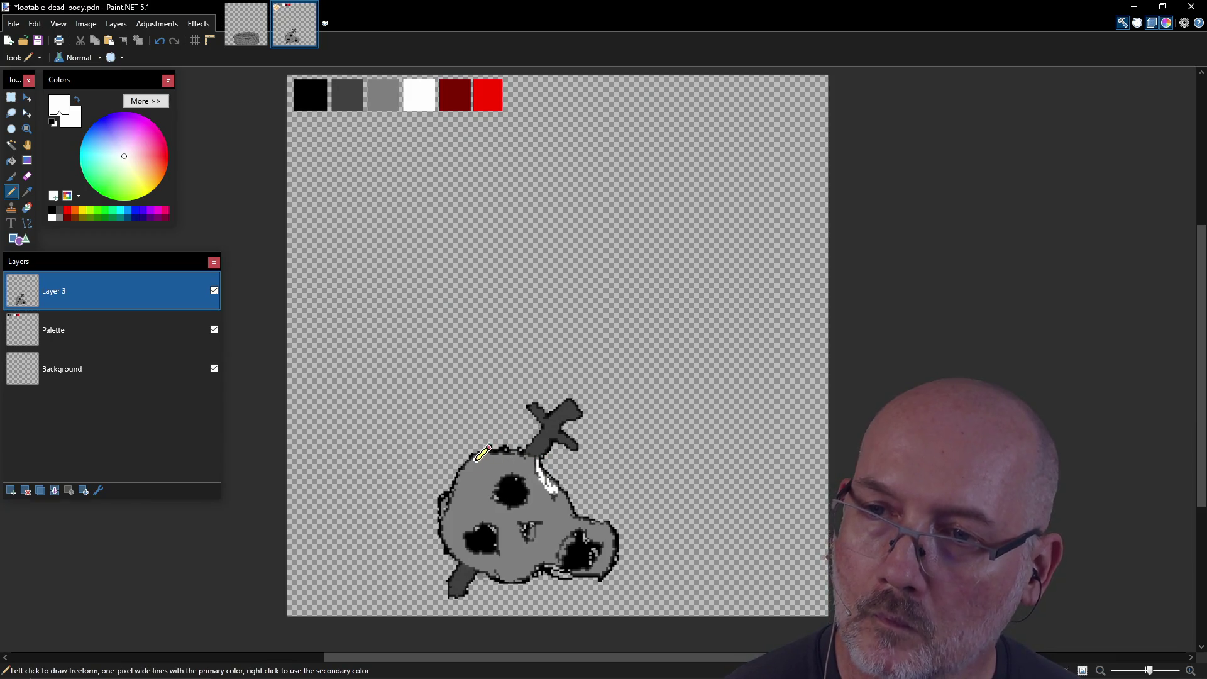
drag(481, 455, 469, 471)
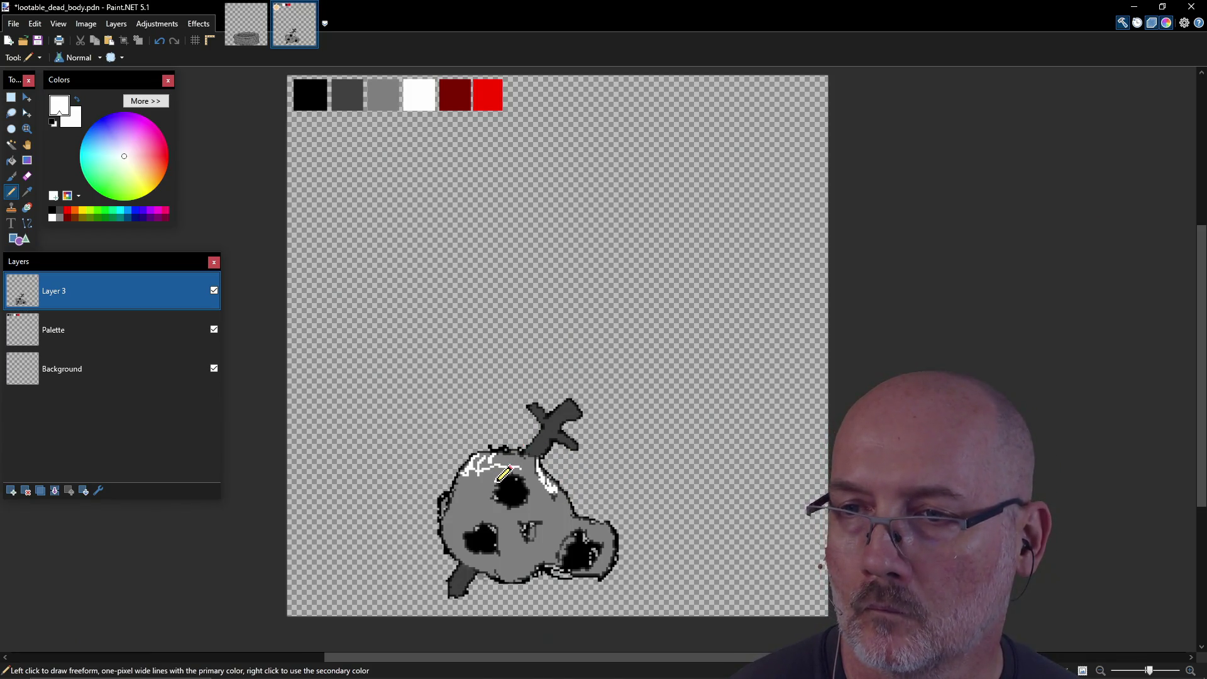
key(ctrl)
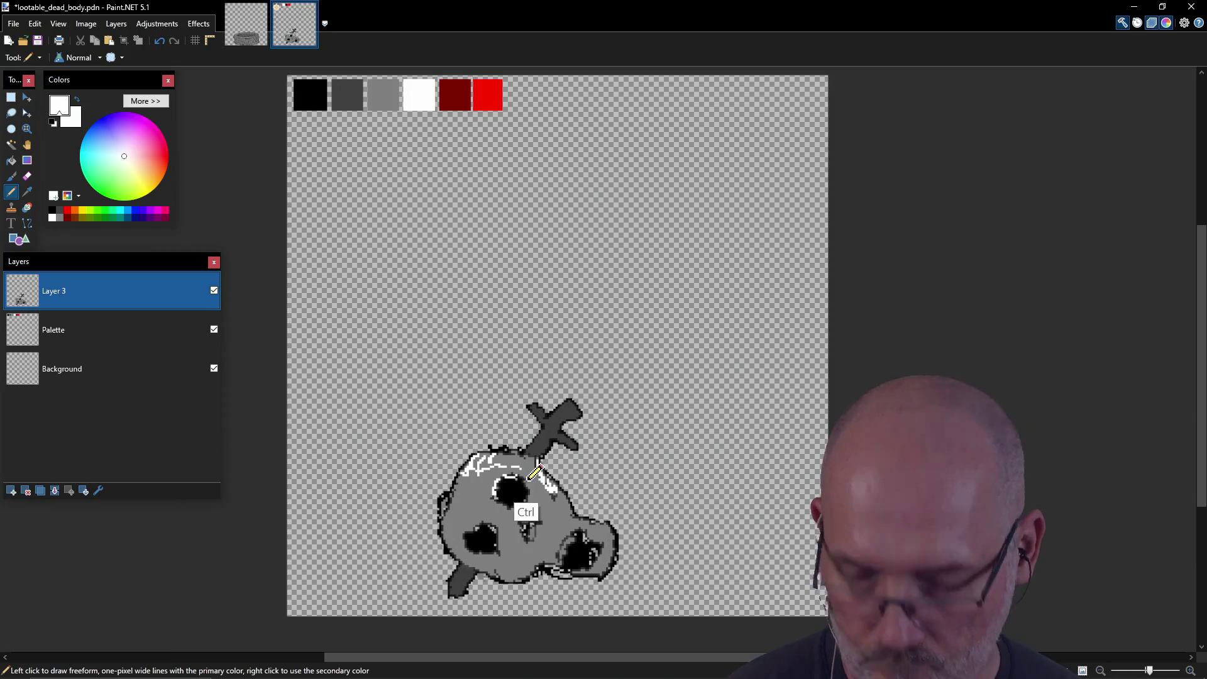
key(ctrl+z)
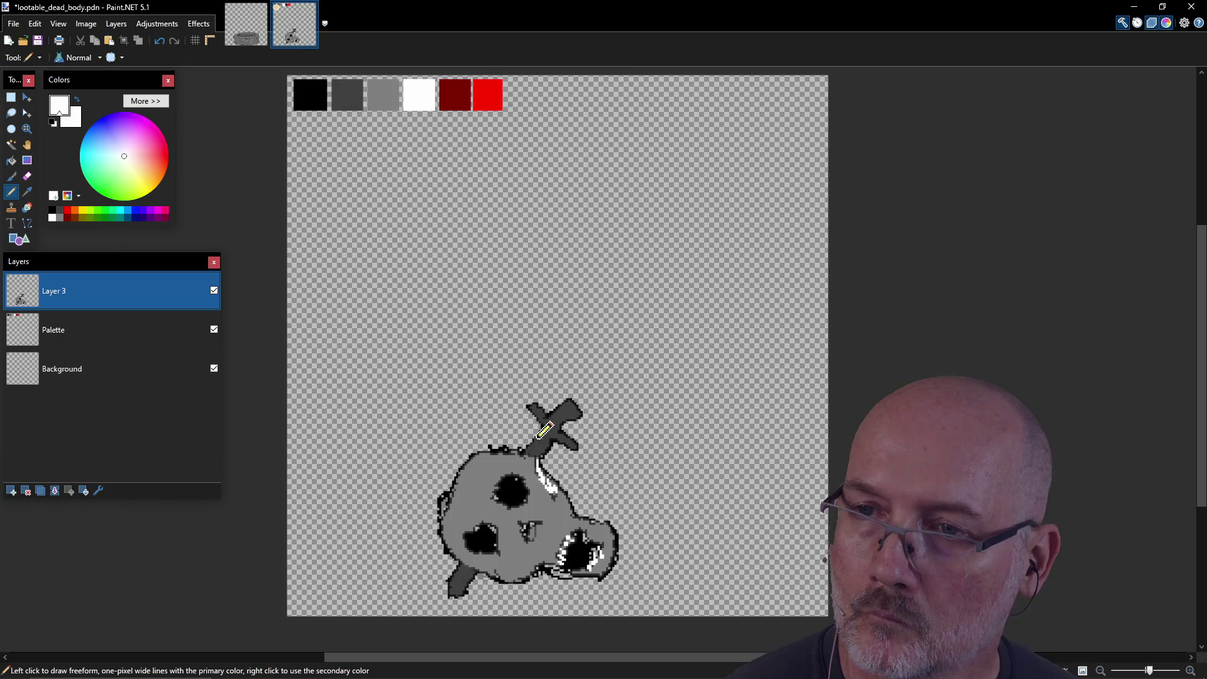
drag(497, 496, 506, 503)
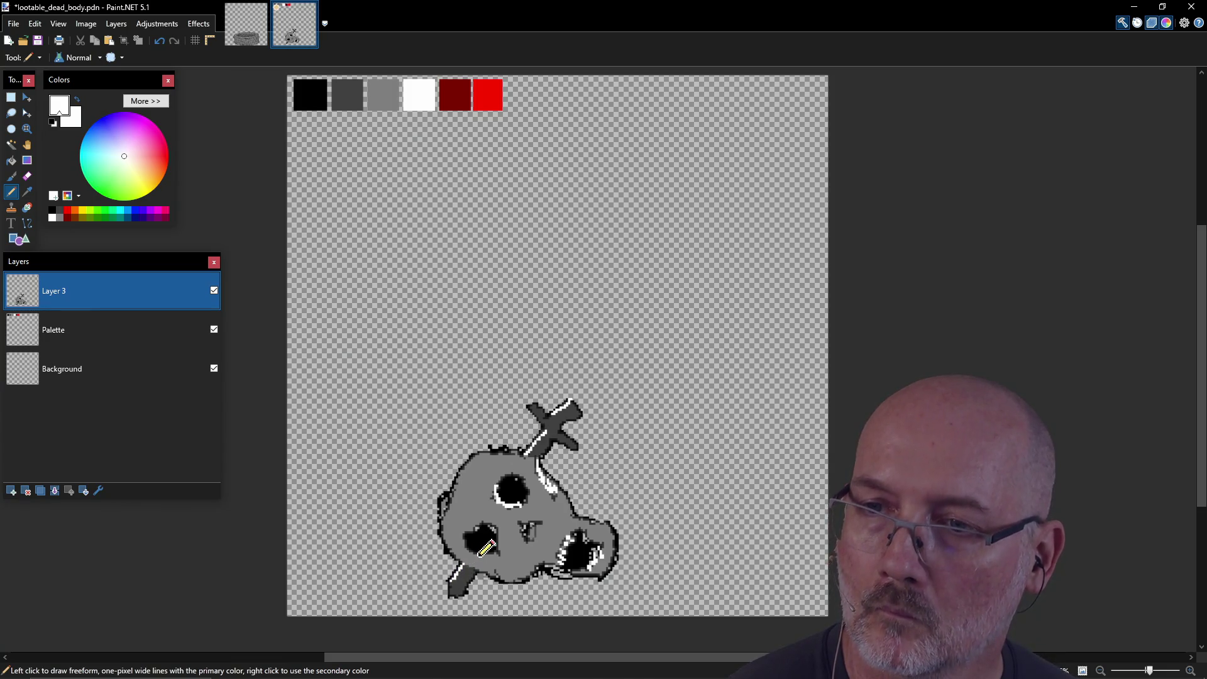
Step: Sample the skull grey, dark grey and white in turn for pixel shading
key(k)
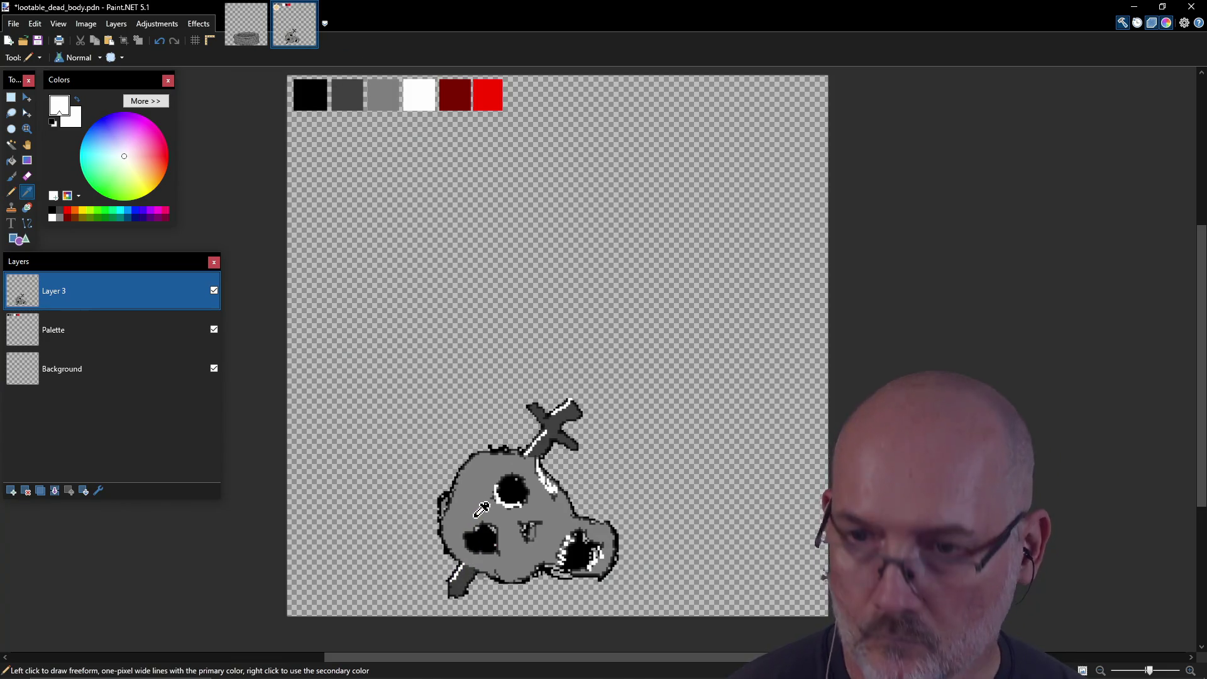
click(480, 509)
key(p)
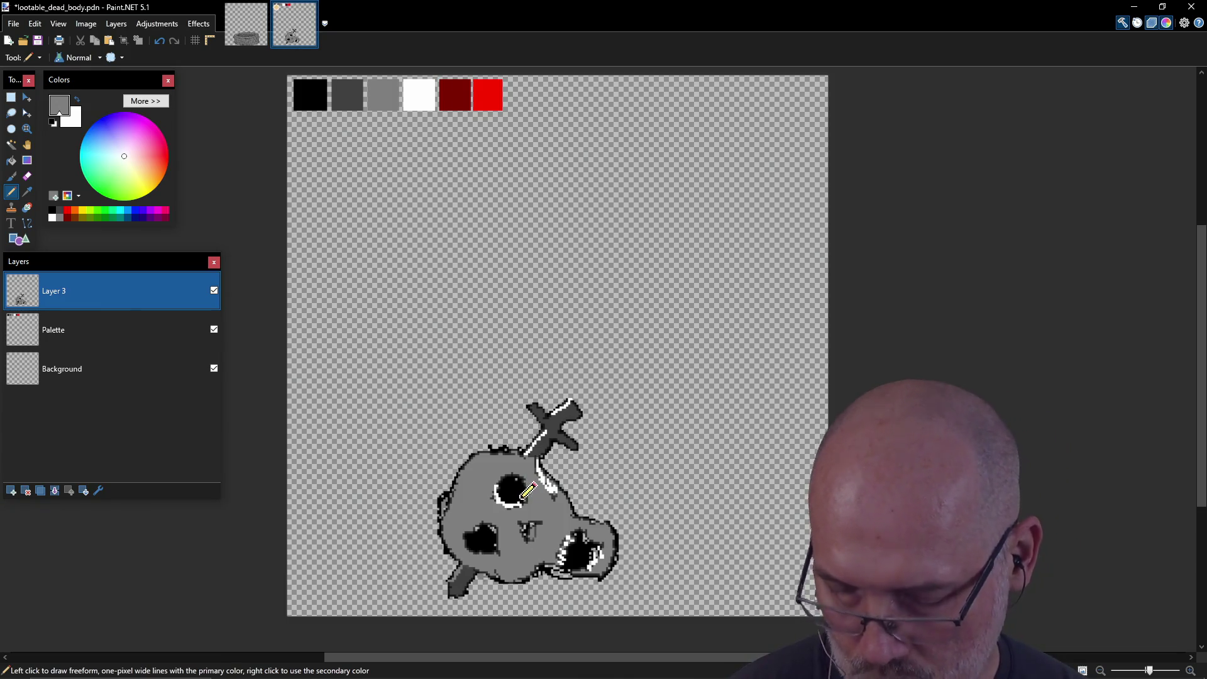
key(k)
click(546, 481)
key(p)
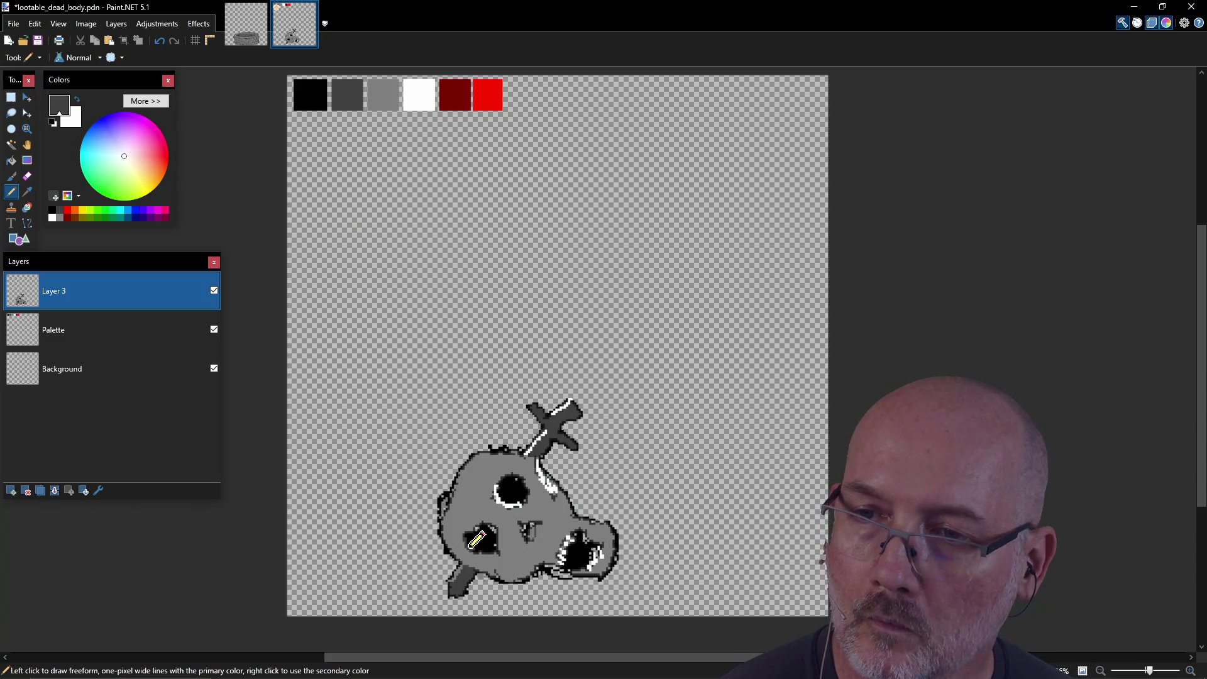
key(k)
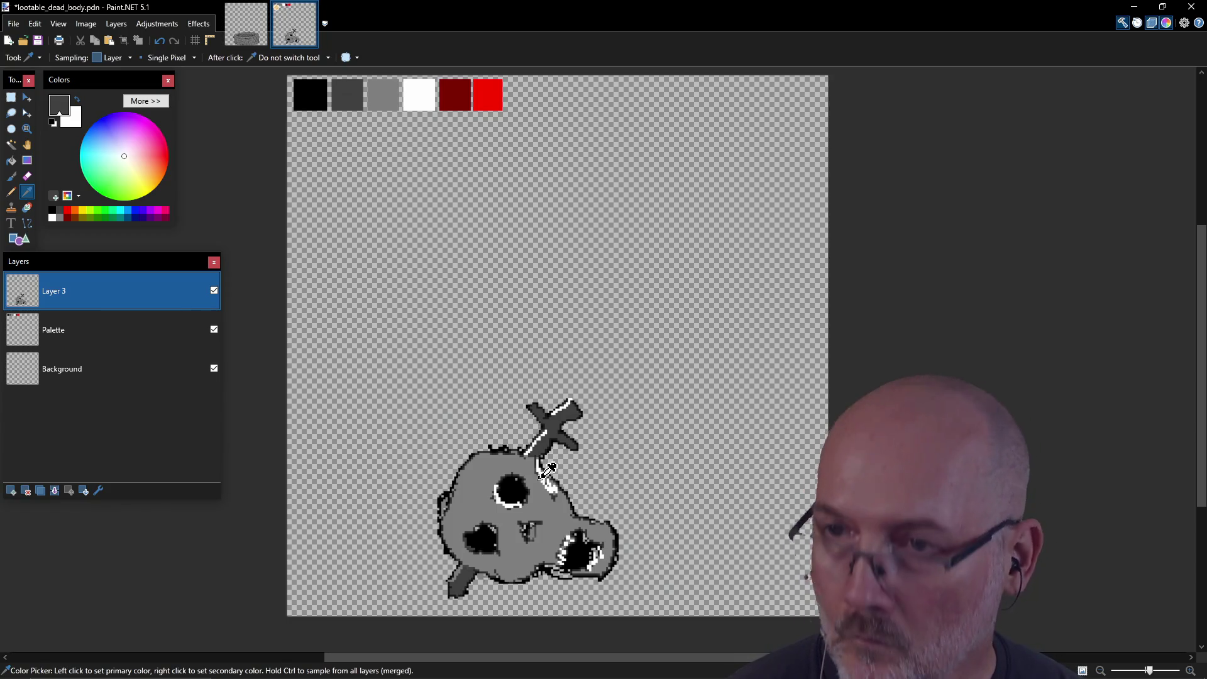
click(543, 476)
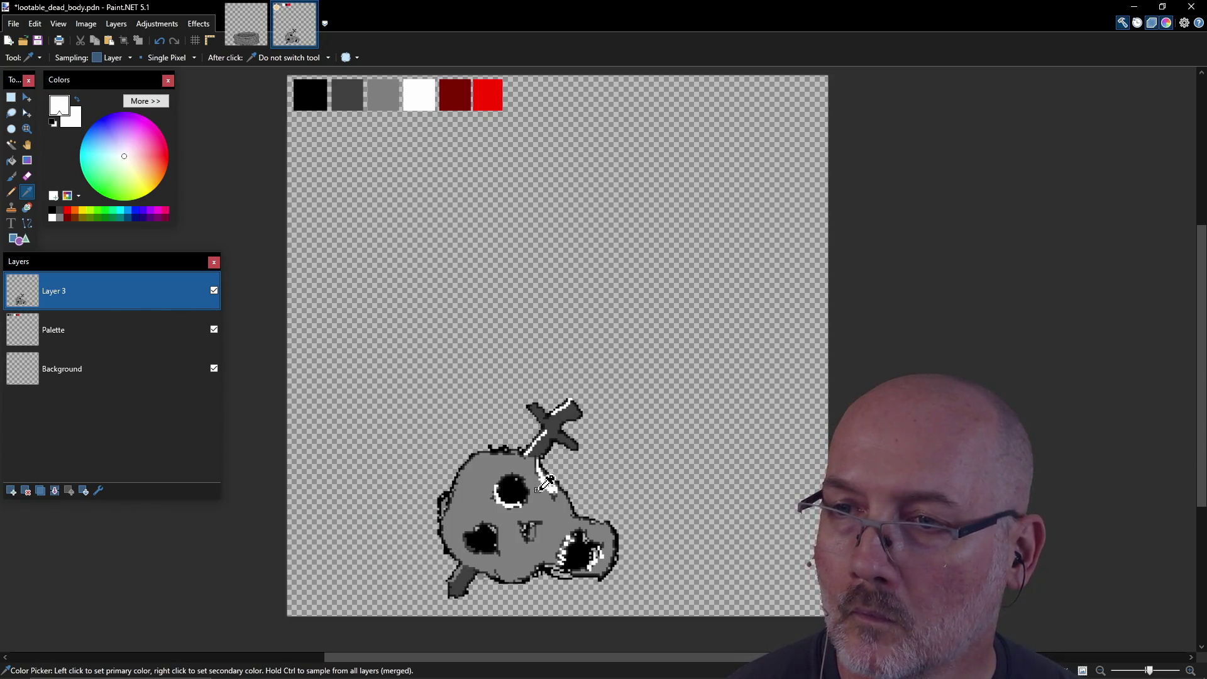
key(p)
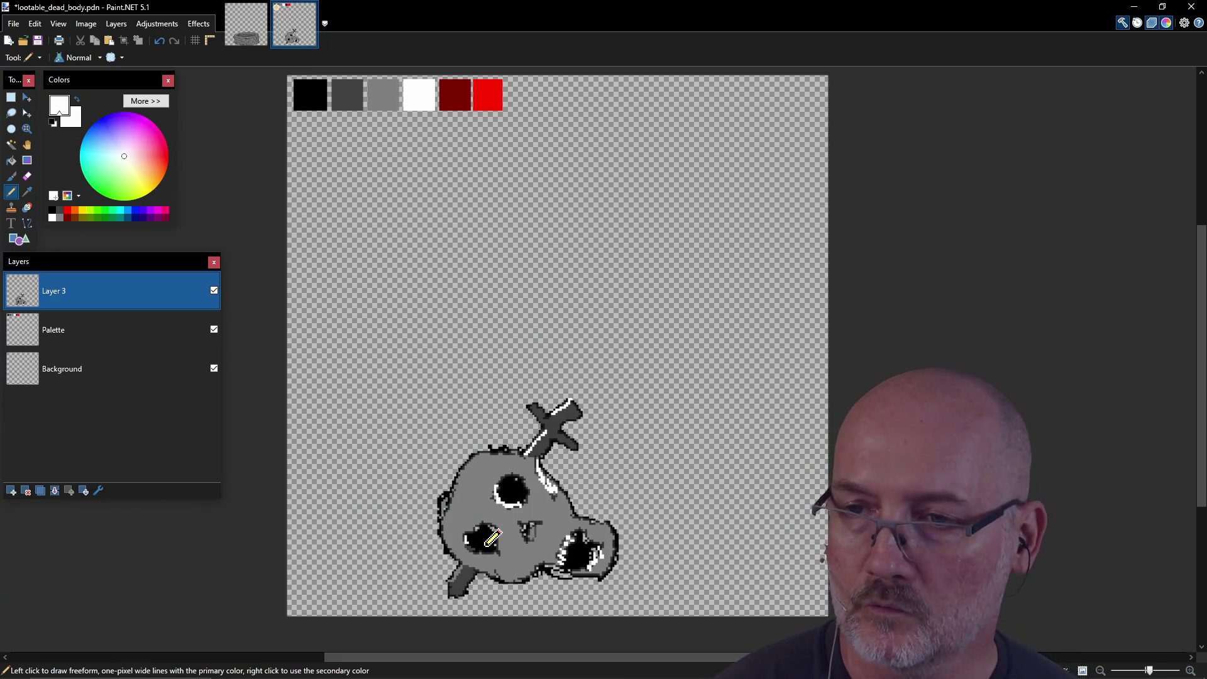
Step: Shade inside the upper eye socket with dark grey from the bone, then sample black
key(k)
click(471, 569)
key(p)
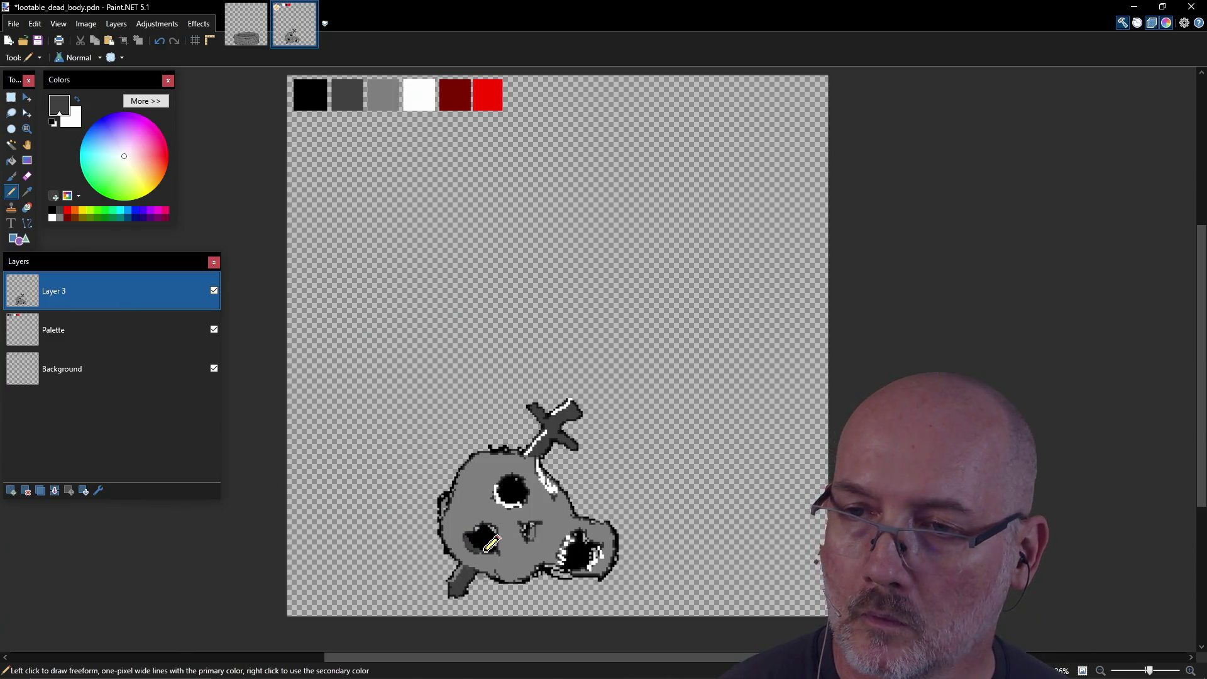
drag(501, 499, 510, 507)
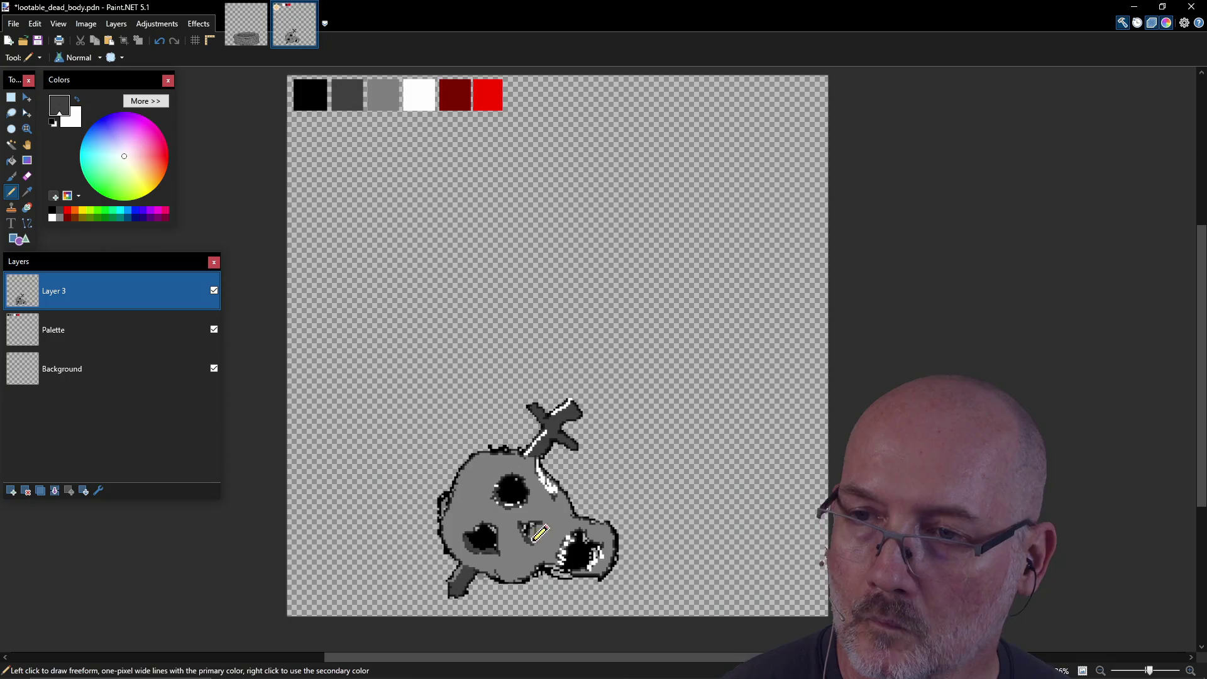
key(k)
click(527, 528)
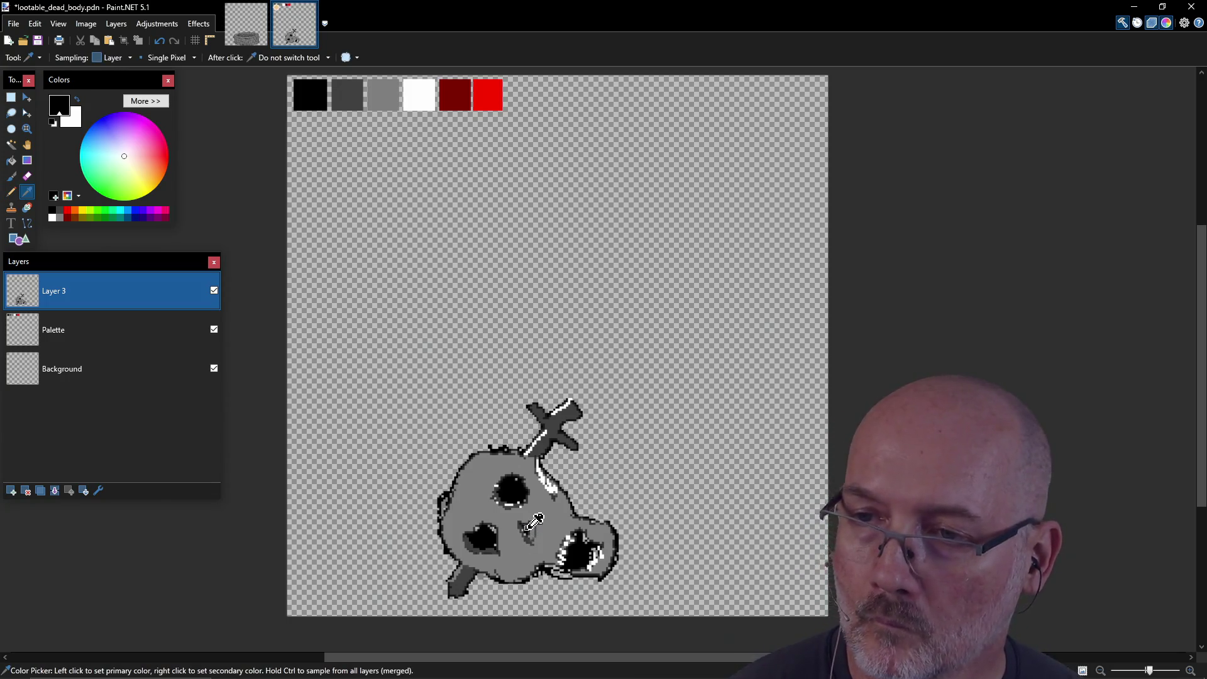
key(p)
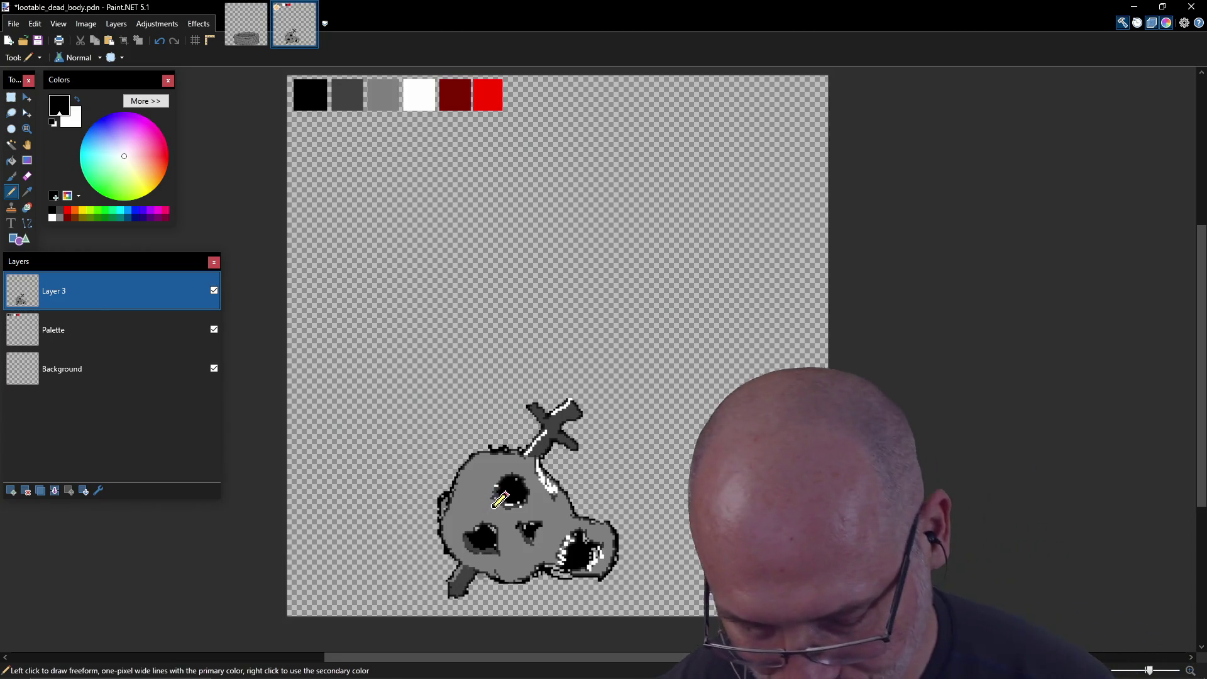
Step: Sample white from the skull and draw a white line along its upper-left edge
key(k)
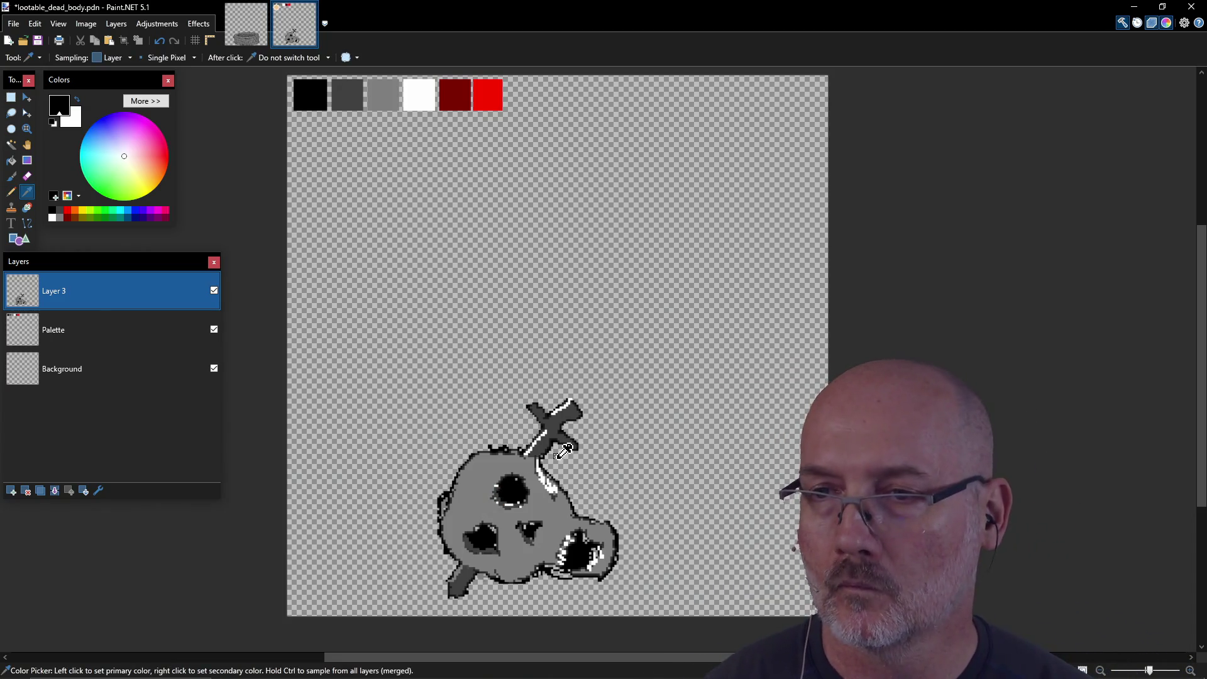
click(543, 475)
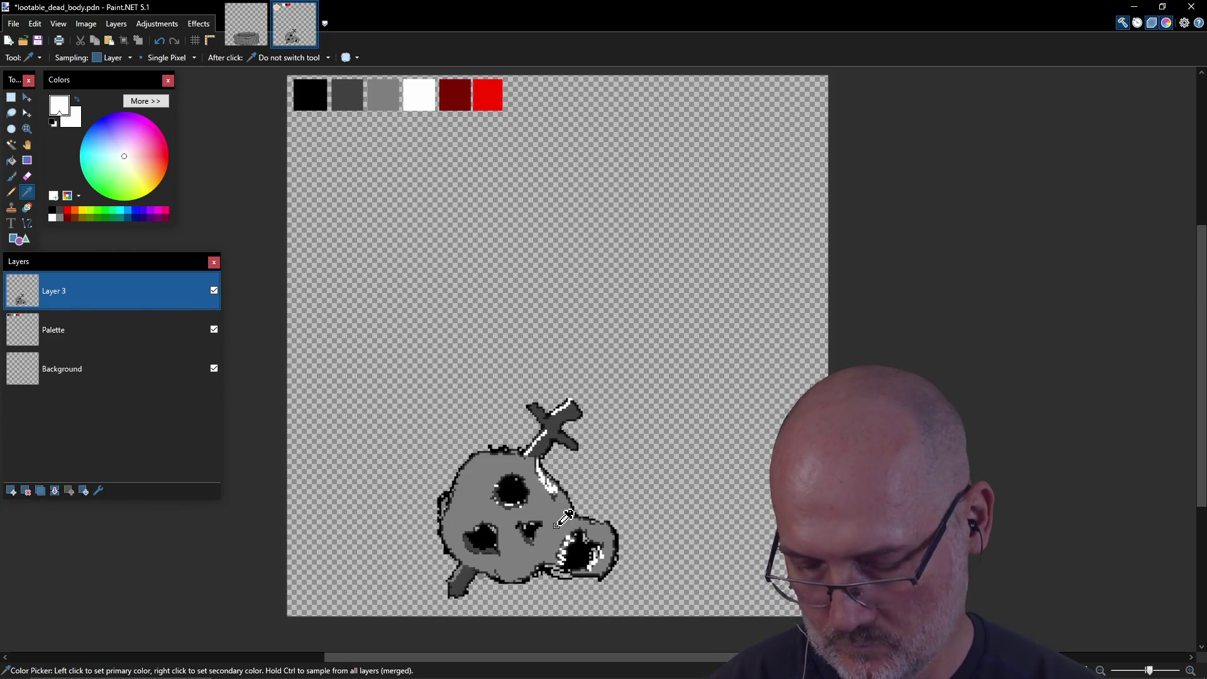
key(p)
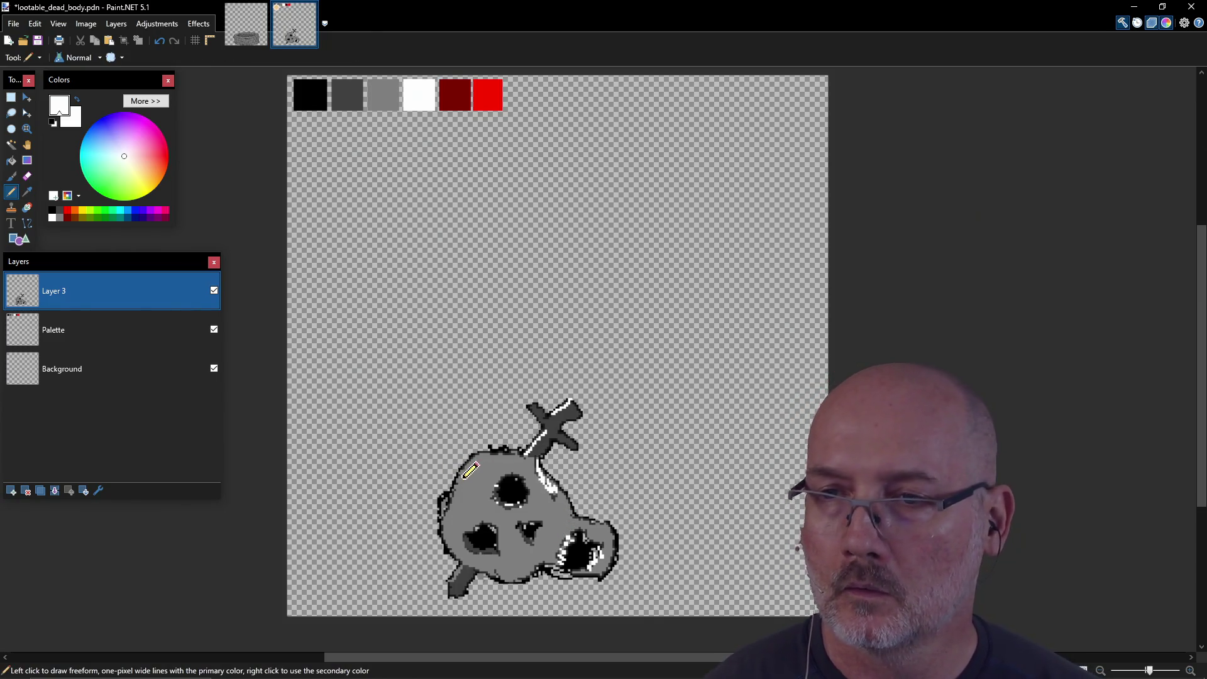
mouse_move(465, 471)
mouse_down()
mouse_move(494, 500)
mouse_move(548, 495)
mouse_move(577, 517)
mouse_up()
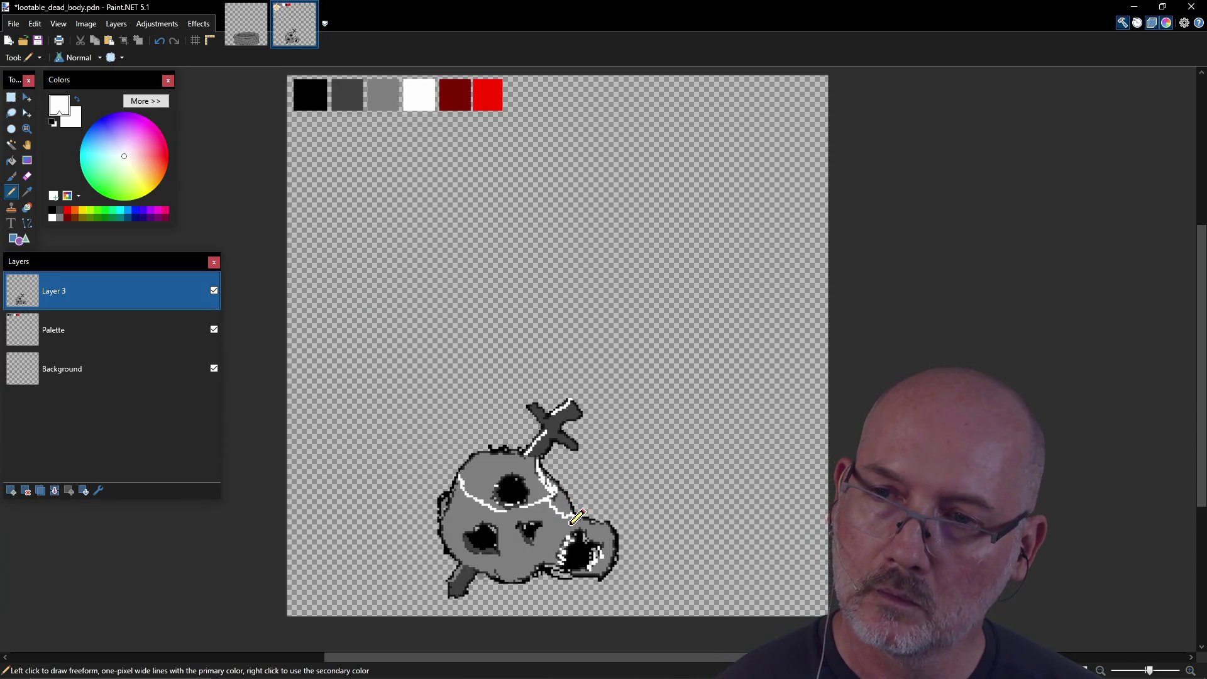
Step: Try white flood fills on the skull's grey areas, undoing each one
key(f)
click(534, 476)
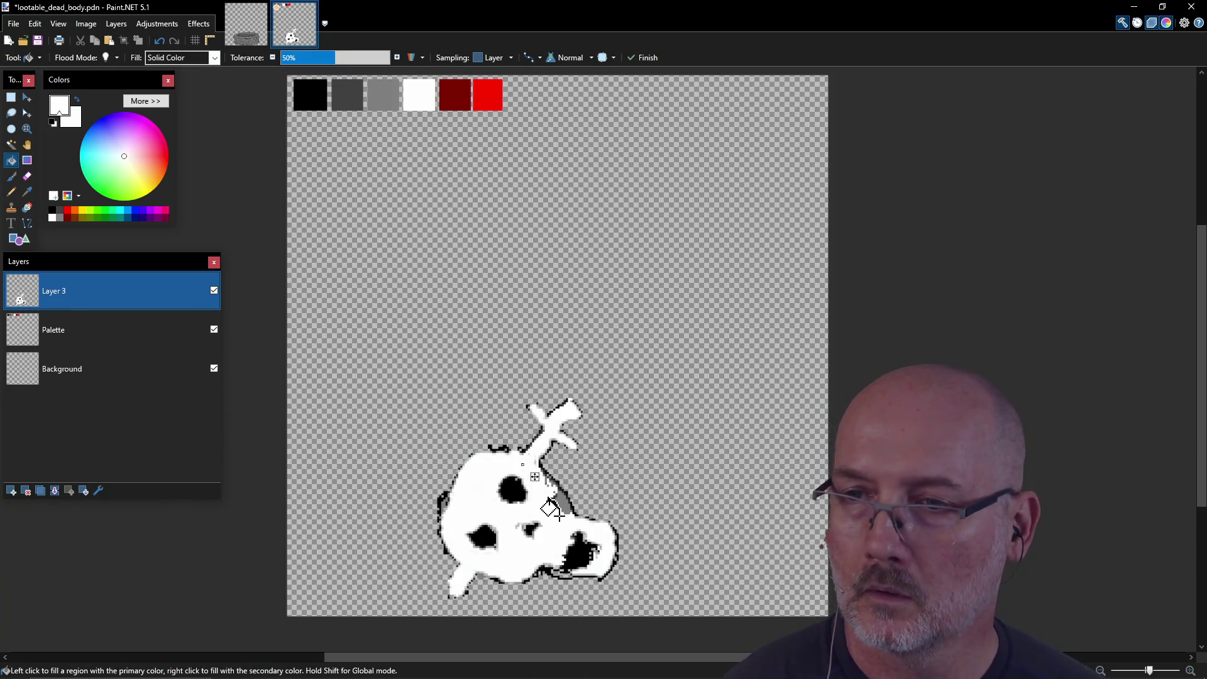
key(ctrl+z)
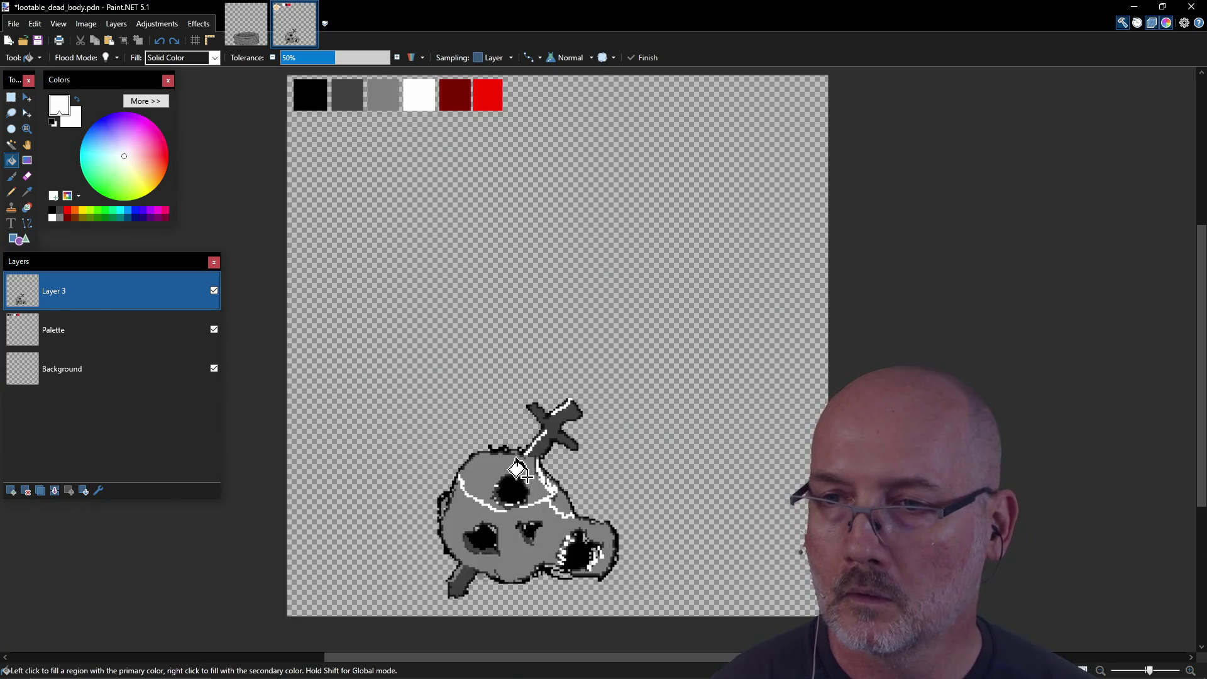
click(490, 473)
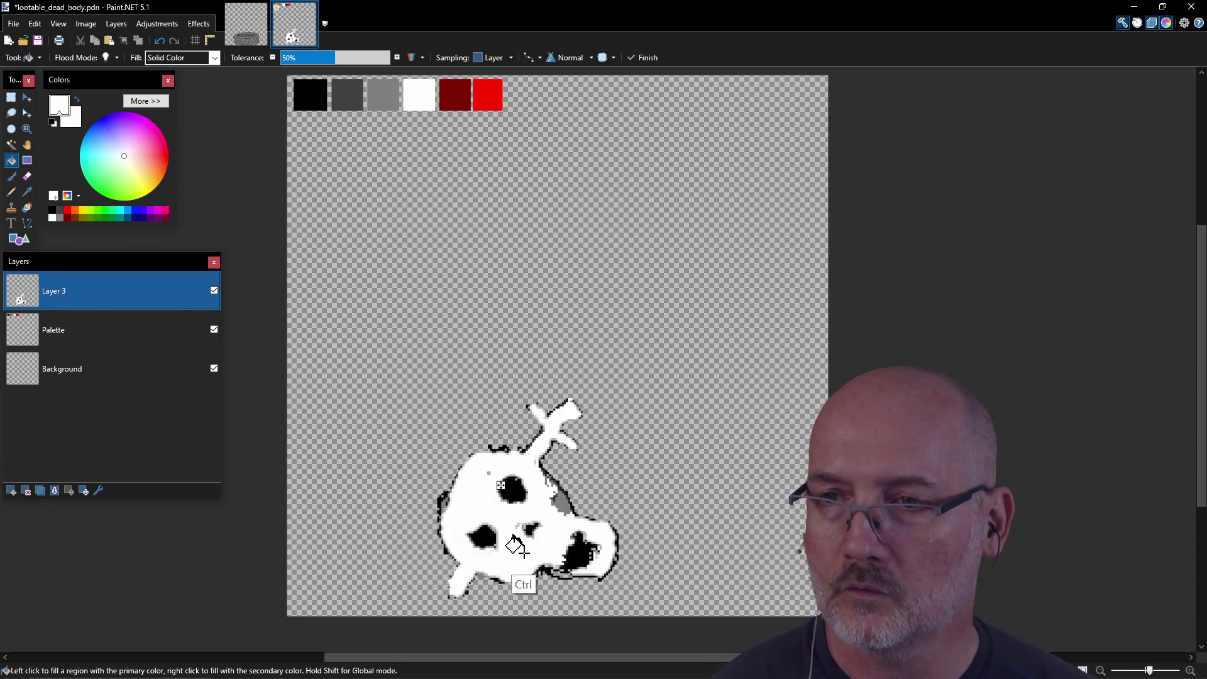
key(ctrl+z)
key(p)
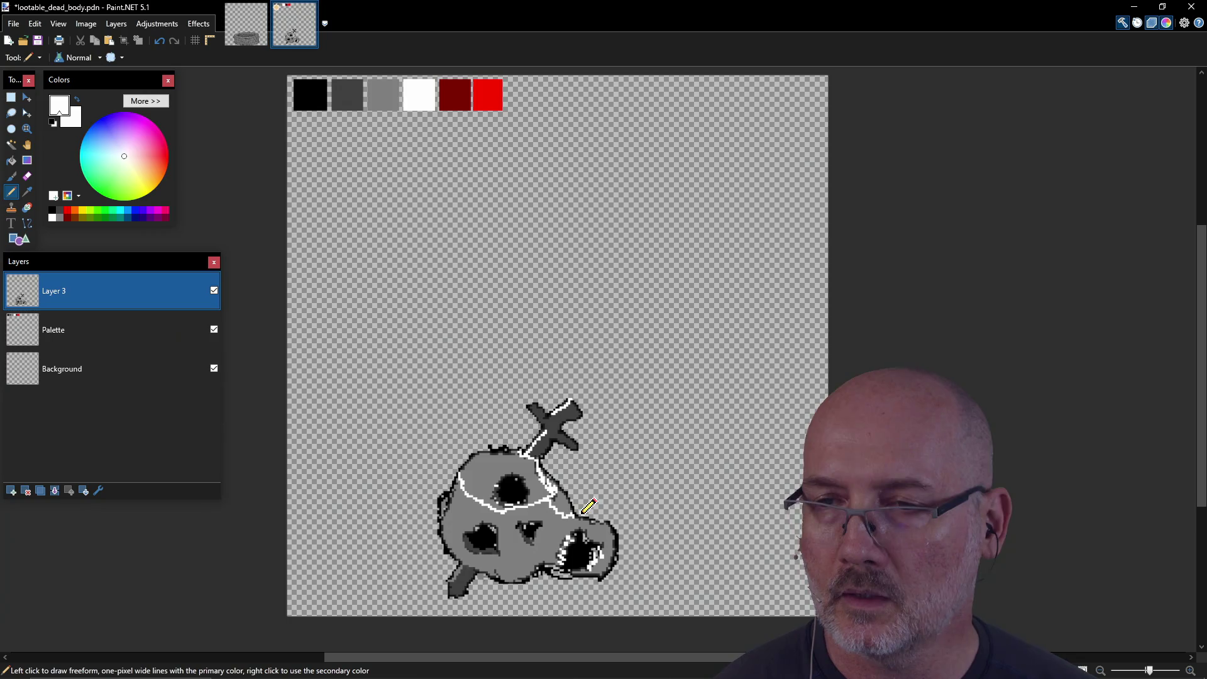
key(f)
click(529, 472)
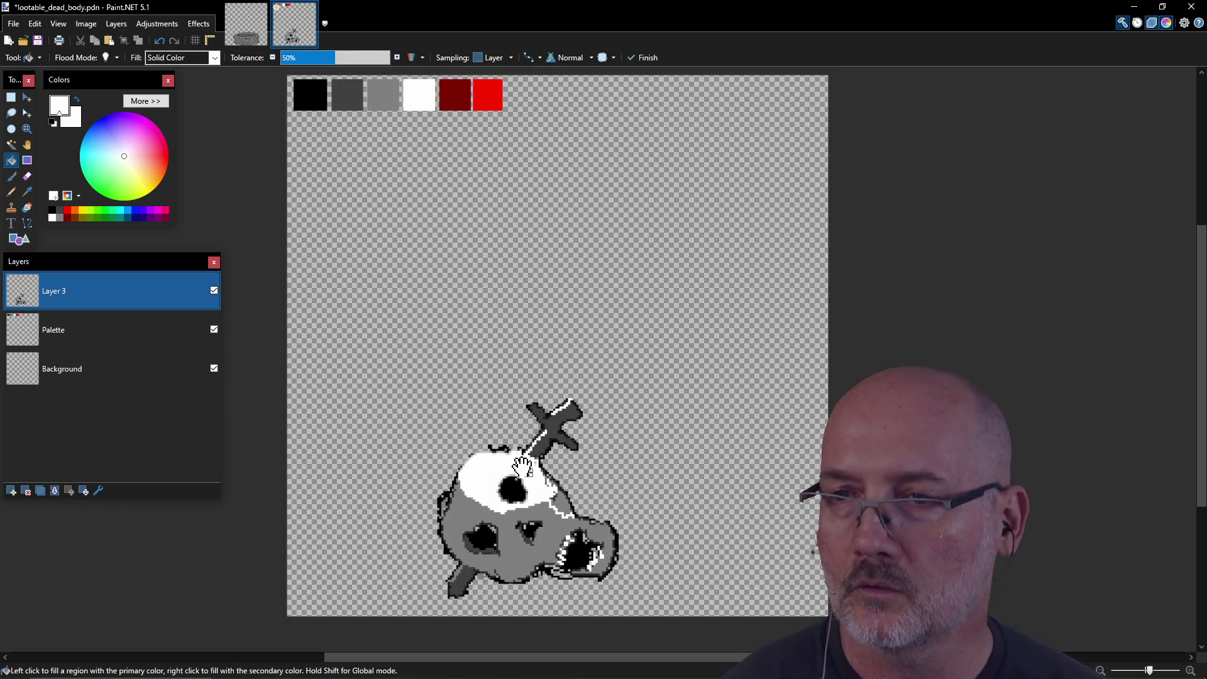
click(560, 502)
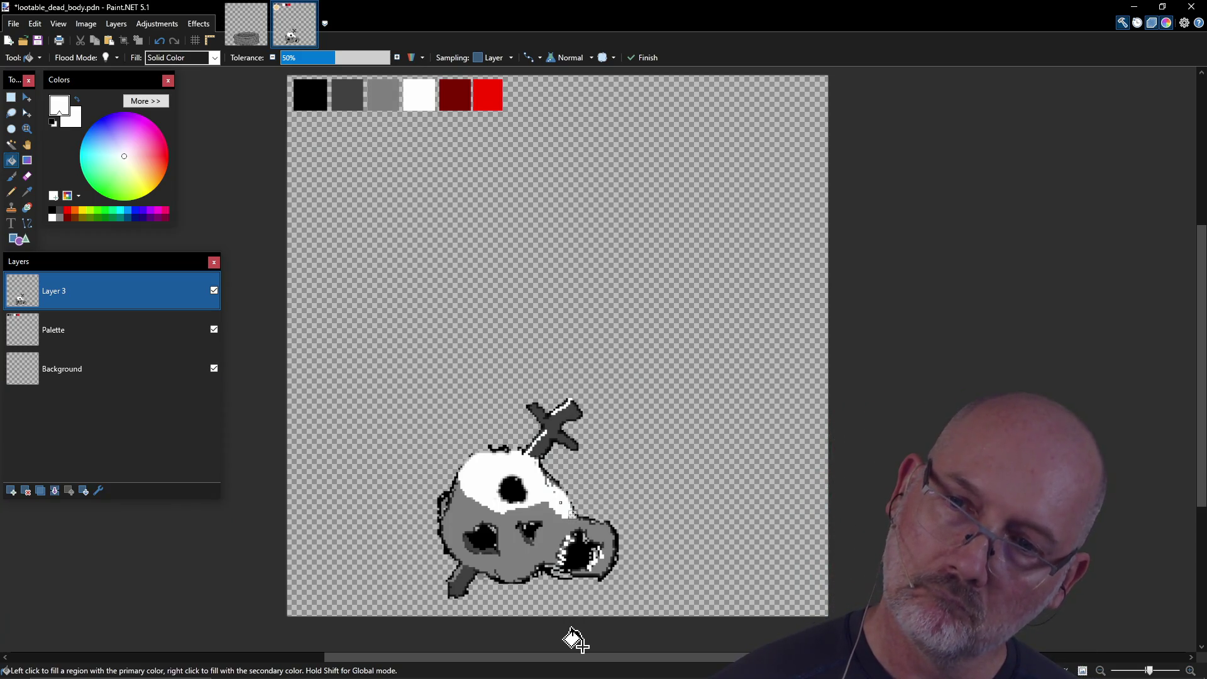
key(ctrl+z)
key(ctrl+z)
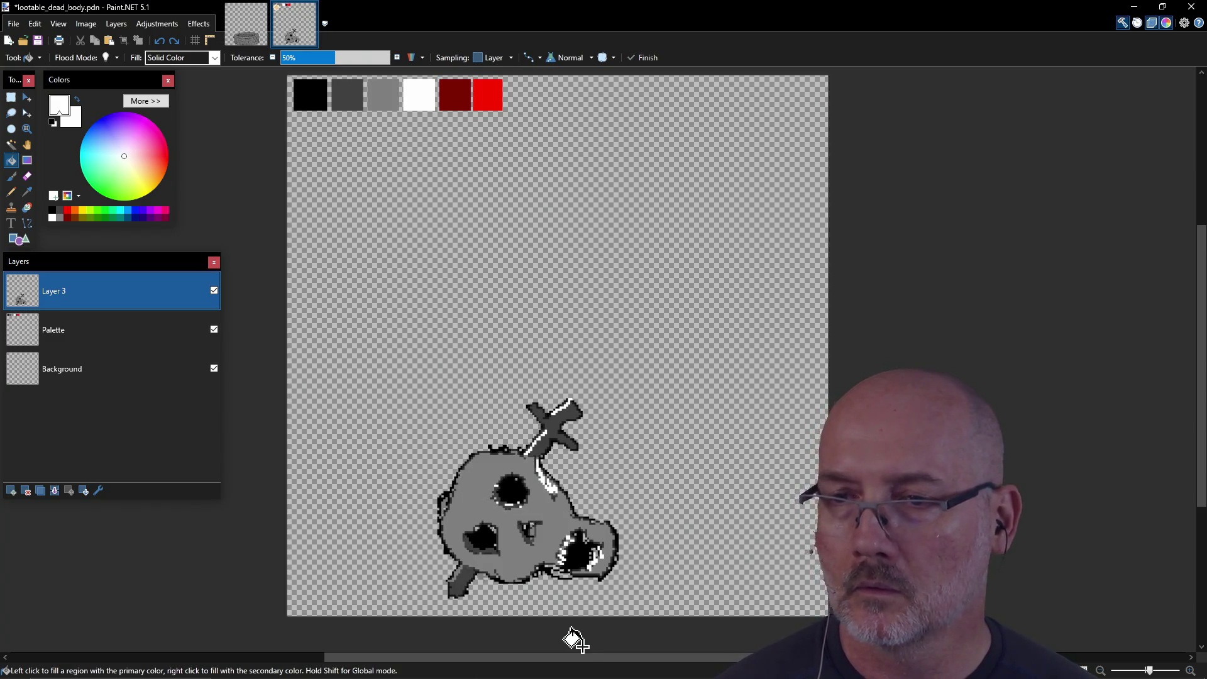
Step: Draw a white pencil highlight along the skull's top-left outline
key(ctrl+r)
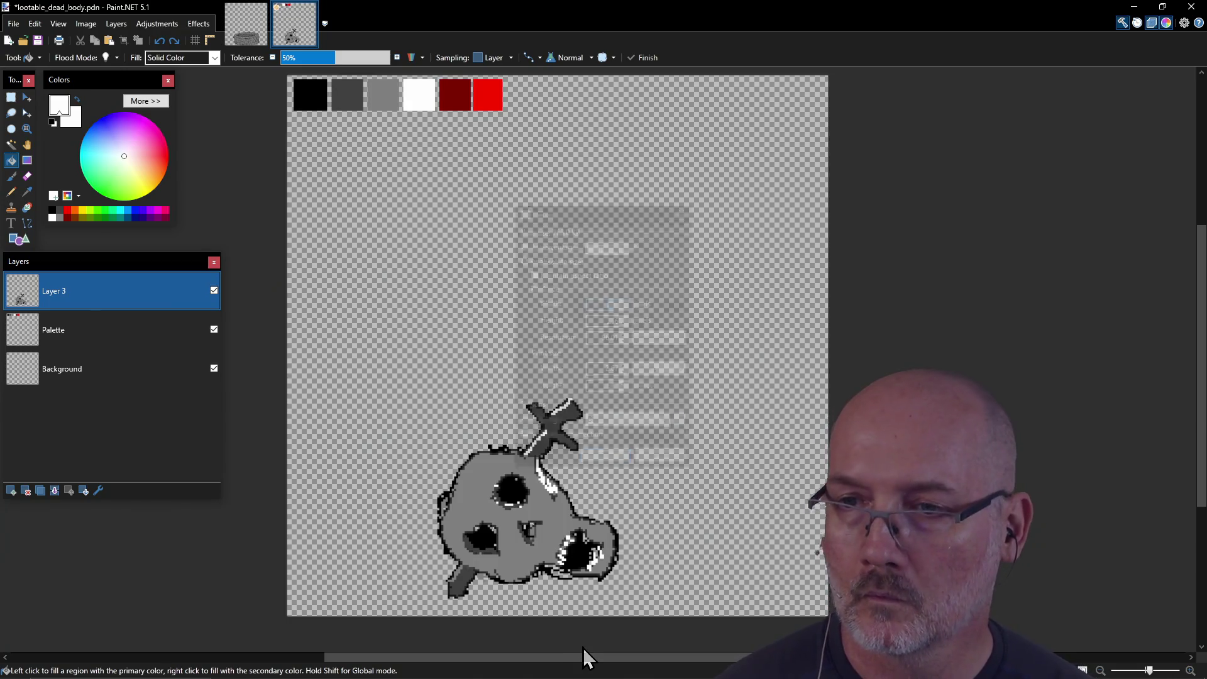
key(Escape)
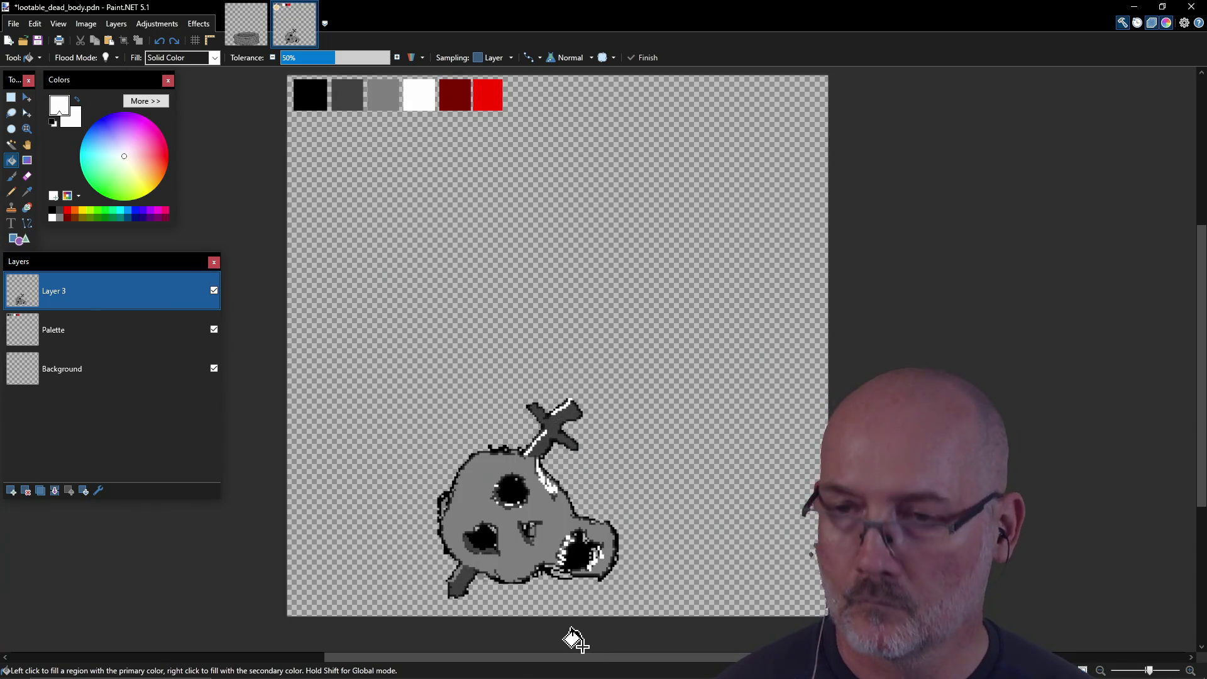
key(ctrl+shift+z)
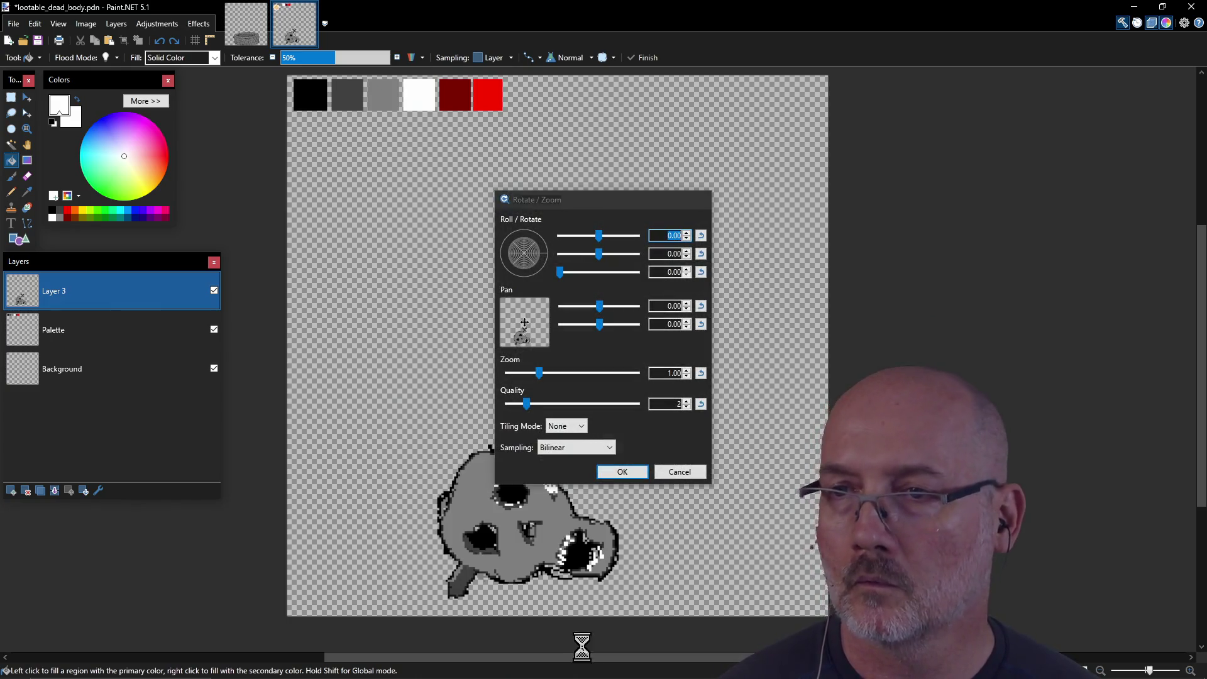
key(Escape)
key(p)
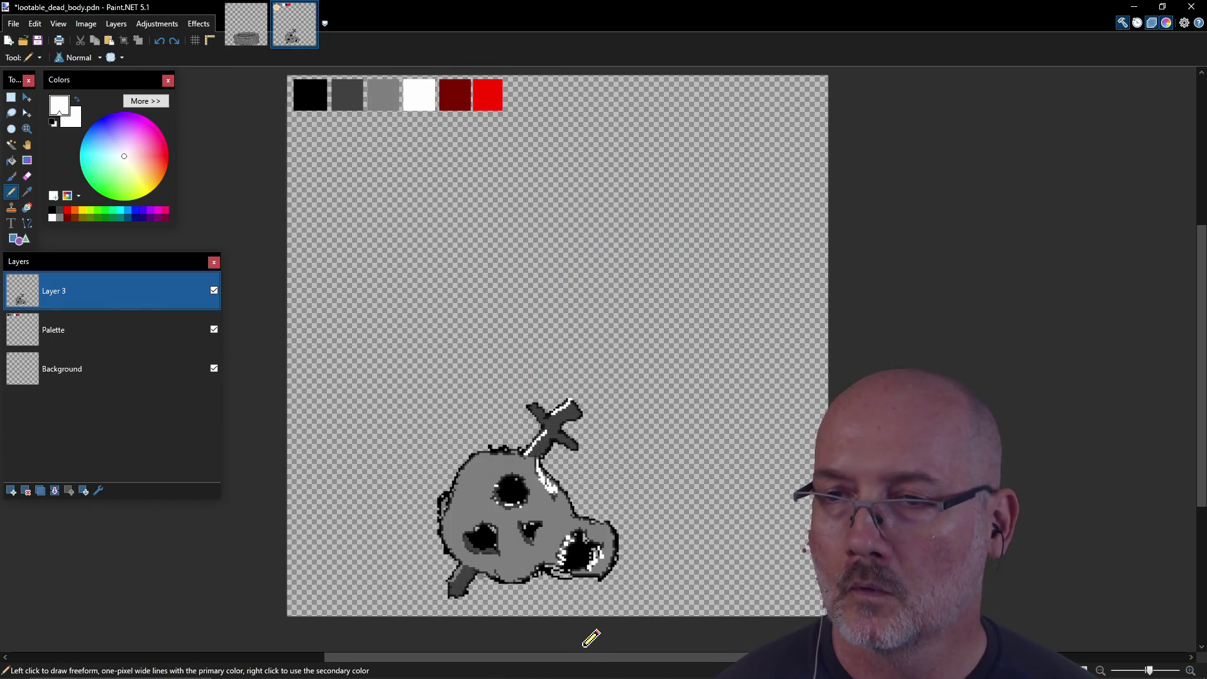
drag(464, 467, 489, 450)
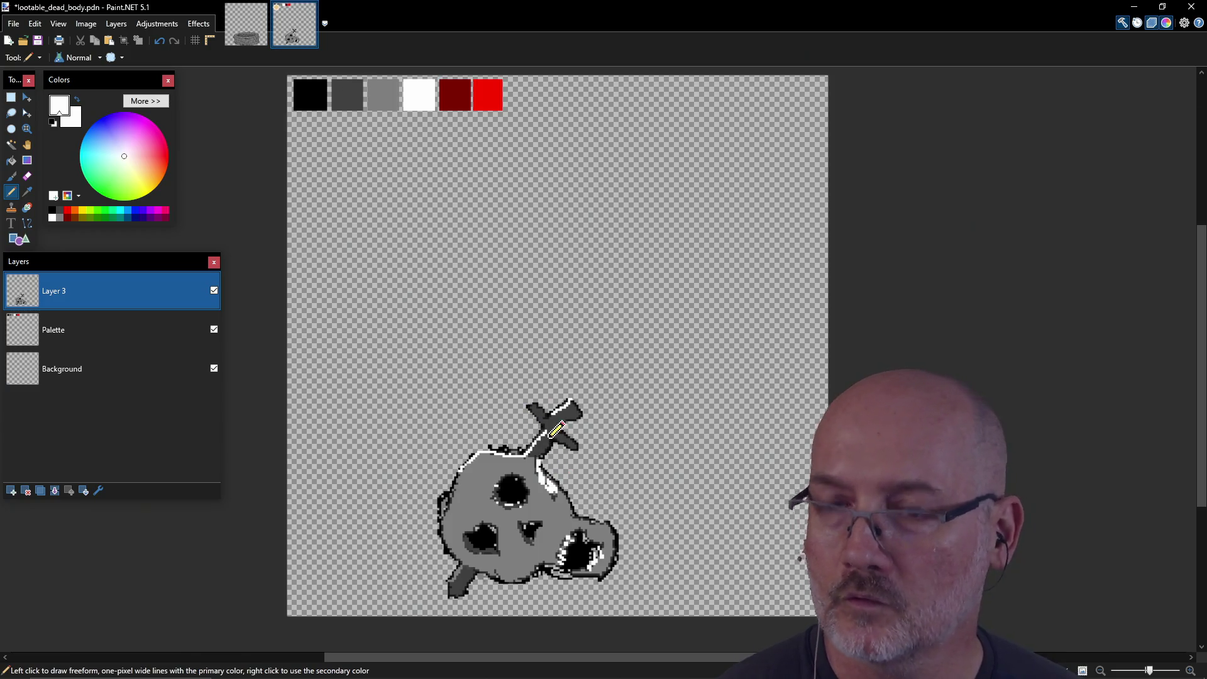
Step: Retouch the skull below the branch in the branch's dark grey and save lootable_dead_body.pdn
key(k)
click(556, 431)
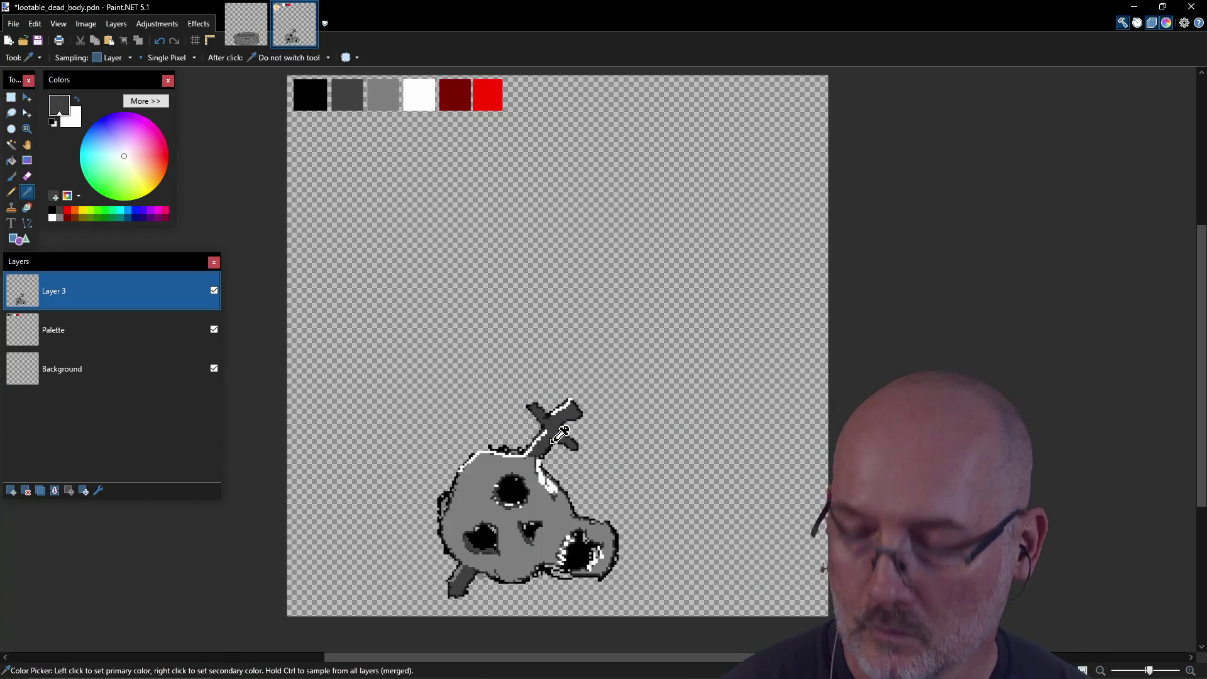
key(p)
drag(542, 461, 550, 486)
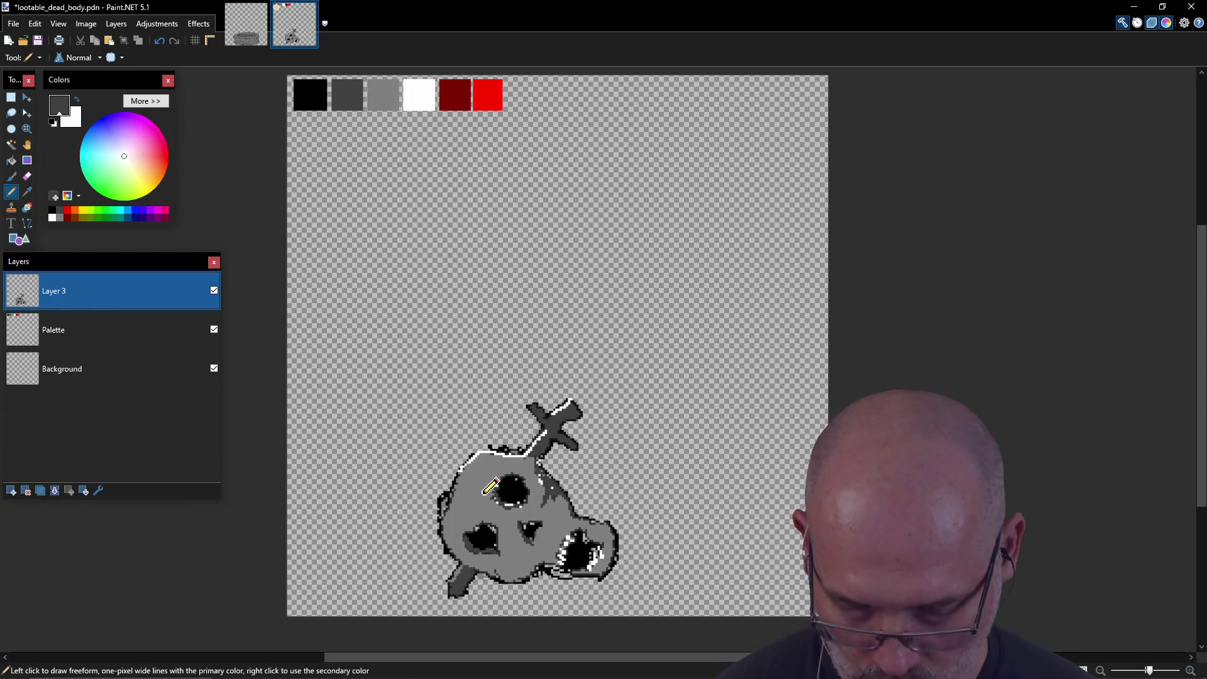
key(ctrl+s)
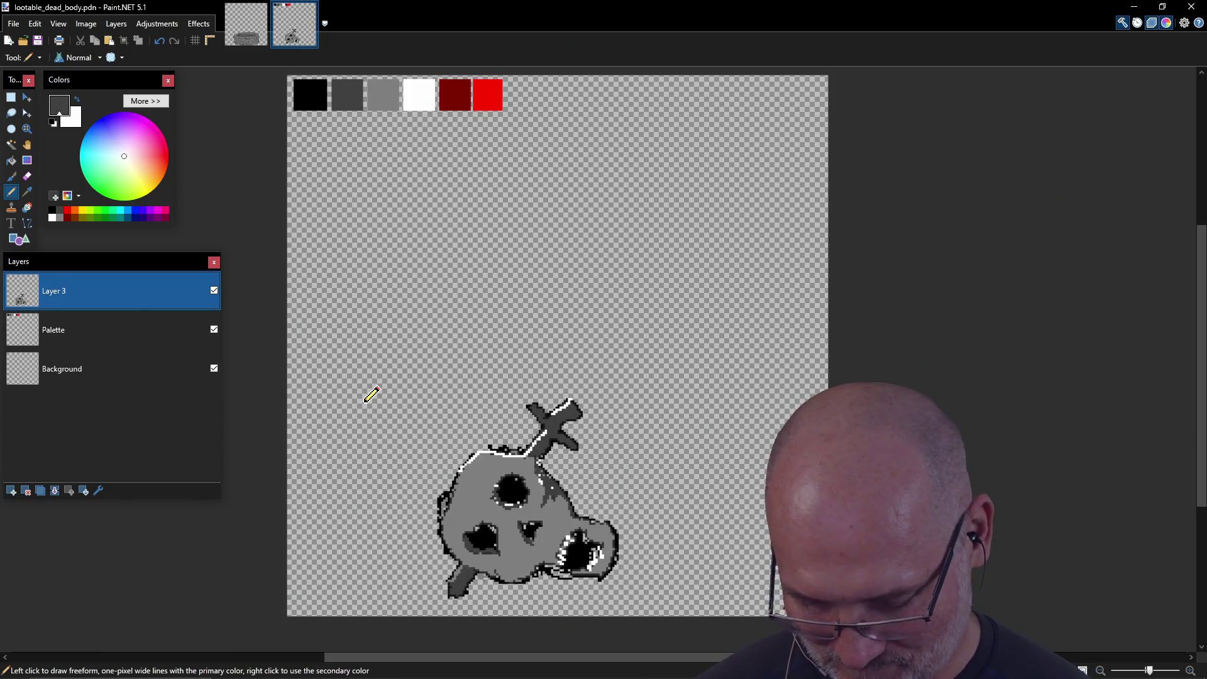
Step: Begin a PNG Save As of the sprite, then back out of the PNG settings
click(13, 24)
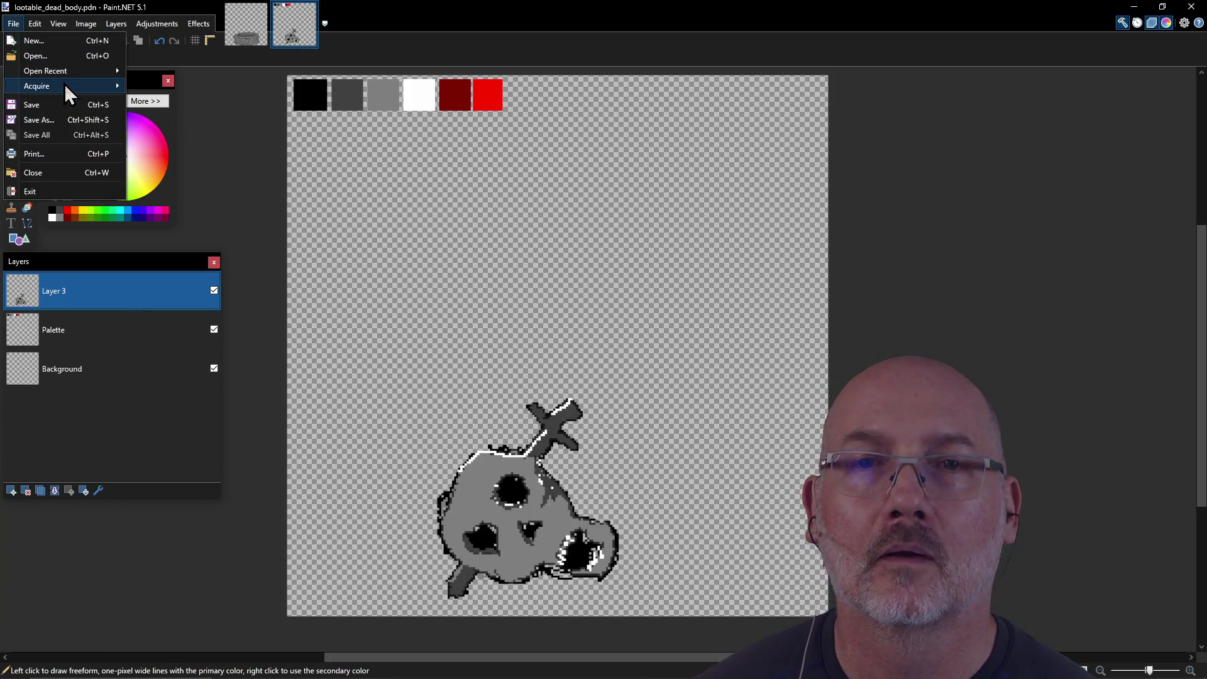
click(68, 121)
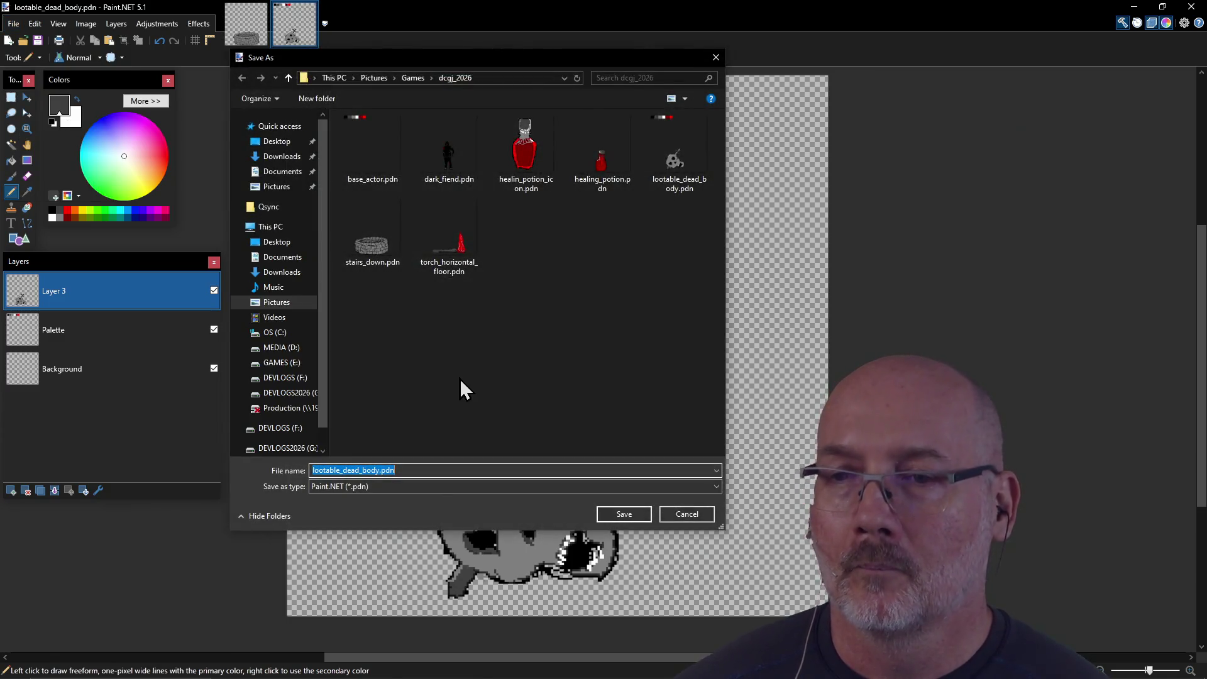
click(443, 488)
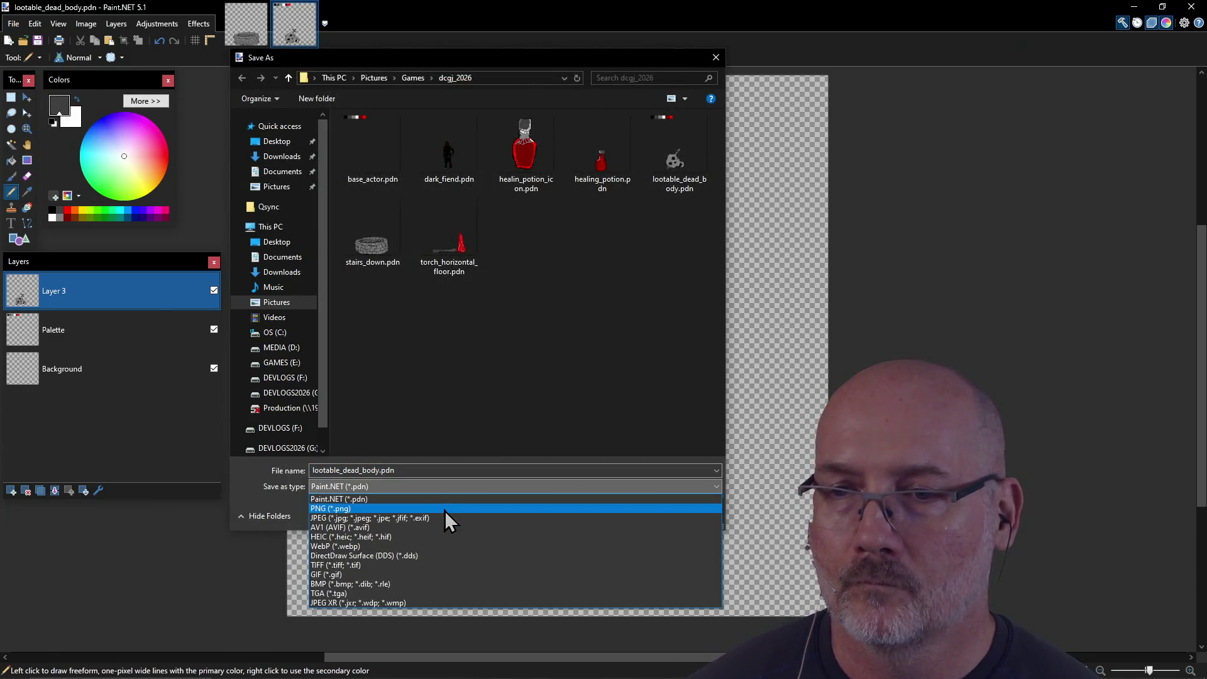
click(443, 509)
click(637, 514)
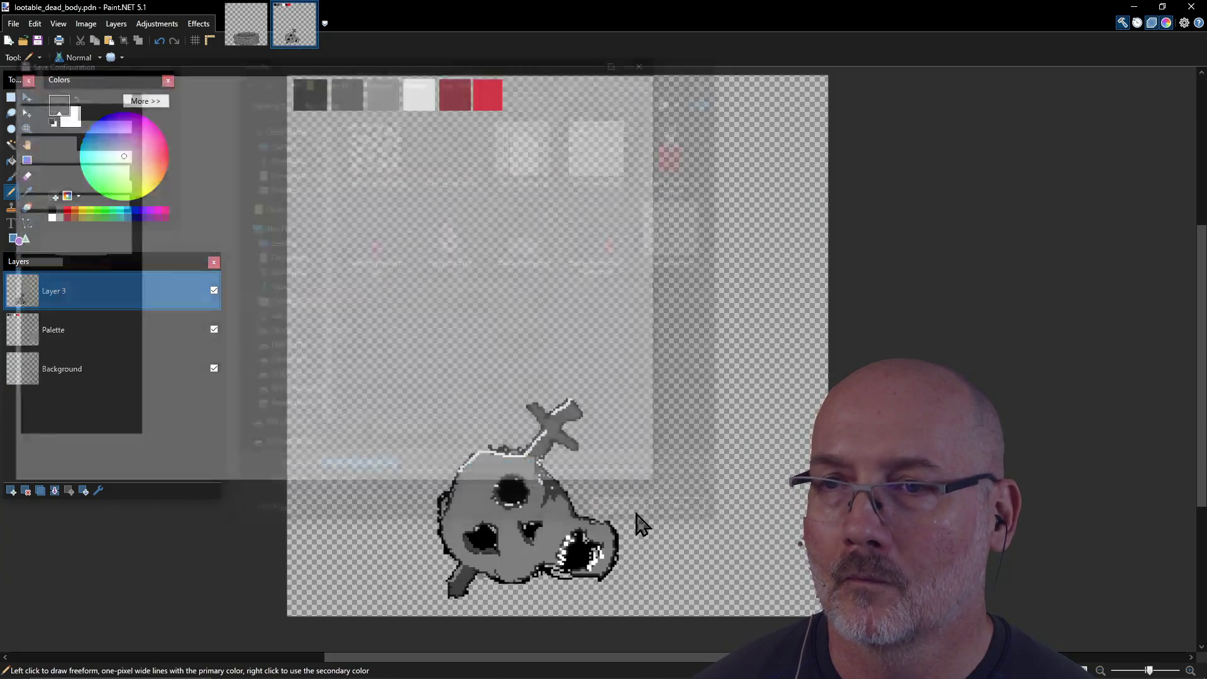
click(584, 481)
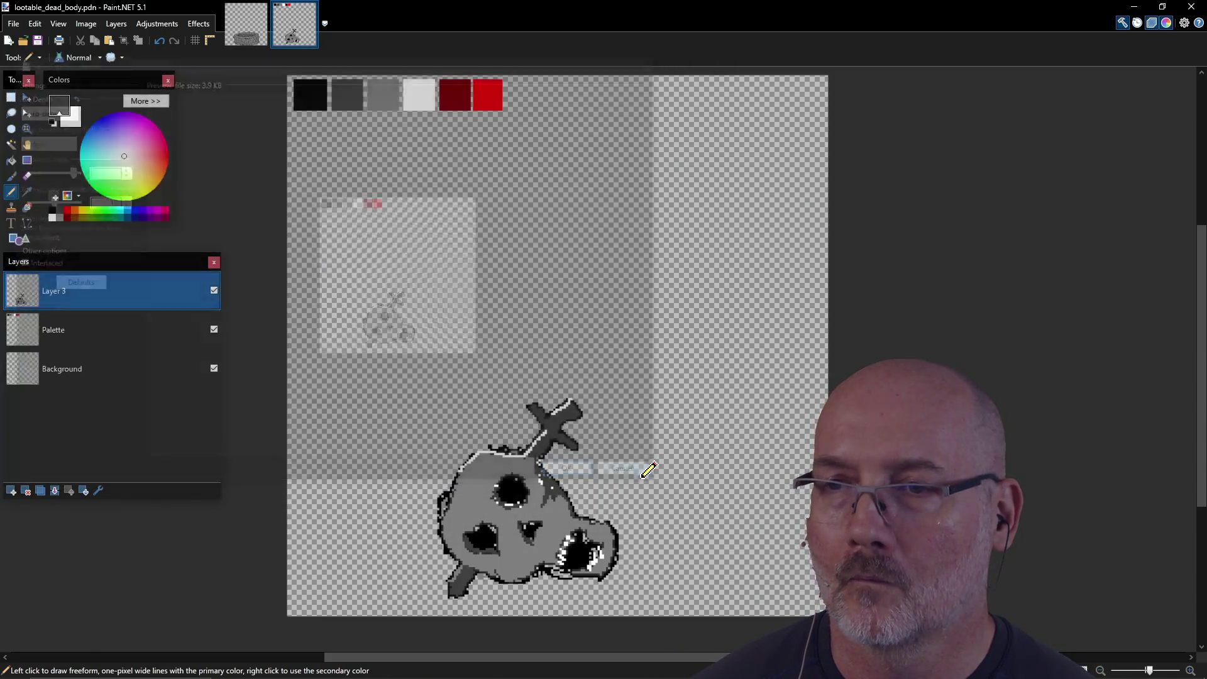
Step: Hide the Palette and Background layers, select Layer 3, and save the document
click(214, 343)
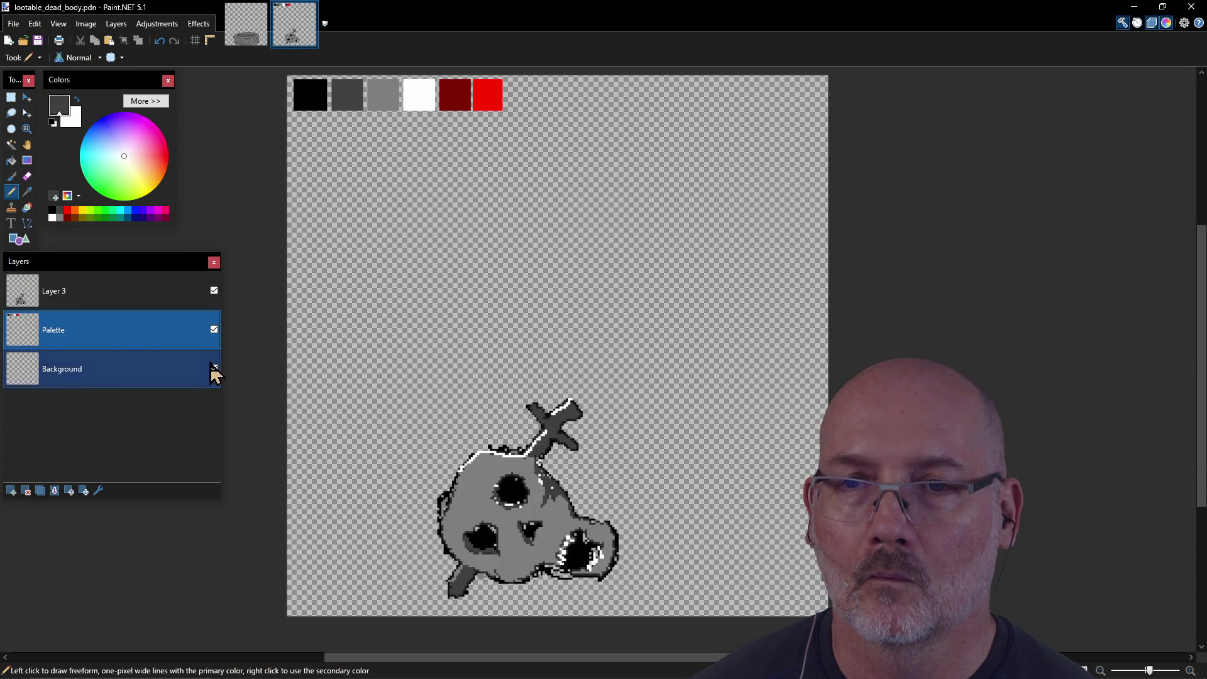
click(213, 329)
click(213, 368)
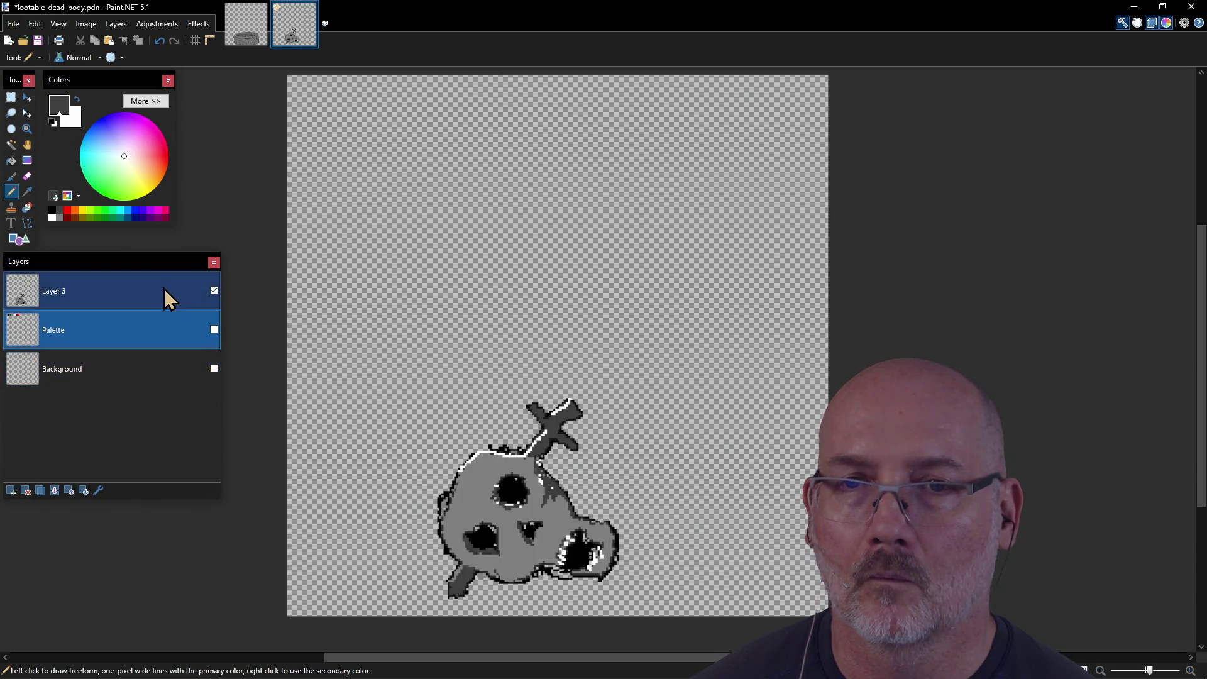
click(165, 297)
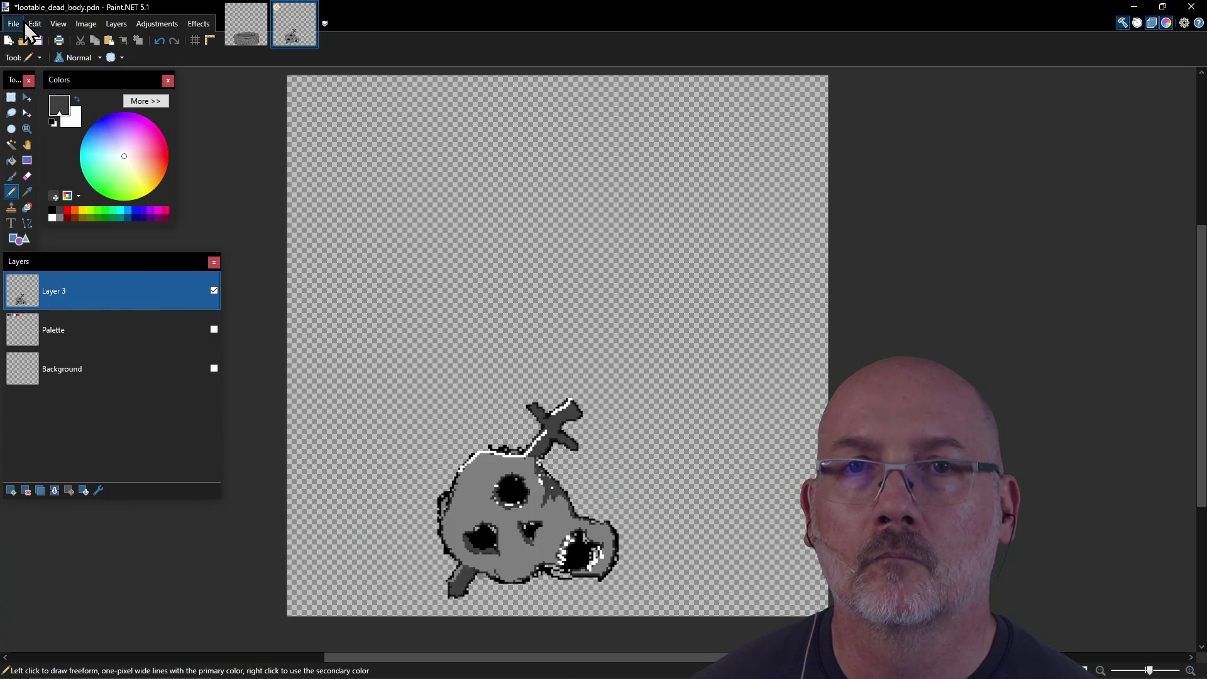
click(21, 23)
click(48, 110)
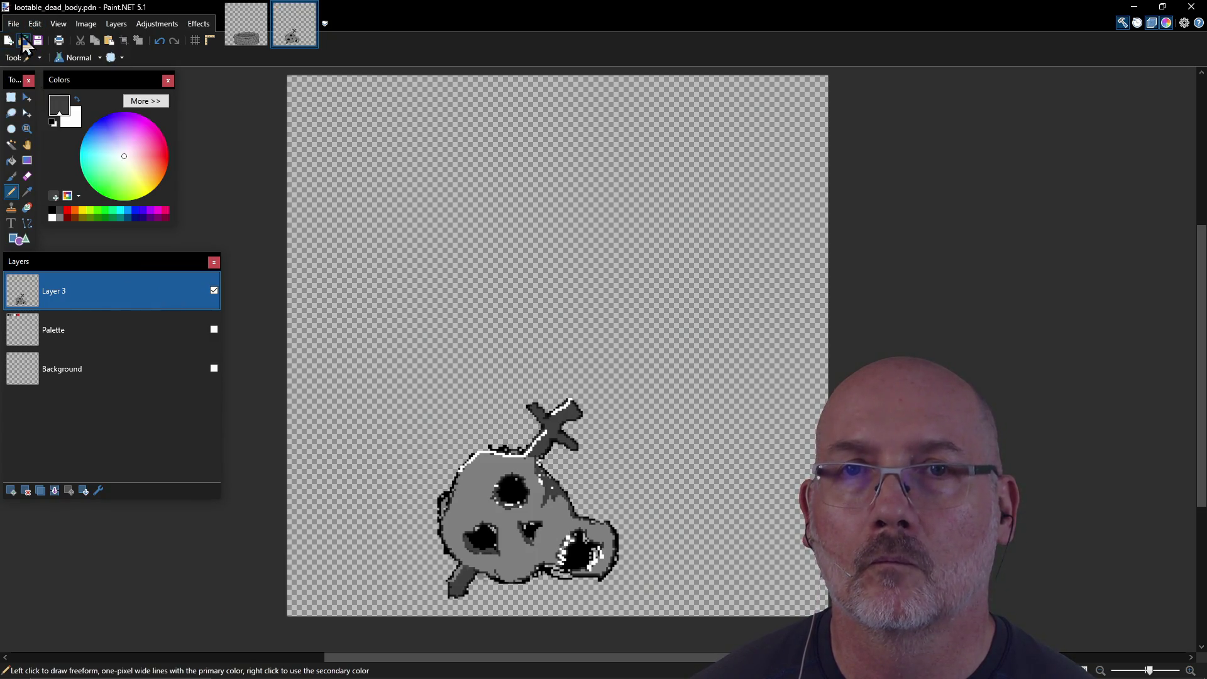
Step: Export the sprite as lootable_dead_body.png, flattening the image
click(13, 23)
click(33, 124)
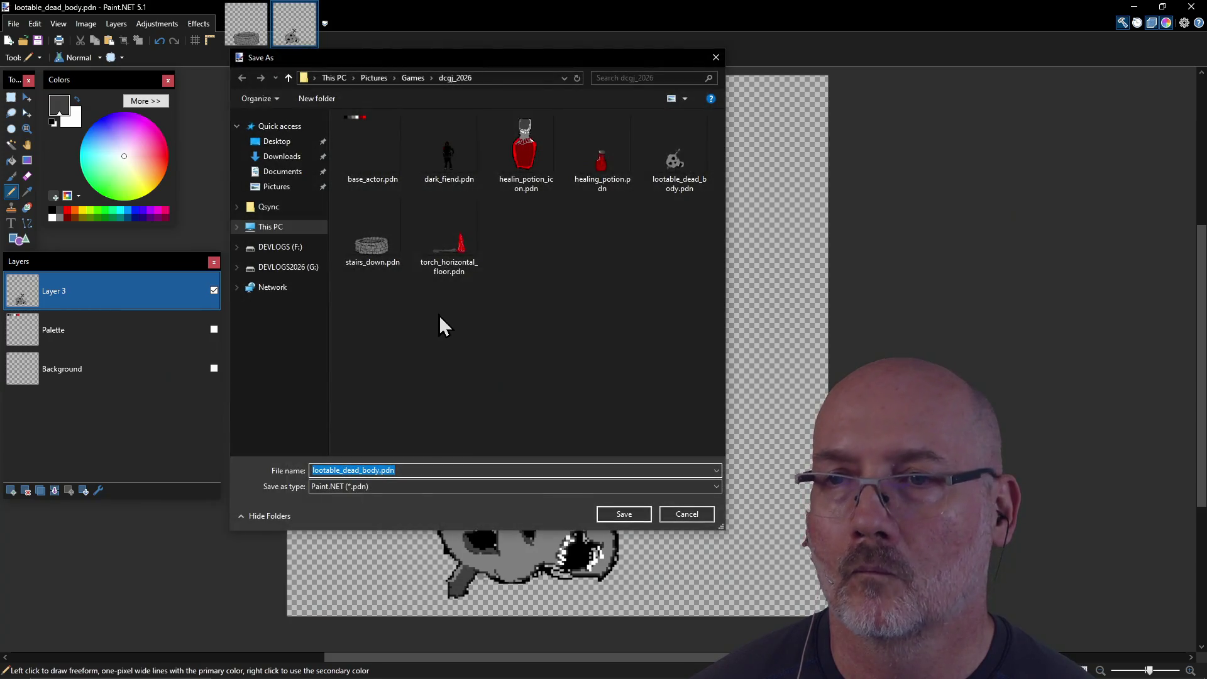
click(552, 488)
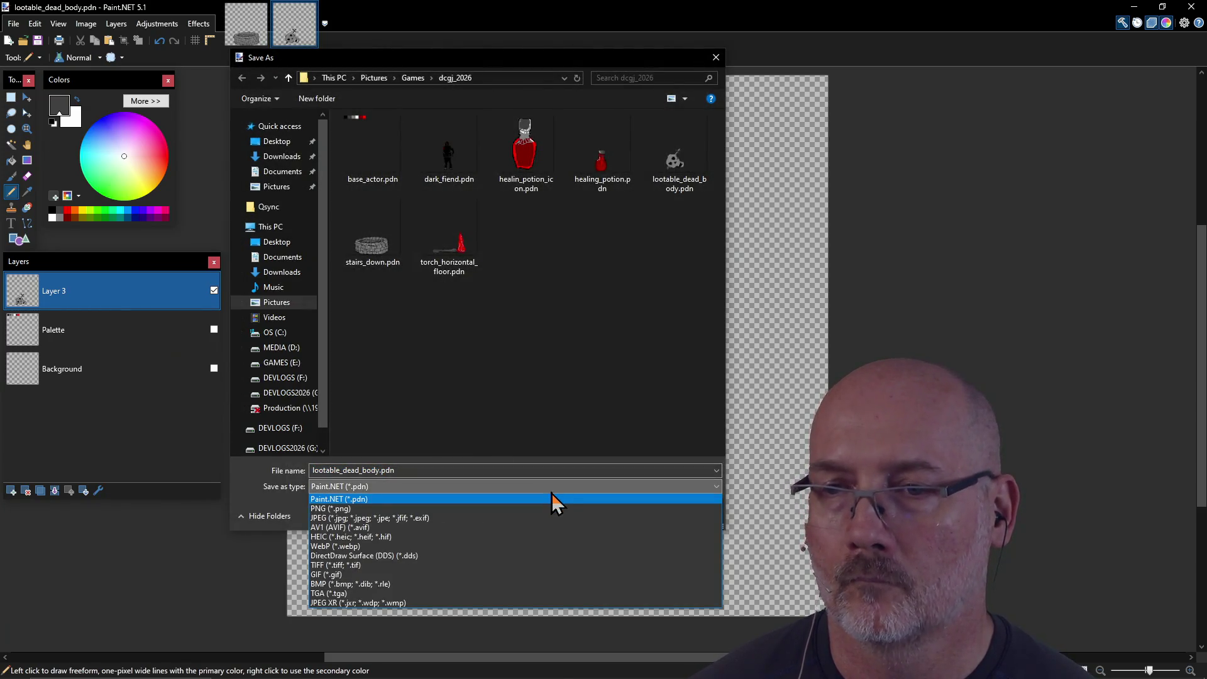
click(551, 512)
click(623, 515)
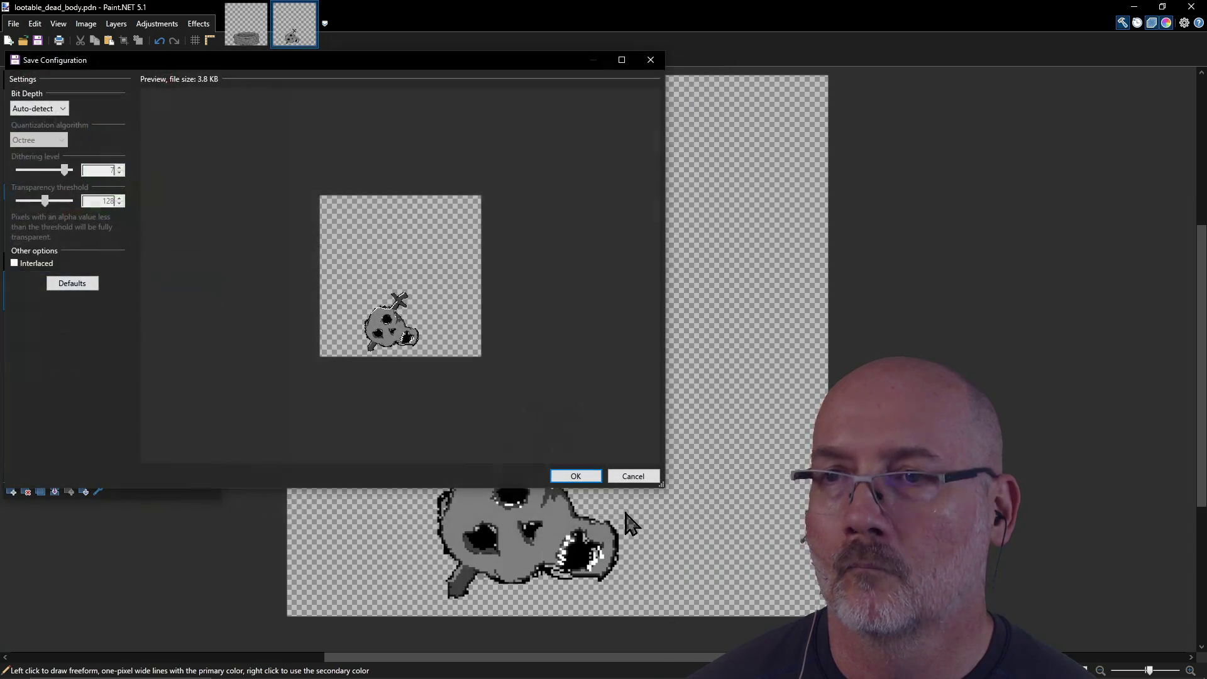
click(576, 478)
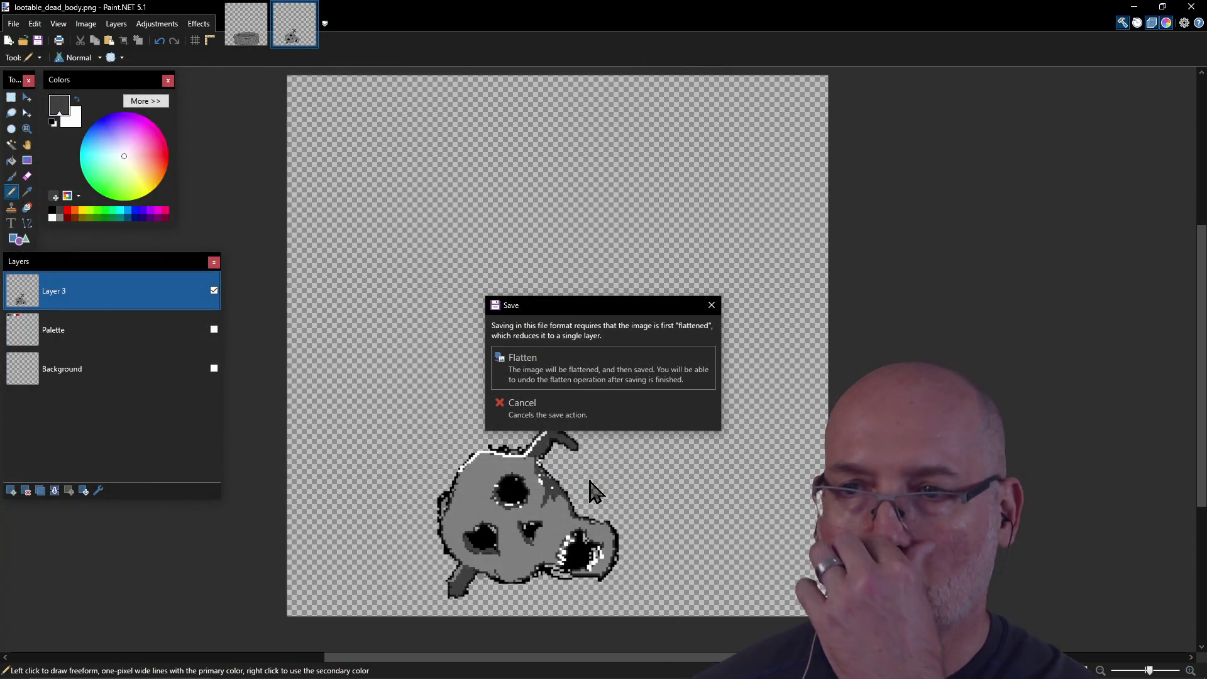
click(600, 365)
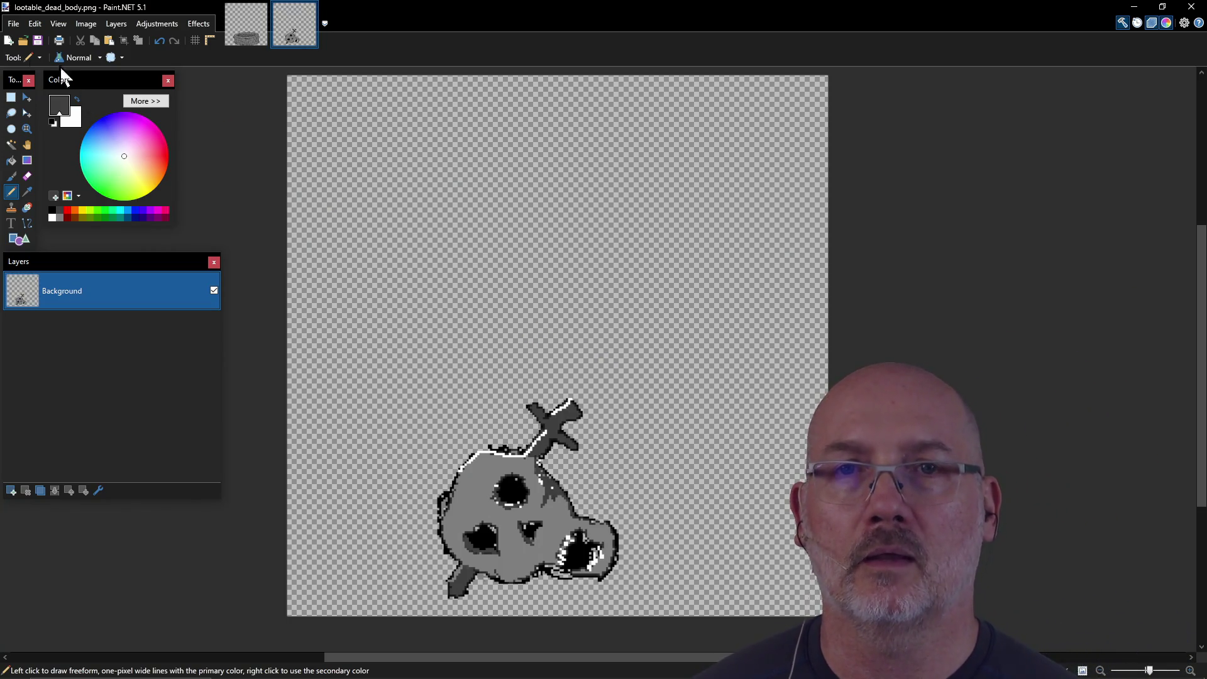
Step: Open the layered lootable_dead_body.pdn drawing
click(14, 23)
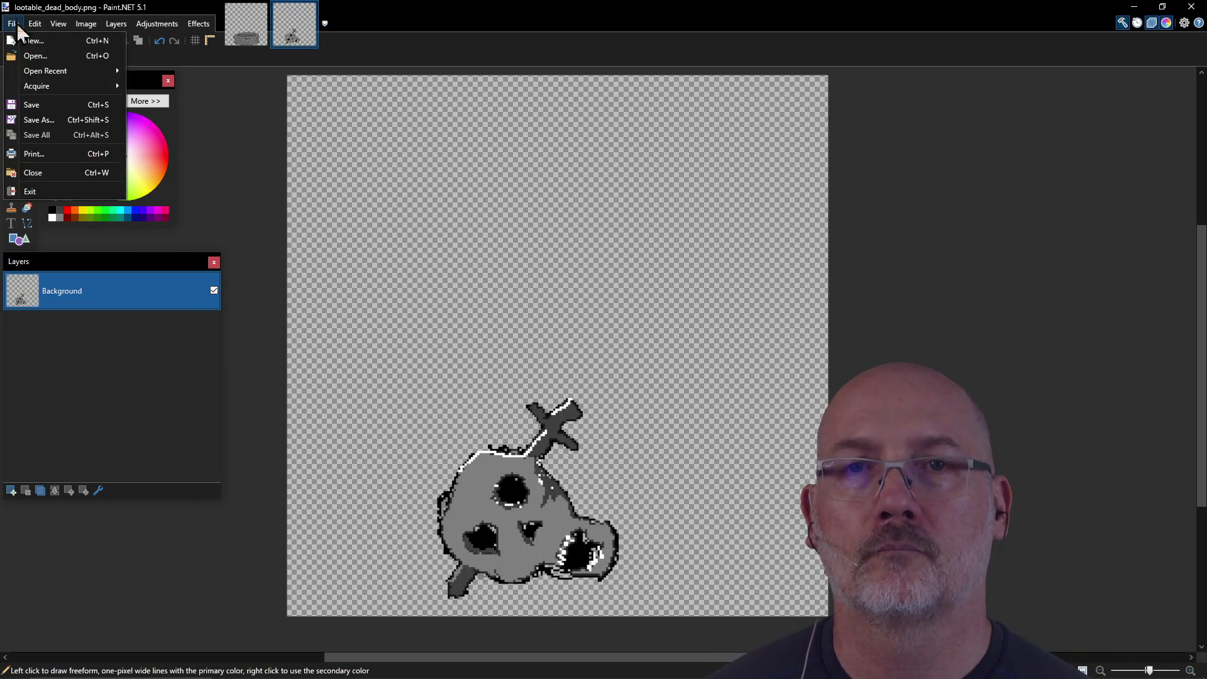
click(51, 55)
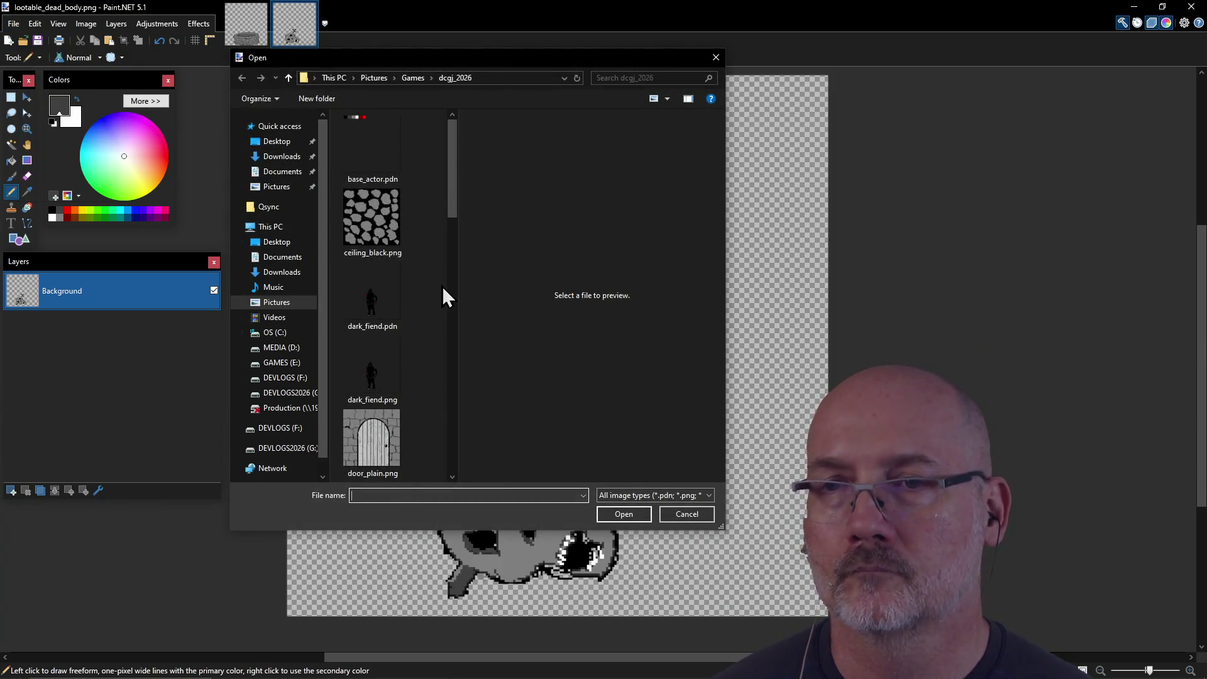
scroll(417, 287, down, 3)
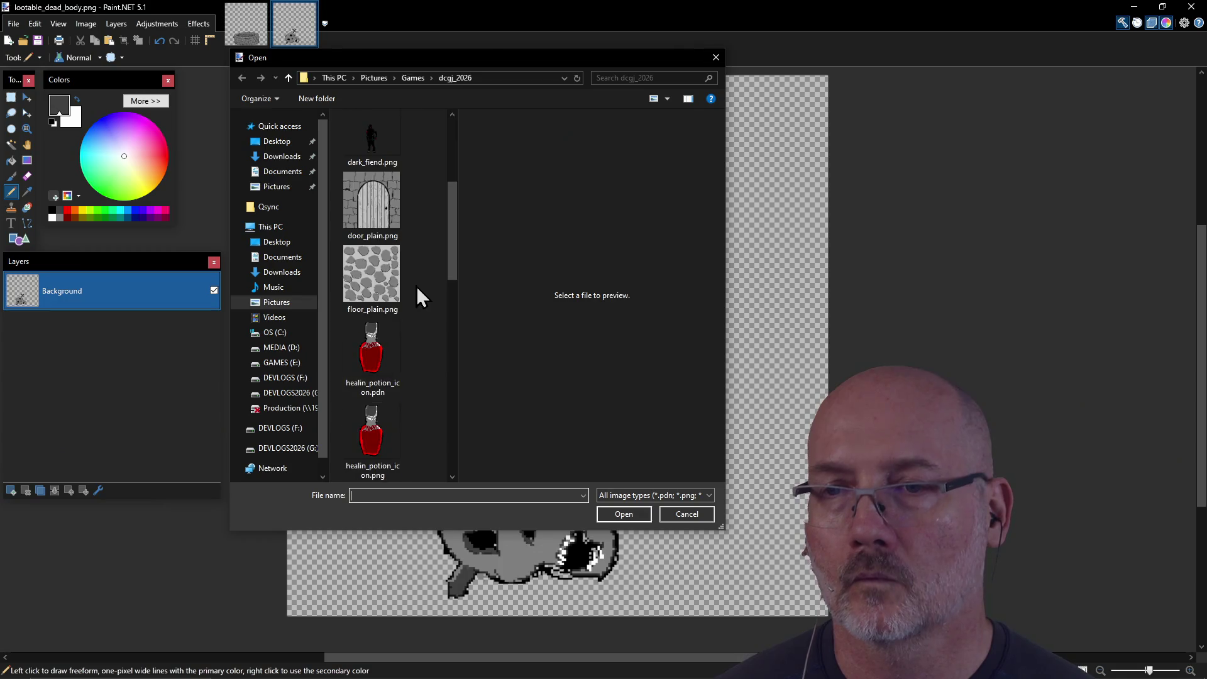
scroll(417, 286, down, 5)
scroll(416, 285, down, 1)
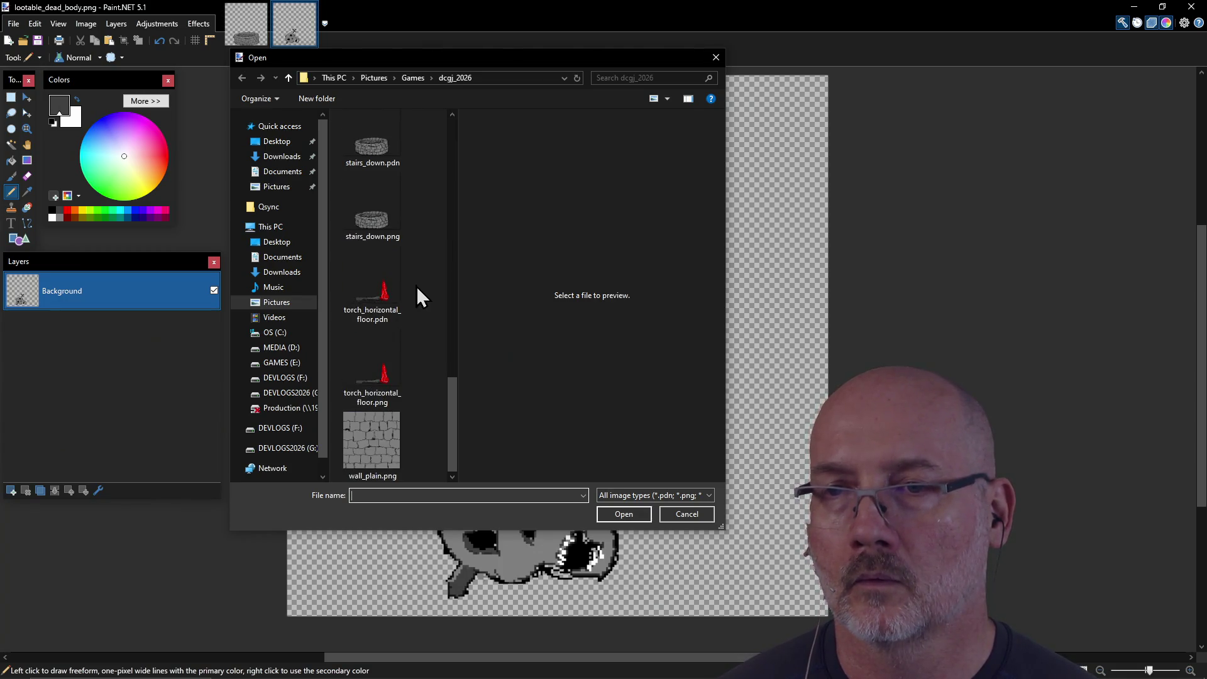
scroll(416, 286, up, 6)
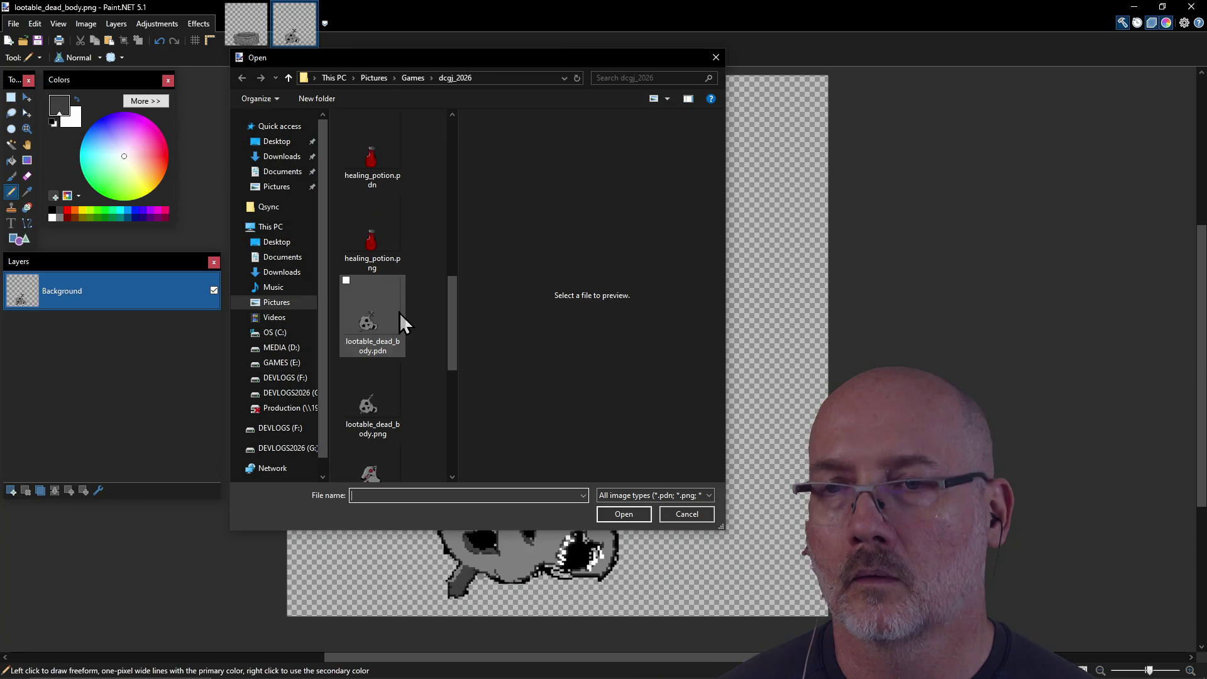
click(376, 309)
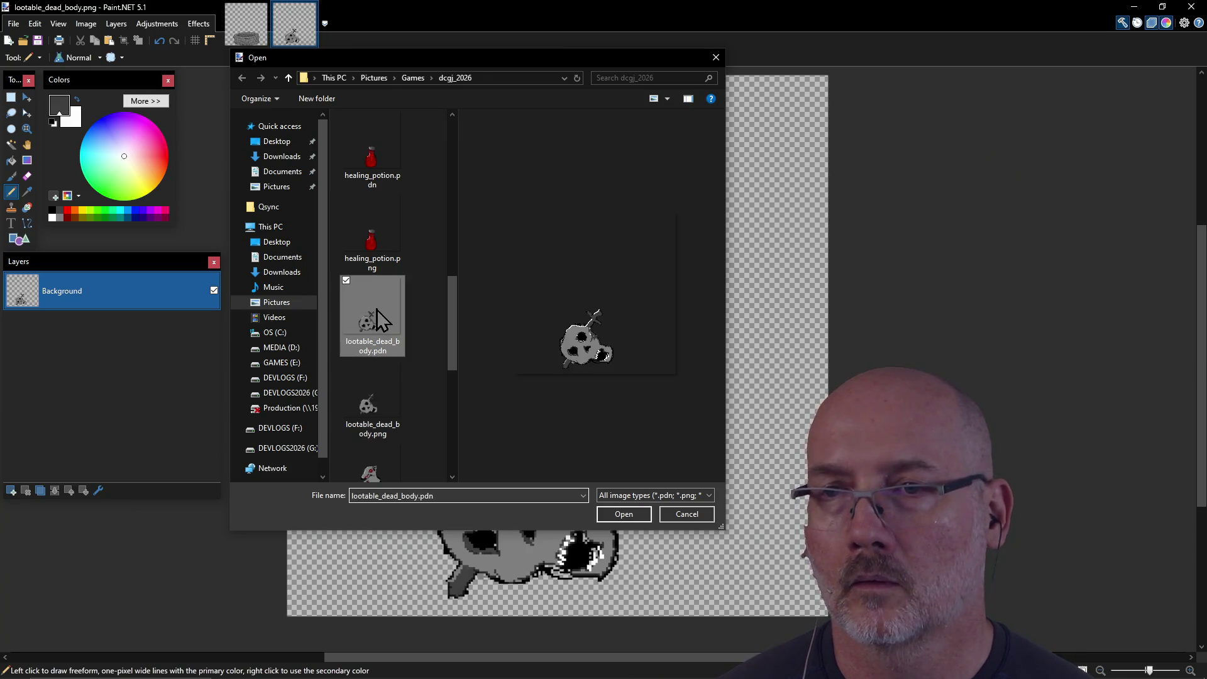
click(612, 515)
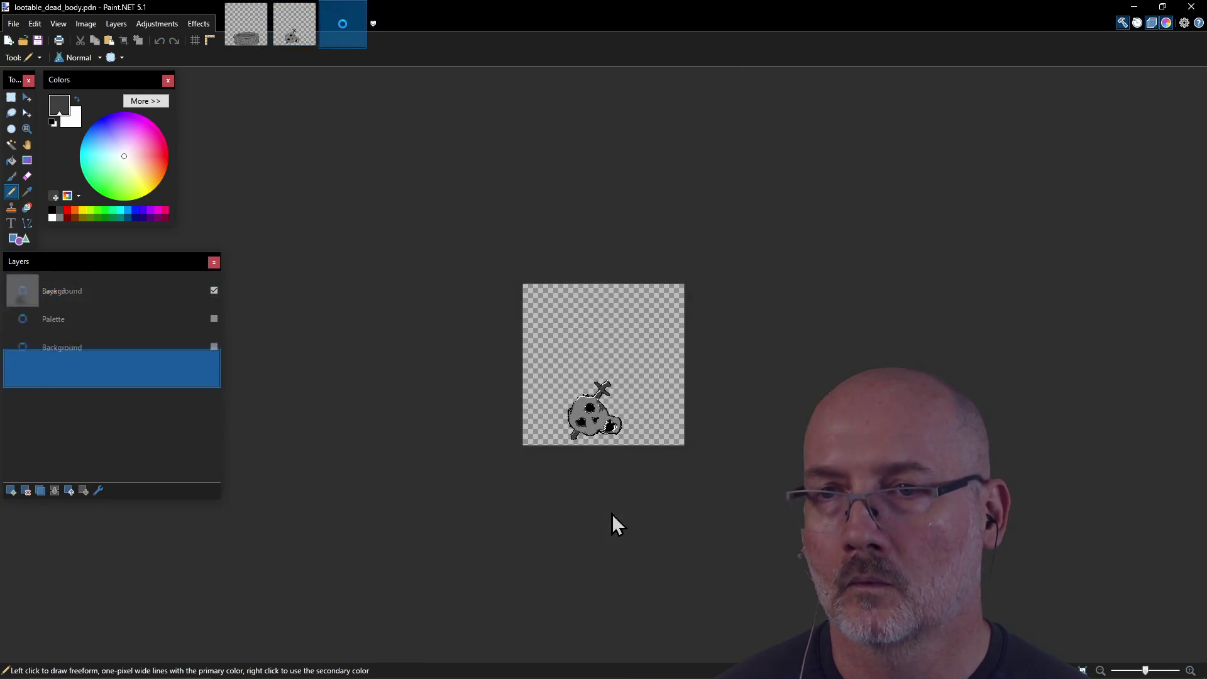
Step: Save a copy of the drawing as dead_body.pdn
click(14, 23)
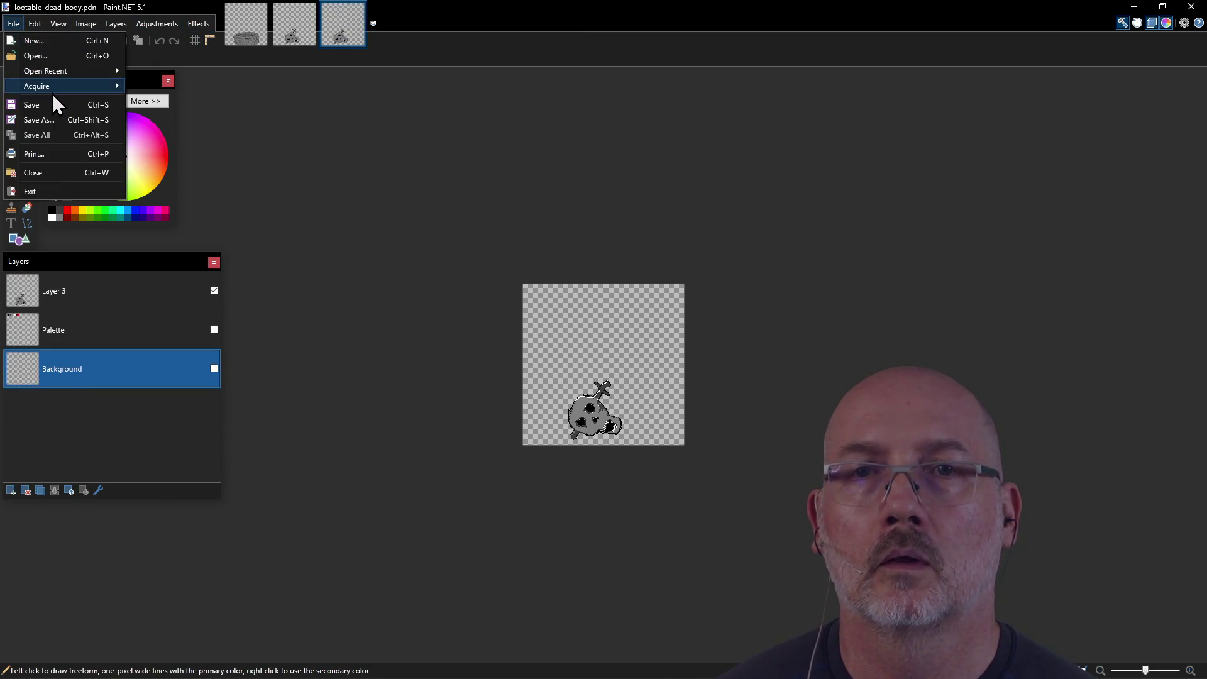
click(52, 122)
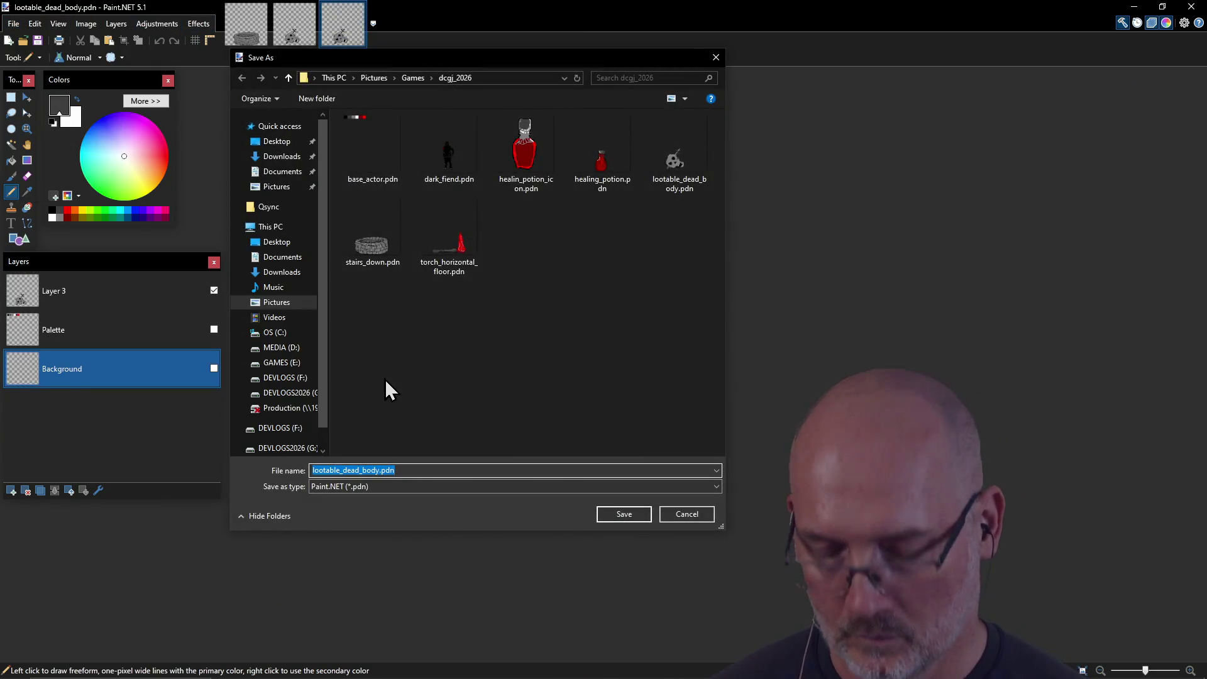
text(dead_body)
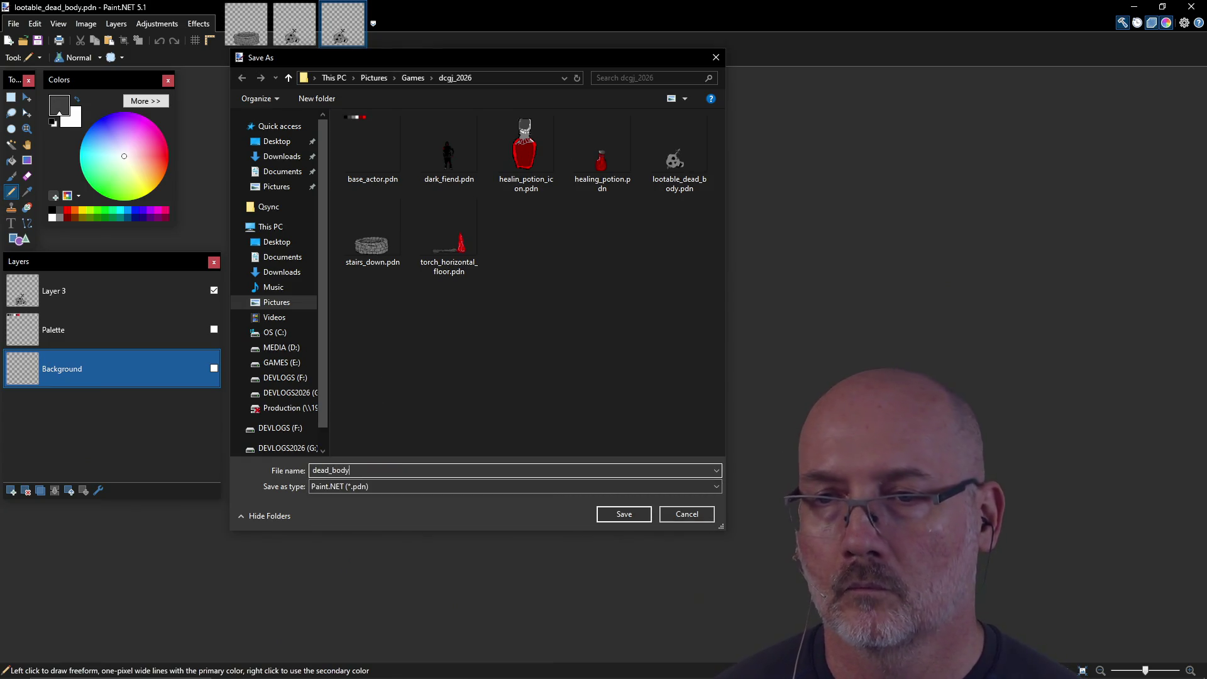
key(Return)
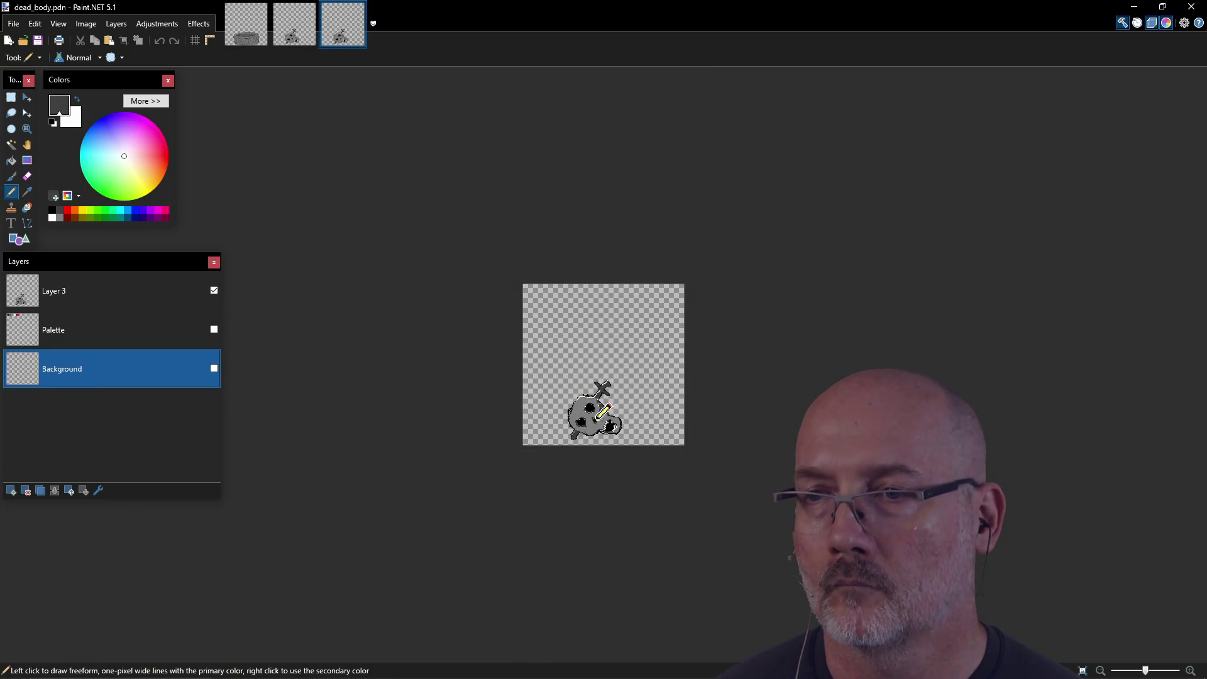
Step: On Layer 3, erase the cross-shaped stick top and lower tip with a size-30 eraser
ctrl+scroll(666, 412, up, 3)
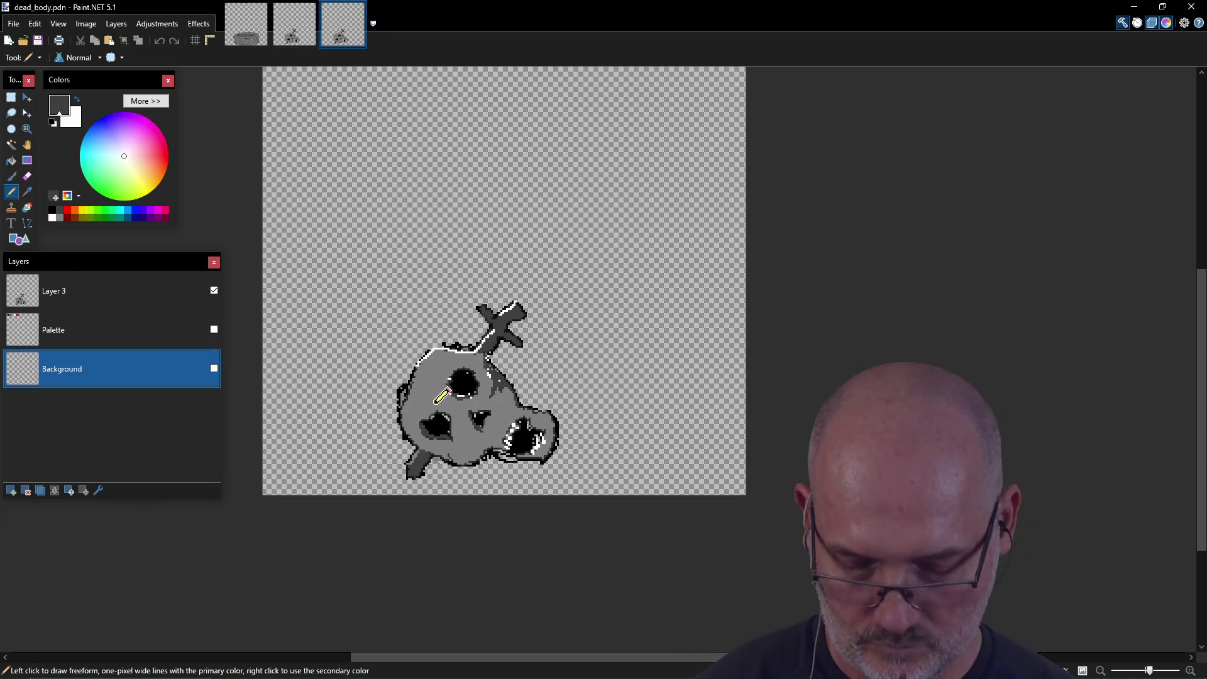
key(e)
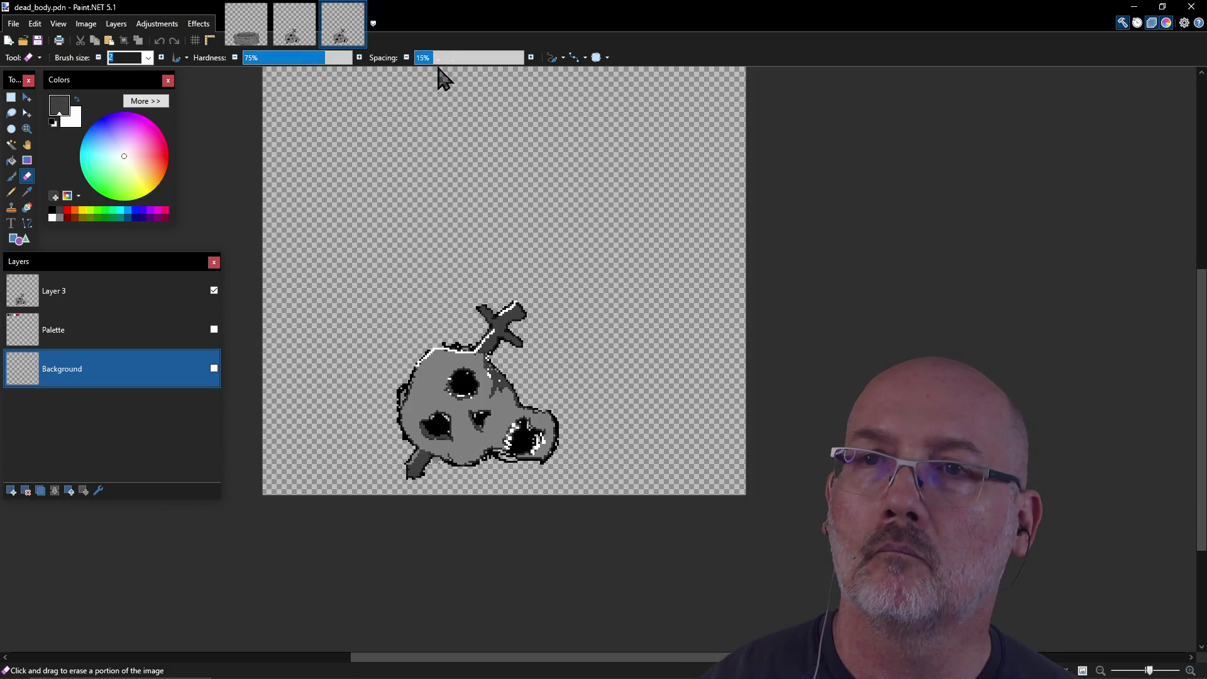
click(522, 292)
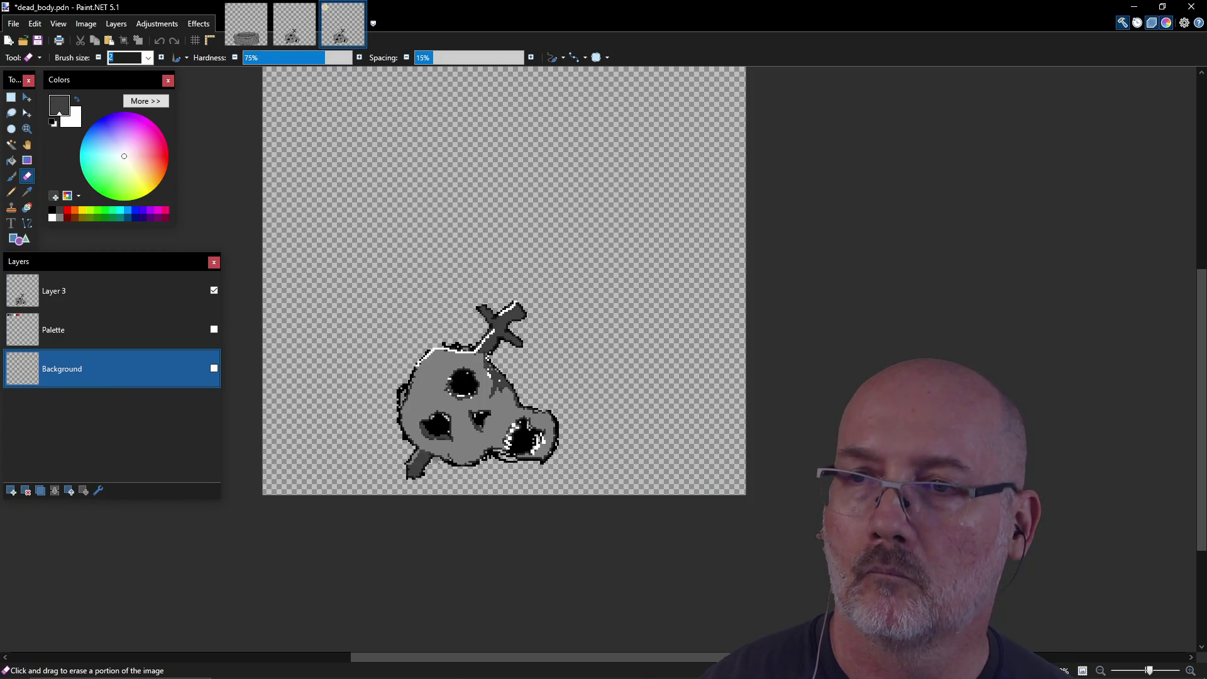
click(175, 293)
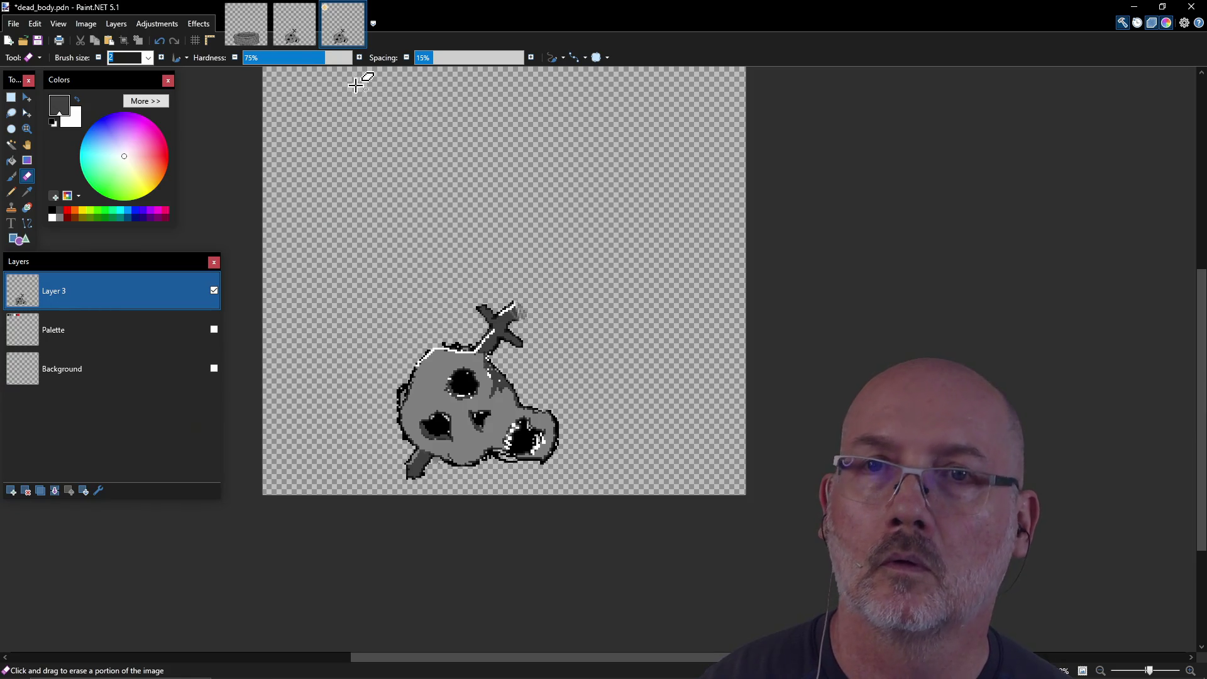
click(149, 57)
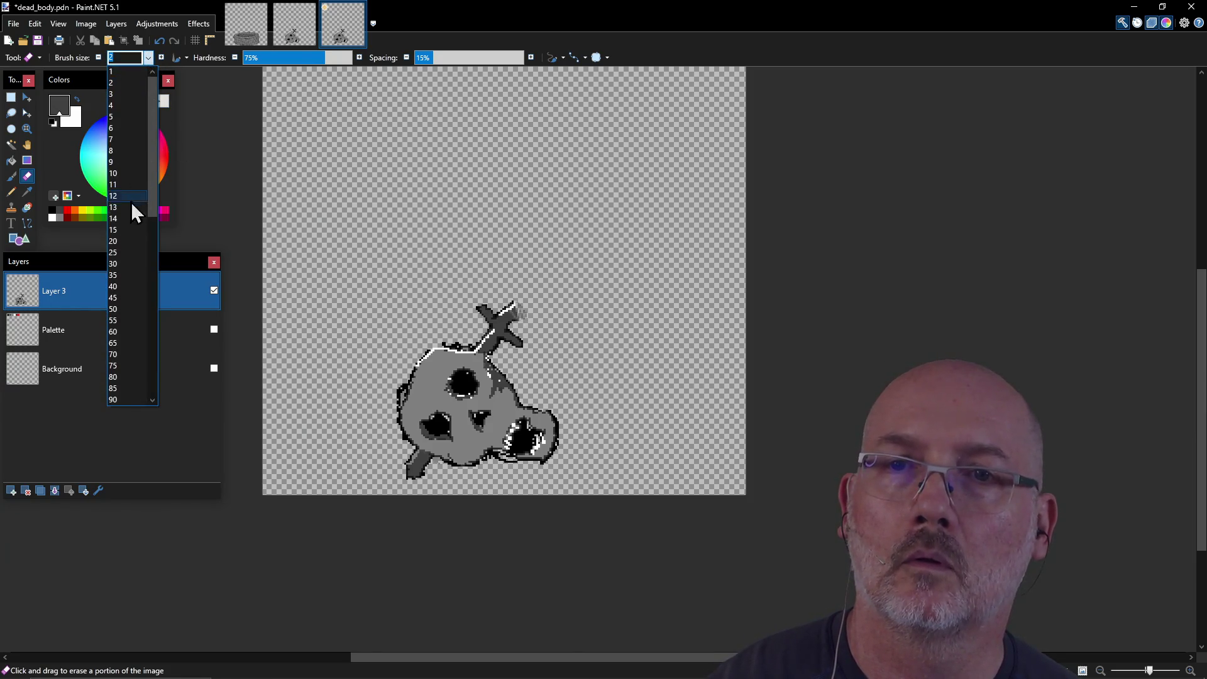
click(126, 264)
mouse_move(522, 308)
mouse_down()
mouse_move(488, 314)
mouse_move(476, 295)
mouse_move(479, 313)
mouse_up()
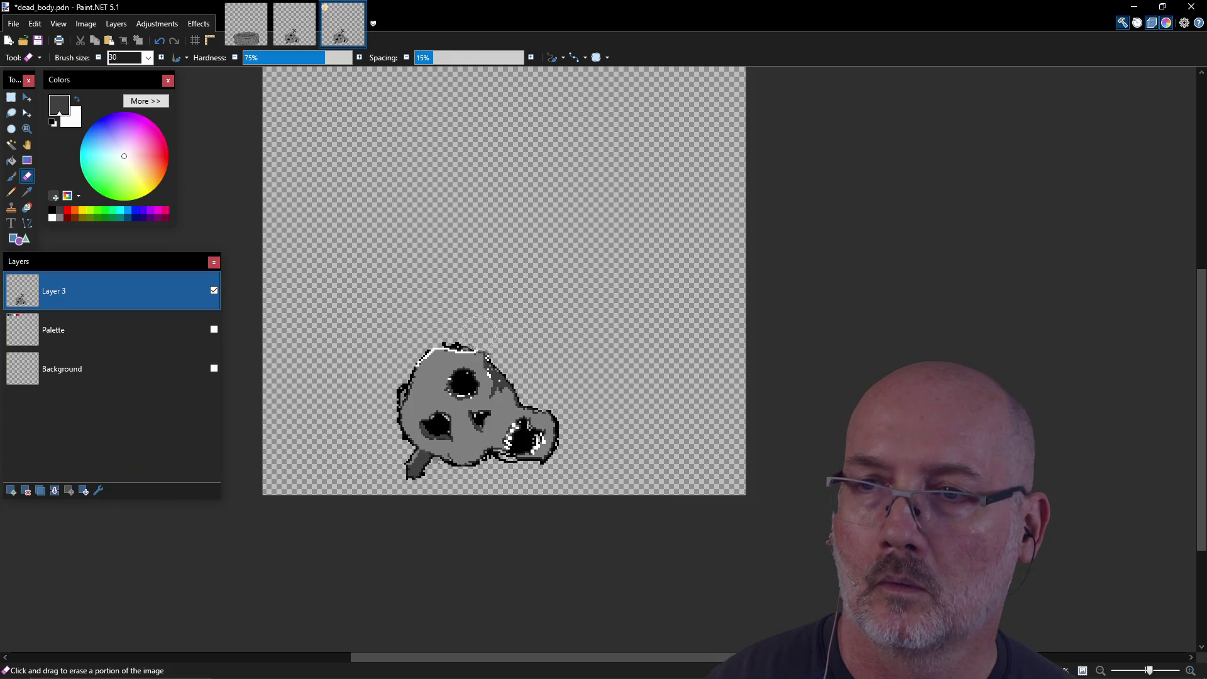
drag(409, 493, 407, 475)
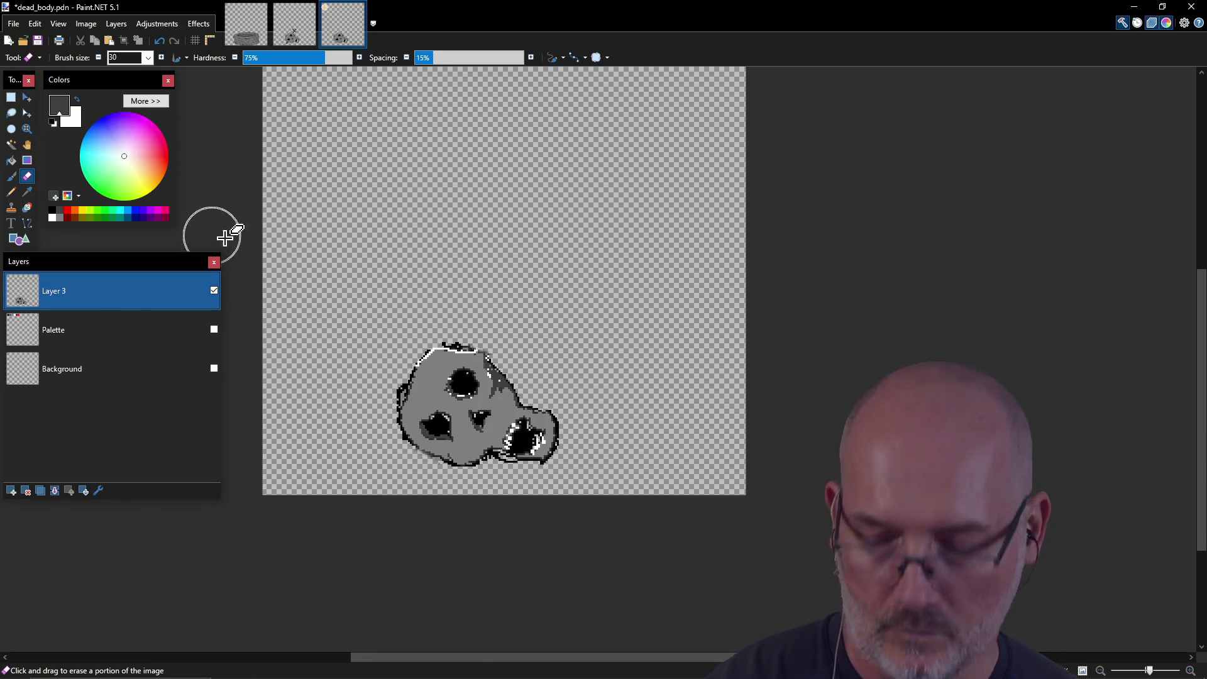
Step: Pick black from the skull's eye for the pencil and save dead_body.pdn
key(p)
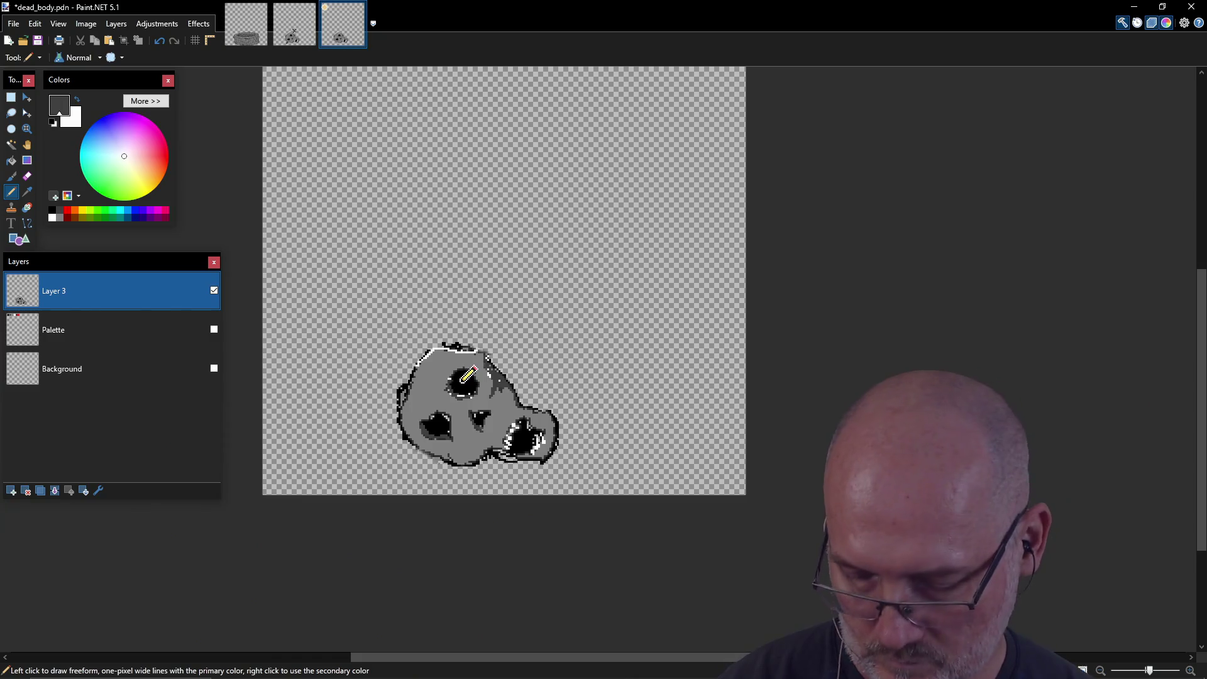
key(k)
click(465, 378)
key(p)
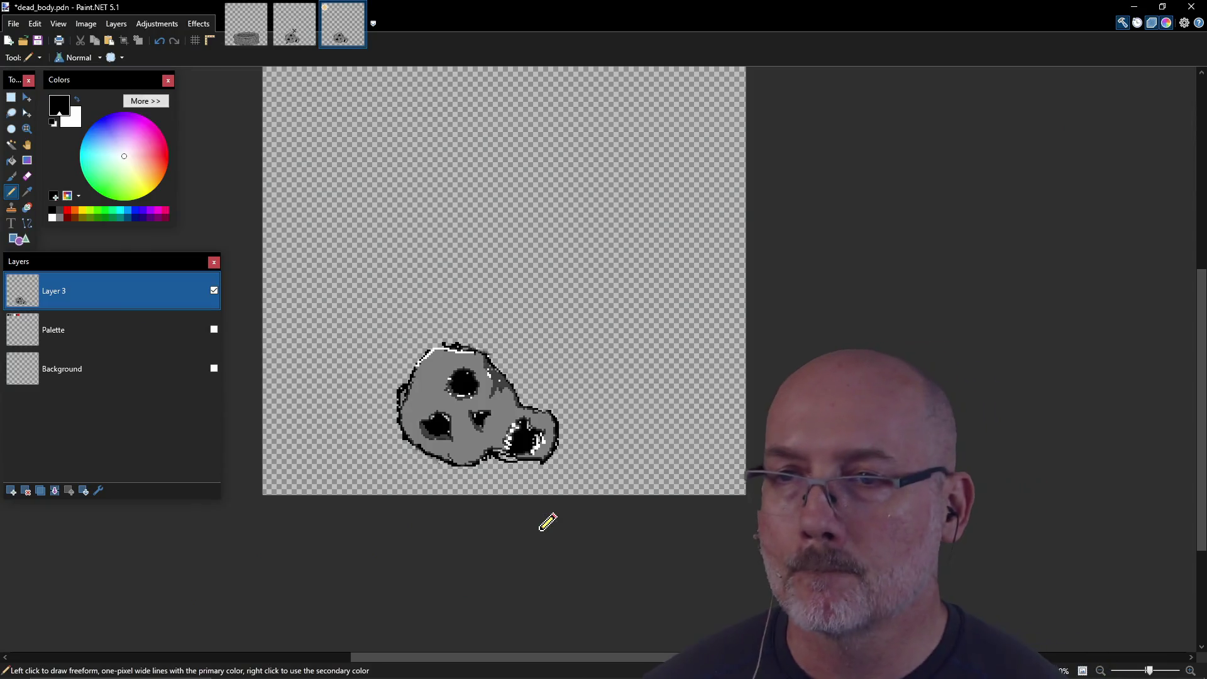
key(ctrl+s)
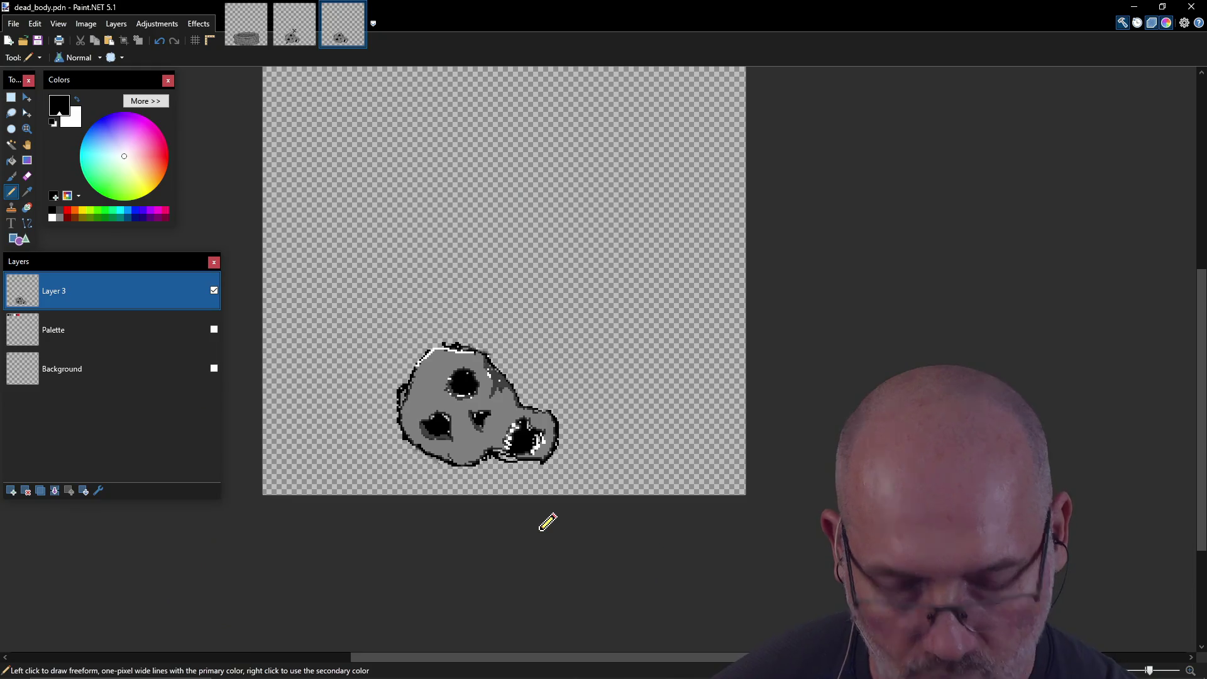
click(13, 23)
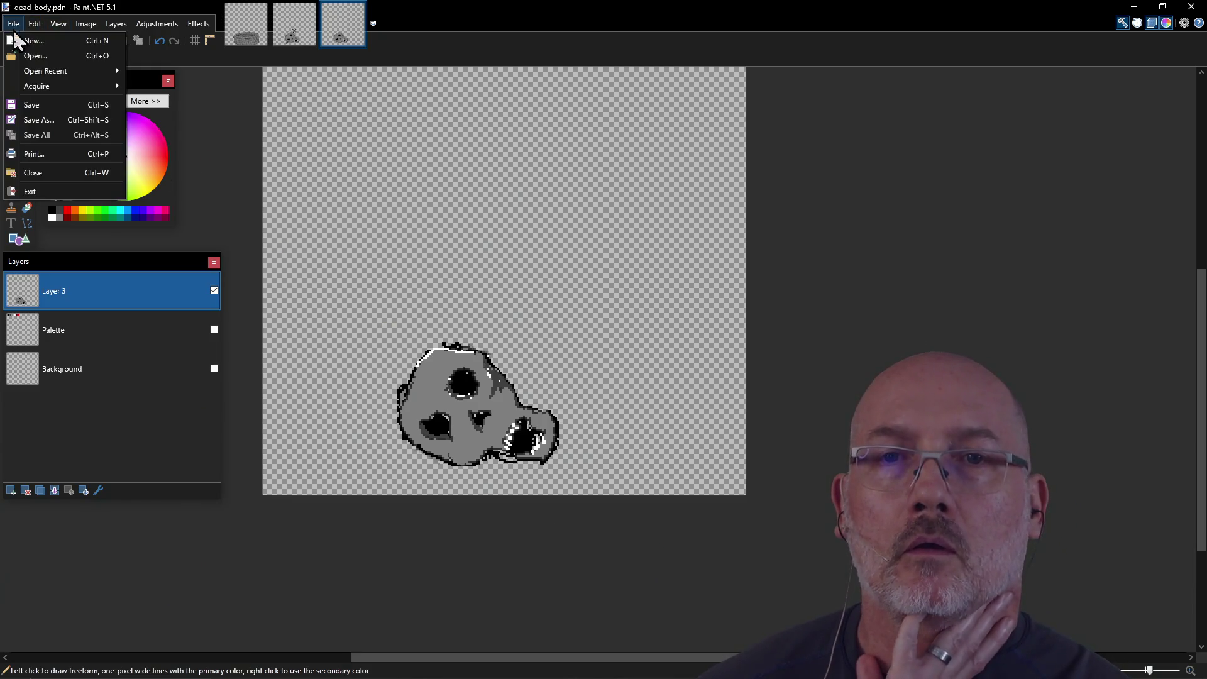
Step: Export the hilt-free skull as flattened dead_body.png, then minimize Paint.NET to reveal GVIM
click(39, 119)
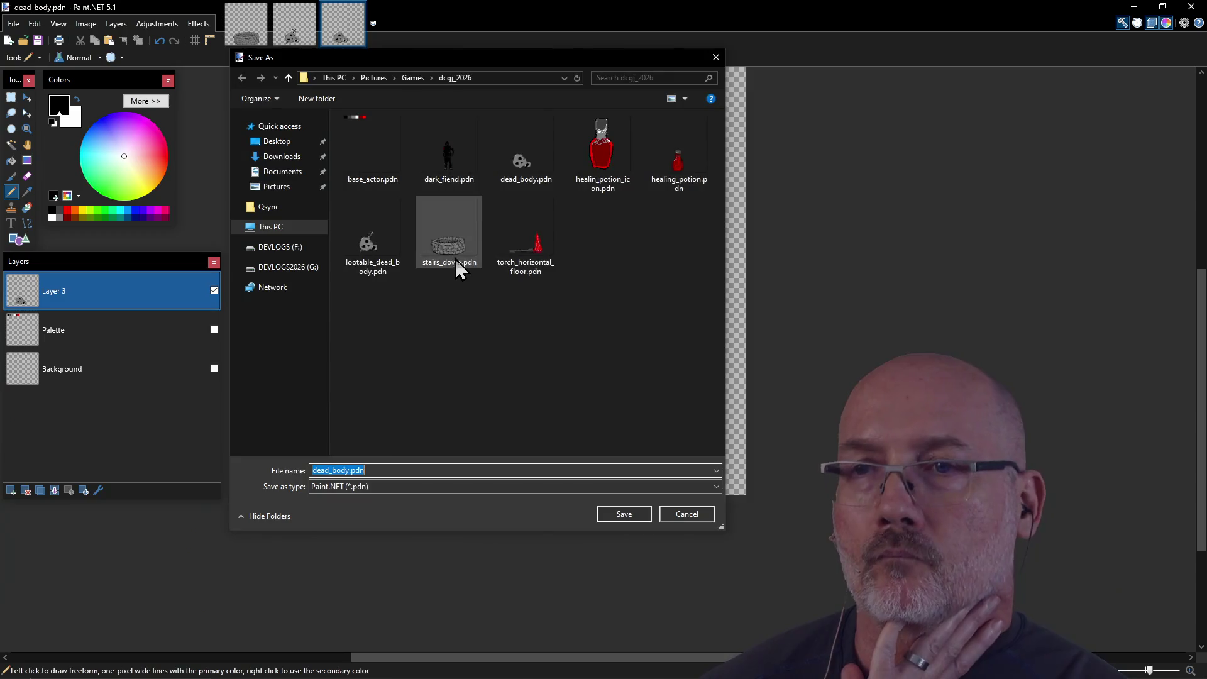
click(437, 489)
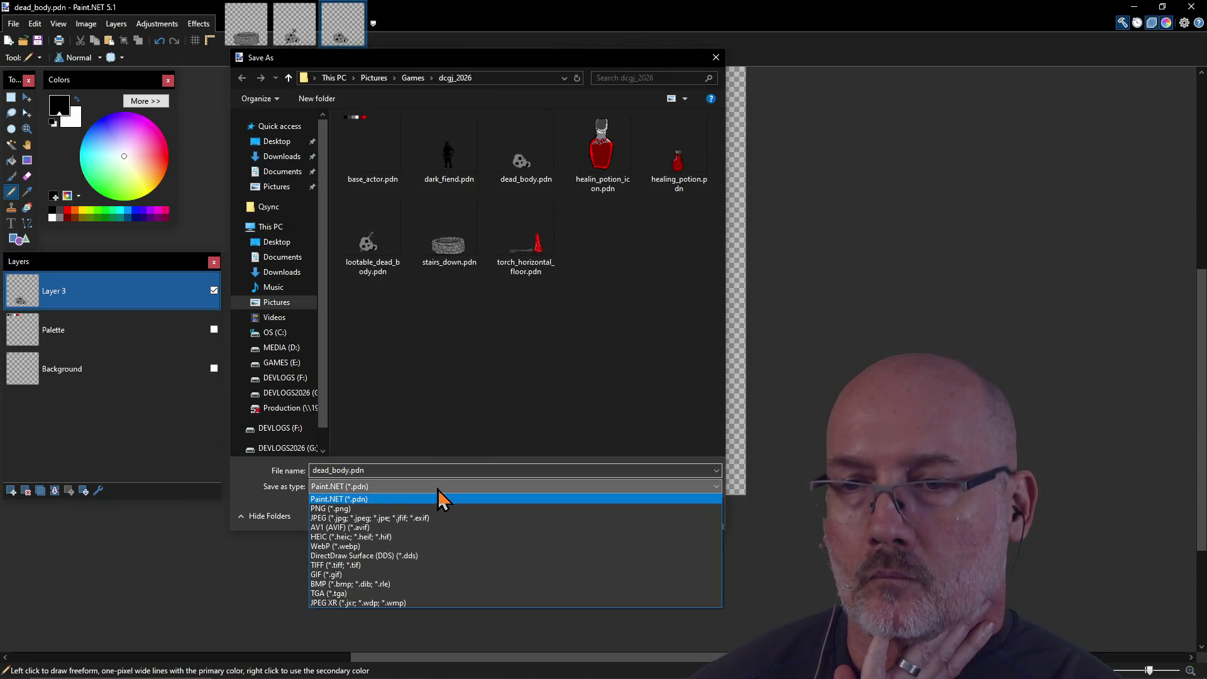
click(437, 507)
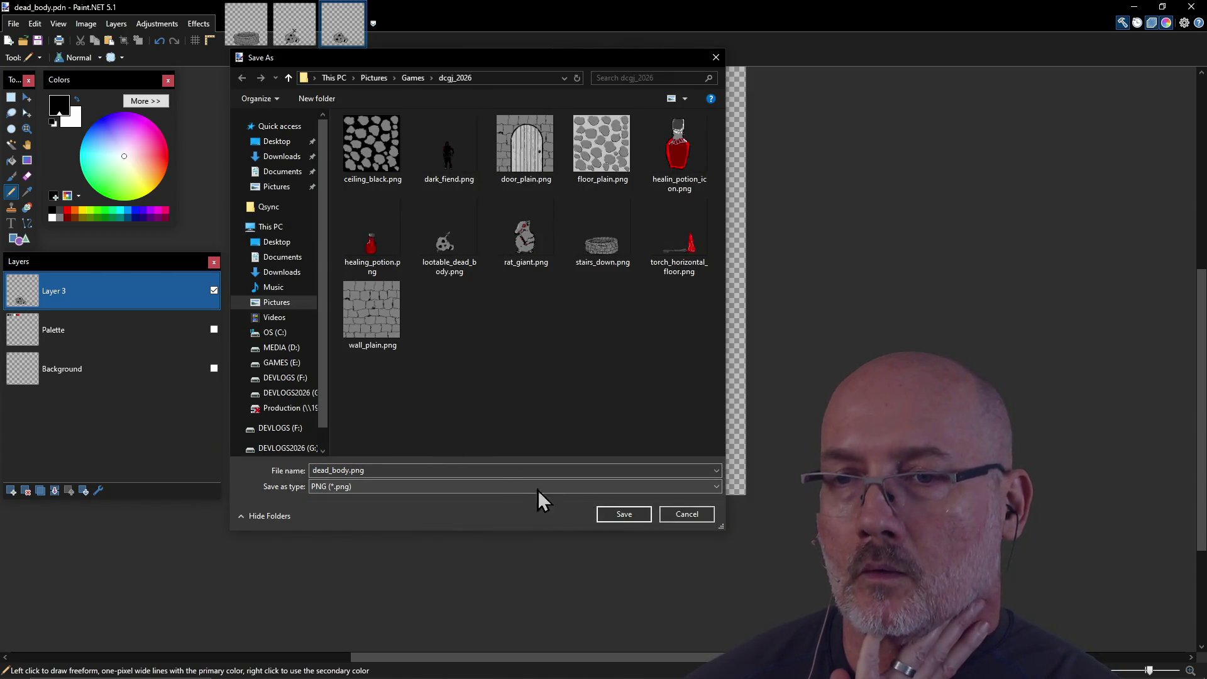
click(620, 515)
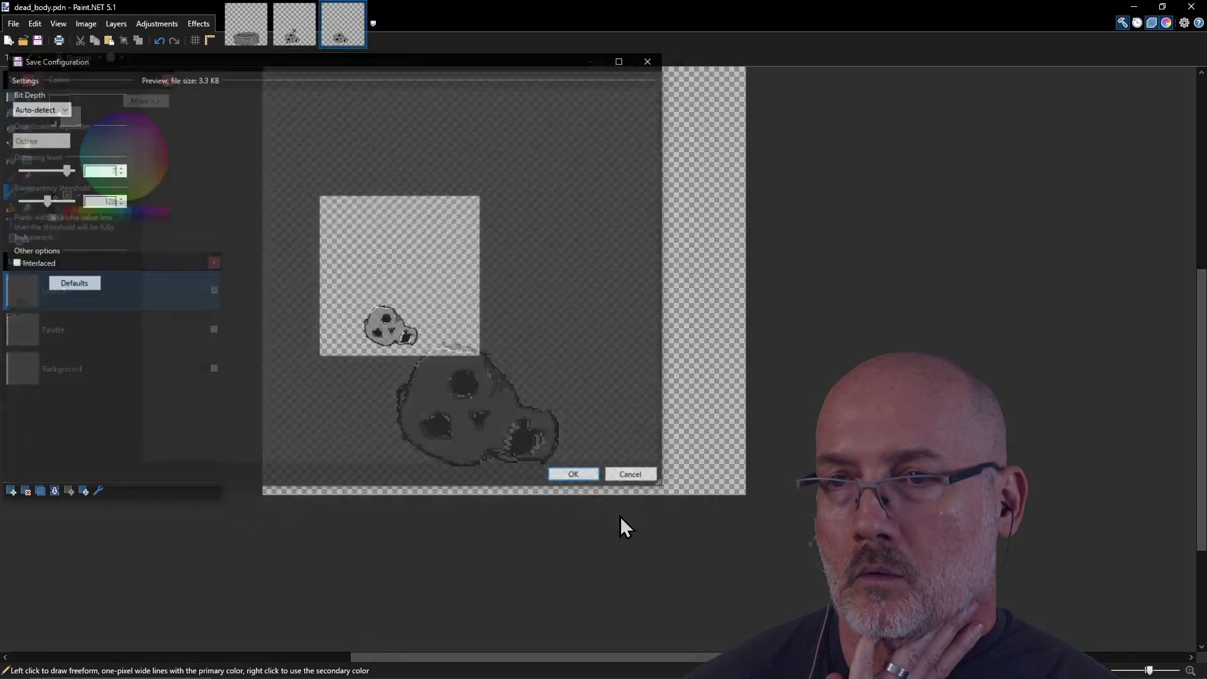
click(575, 476)
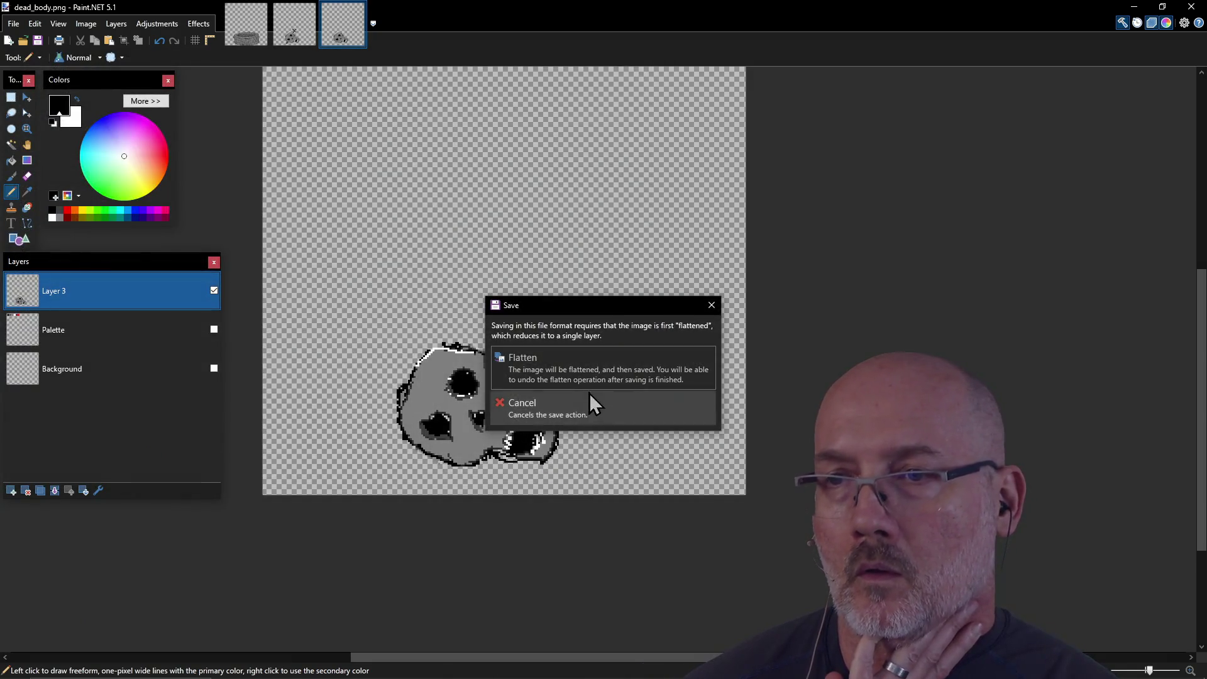
click(588, 384)
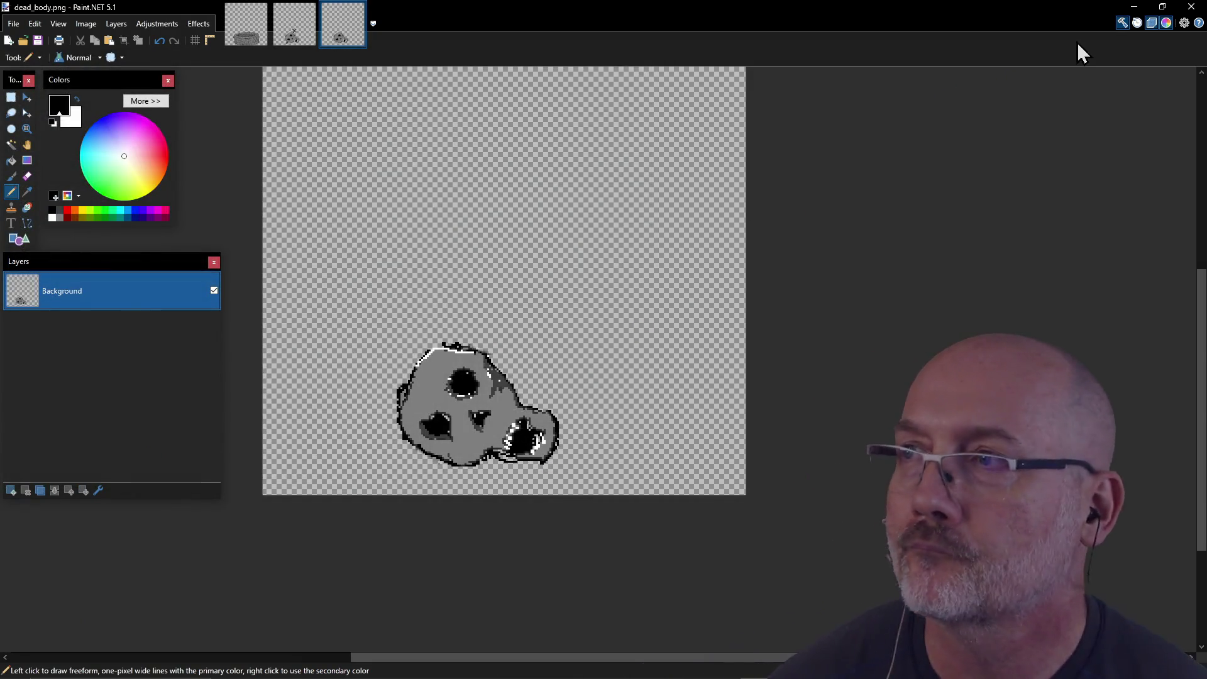
click(1191, 6)
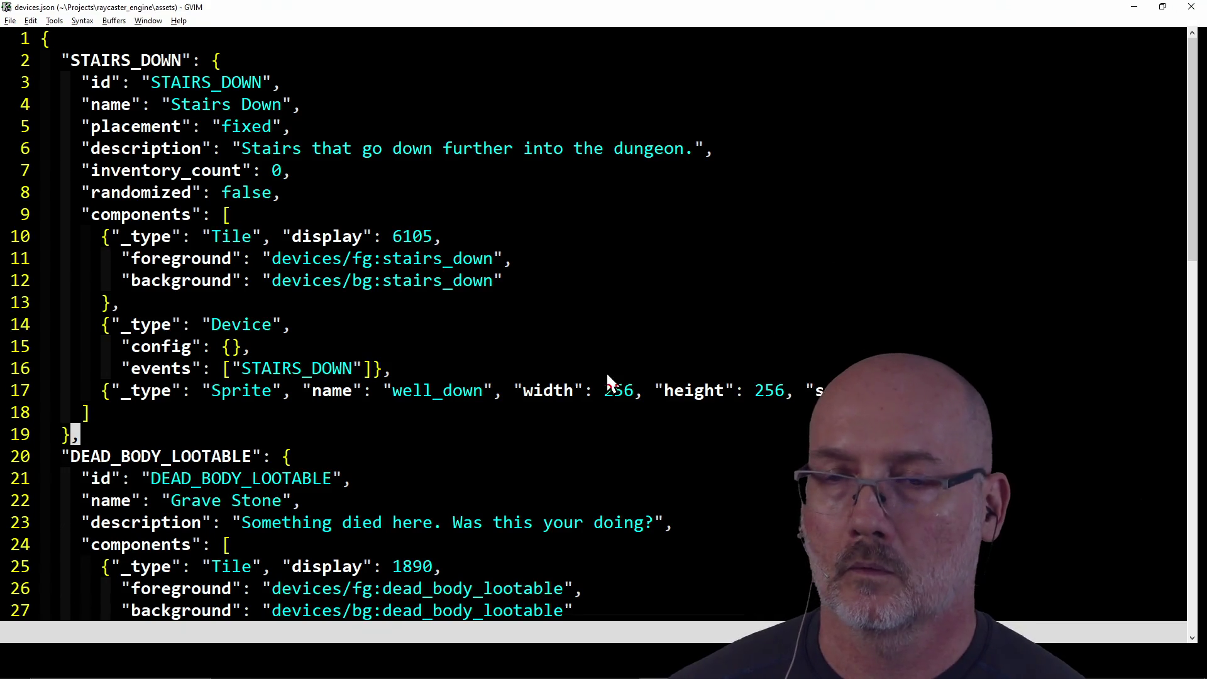
Step: In PowerShell, copy dead_body.png into the game's assets\sprites folder
key(alt+Tab)
click(547, 376)
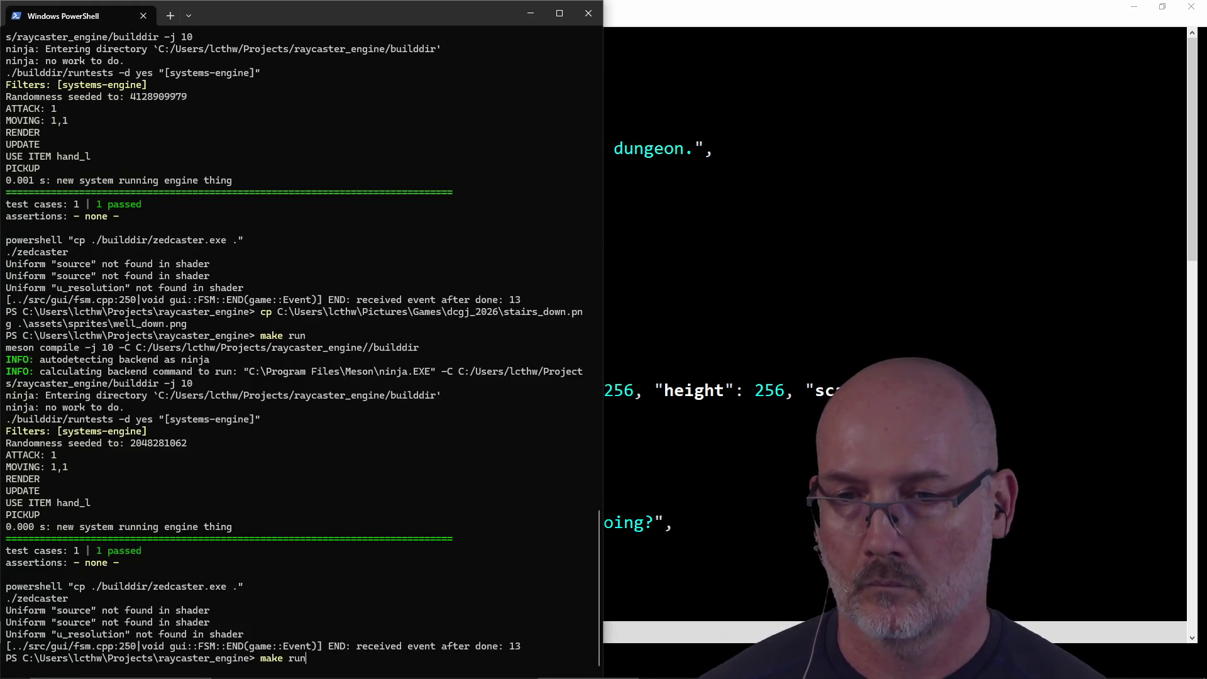
key(Right)
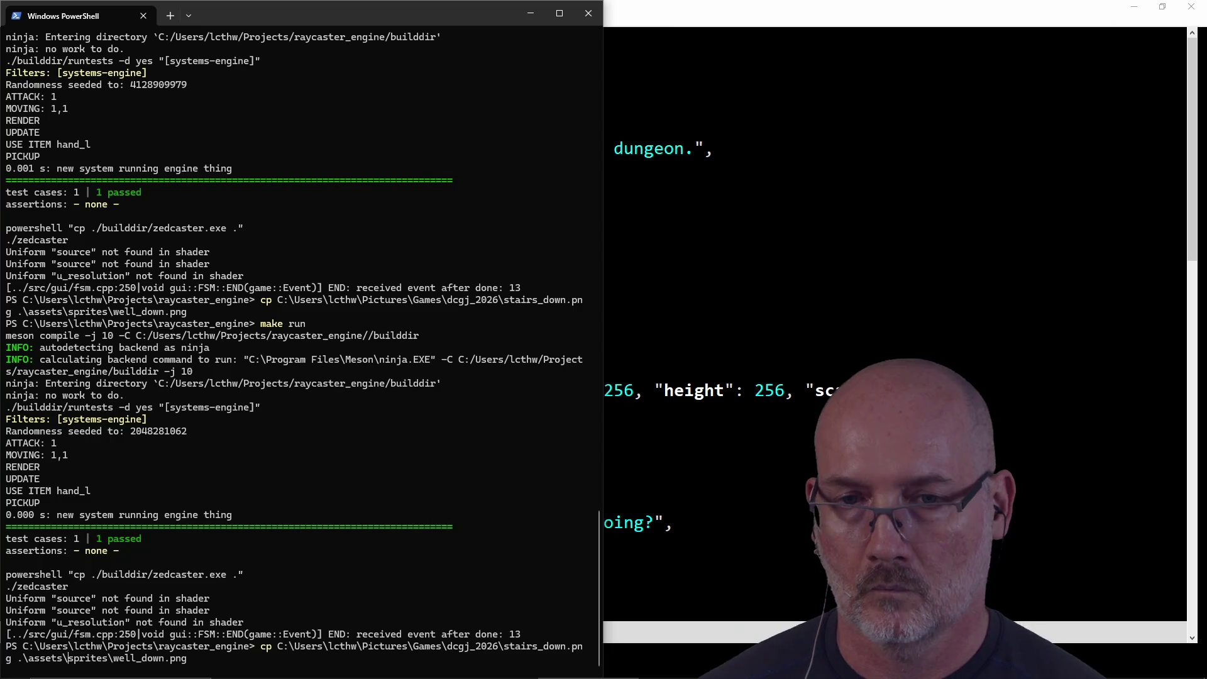
key(Left)
key(Left)
key(BackSpace)
key(BackSpace)
key(BackSpace)
text(dead_body.pdn)
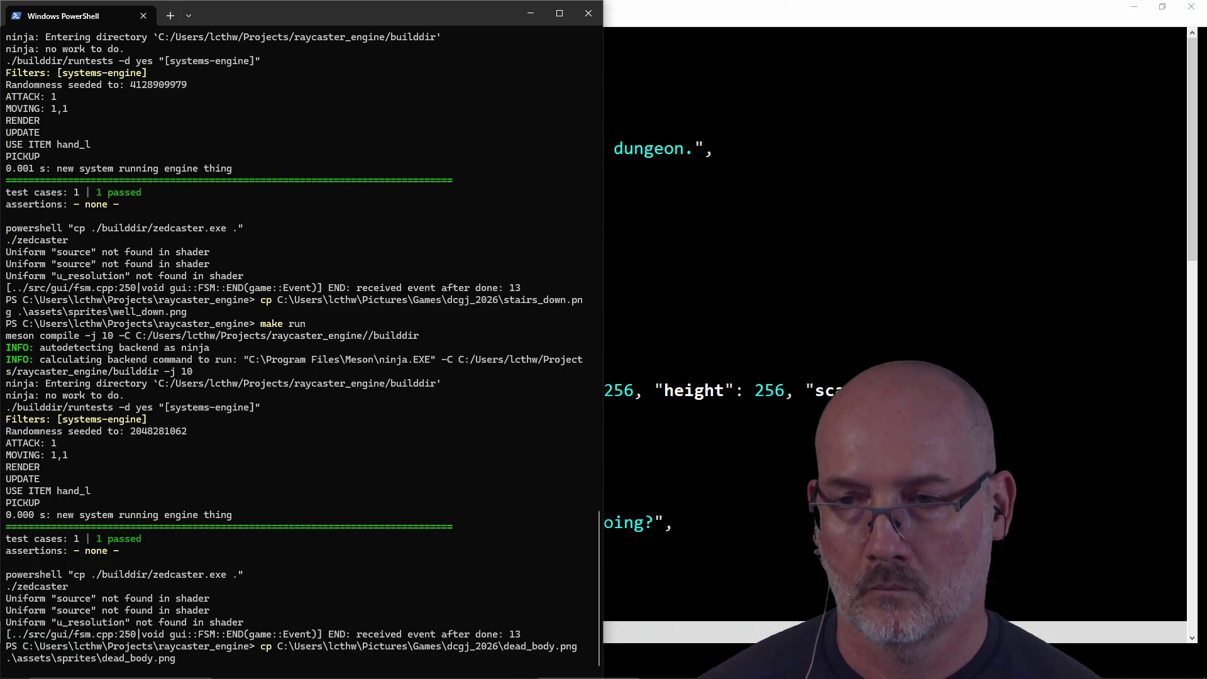
key(Return)
Step: Copy lootable_dead_body.png into sprites as dead_body_lootable.png and start make run
key(Up)
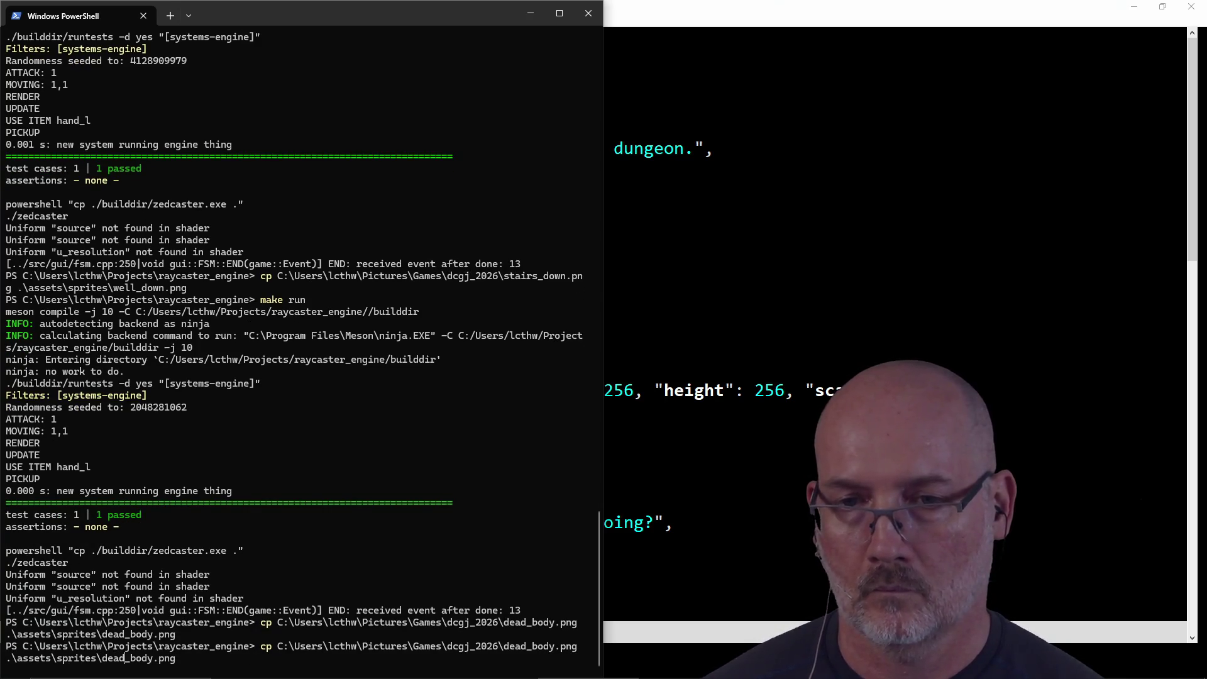
key(BackSpace)
key(BackSpace)
key(BackSpace)
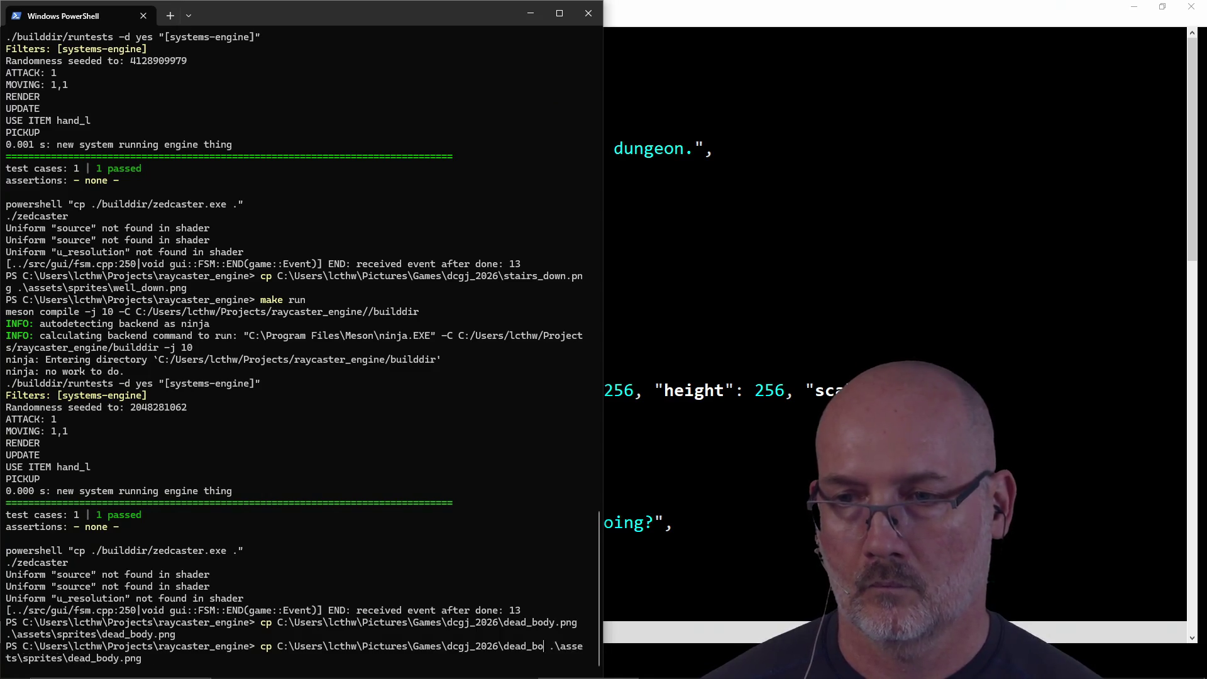
text(lo)
key(Tab)
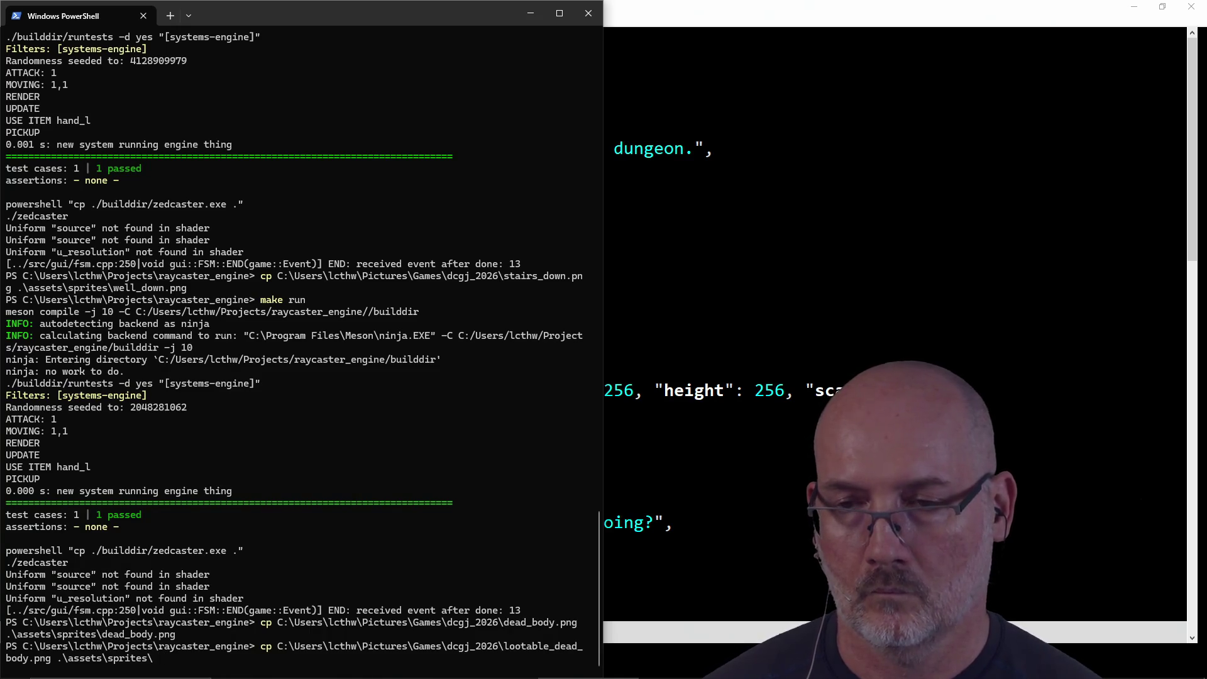
text(dead_body_lootable.png)
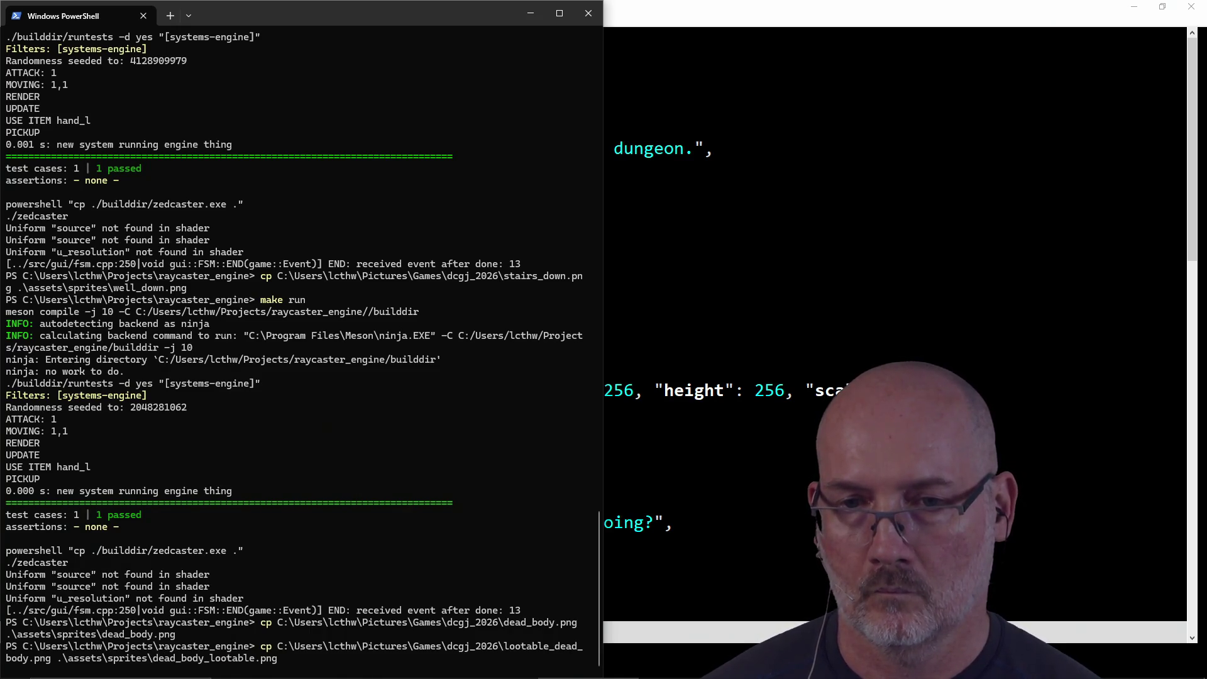
key(Return)
text(make run)
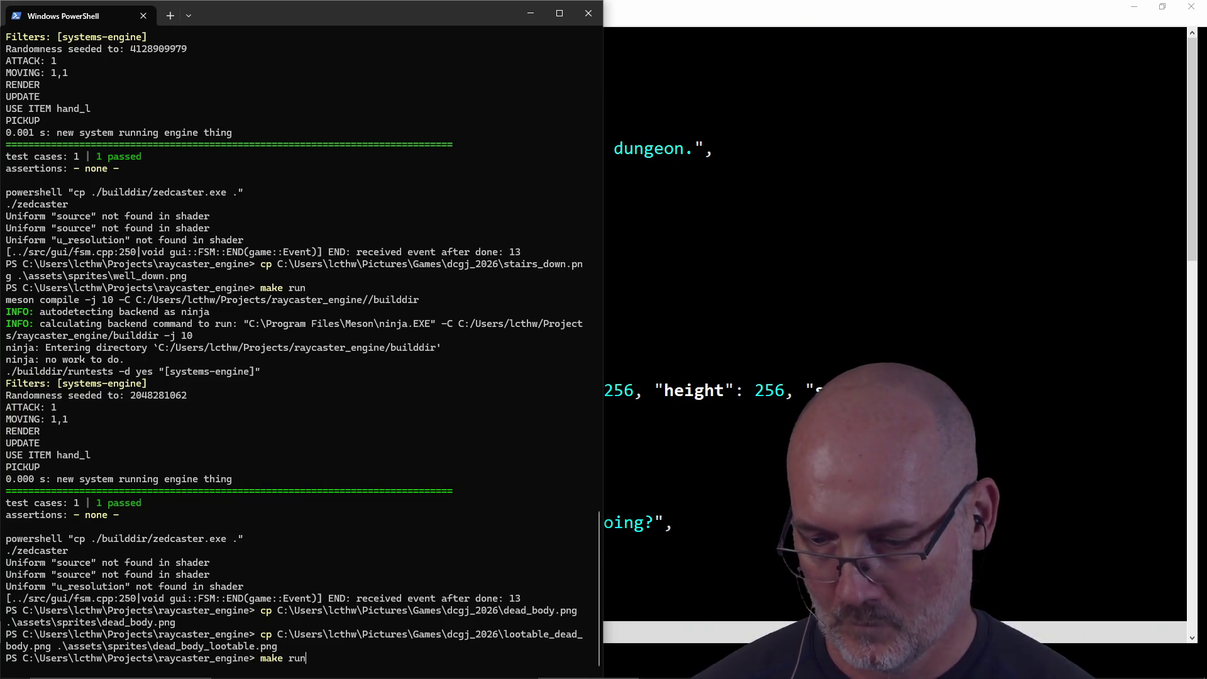
key(Return)
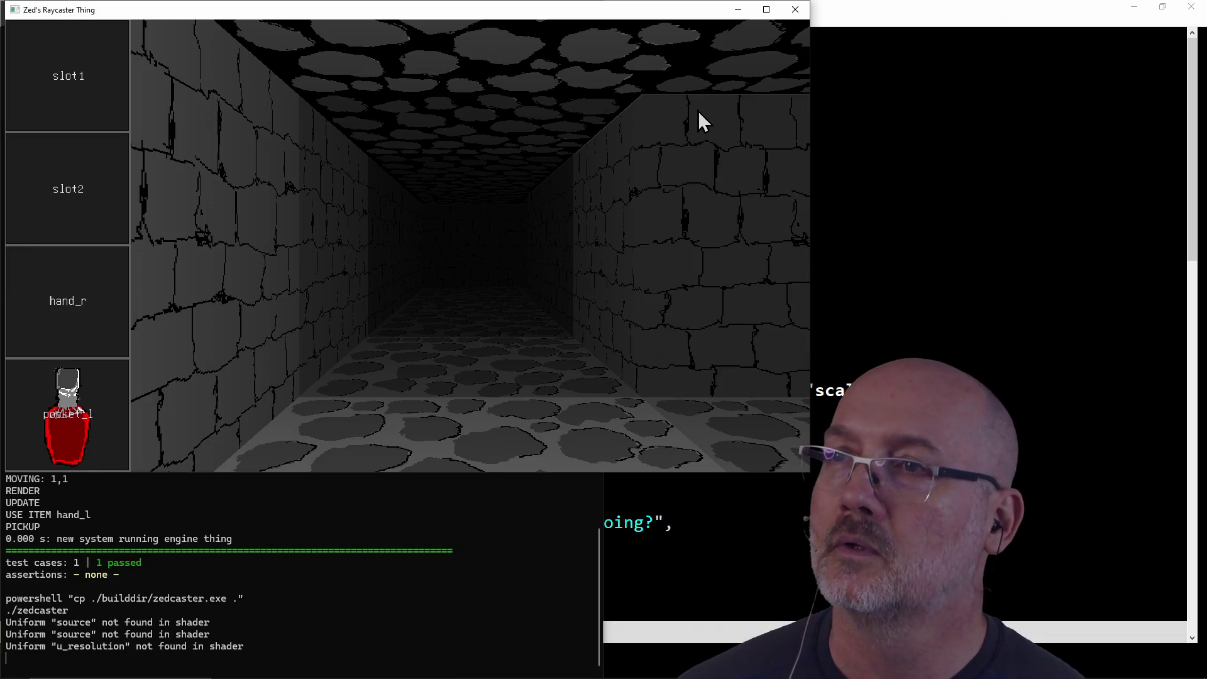
Step: Maximize the game, walk the corridor past the door, potion and rat to find the loot sprite, then close it
click(767, 9)
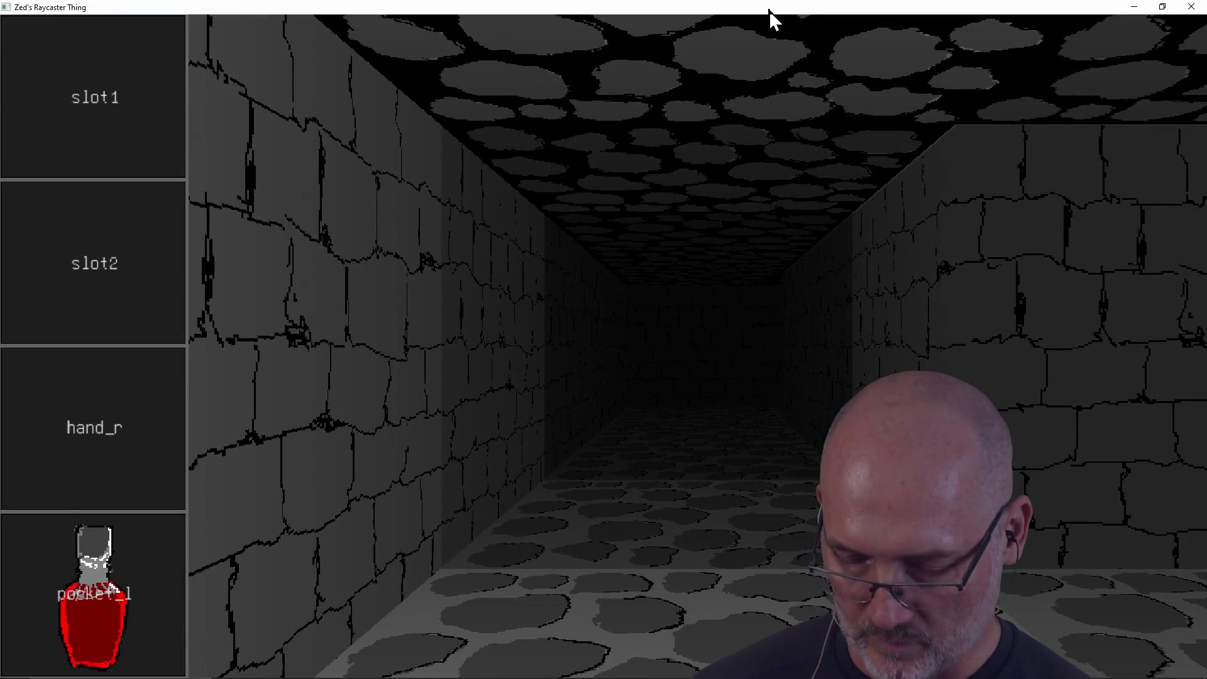
key(a)
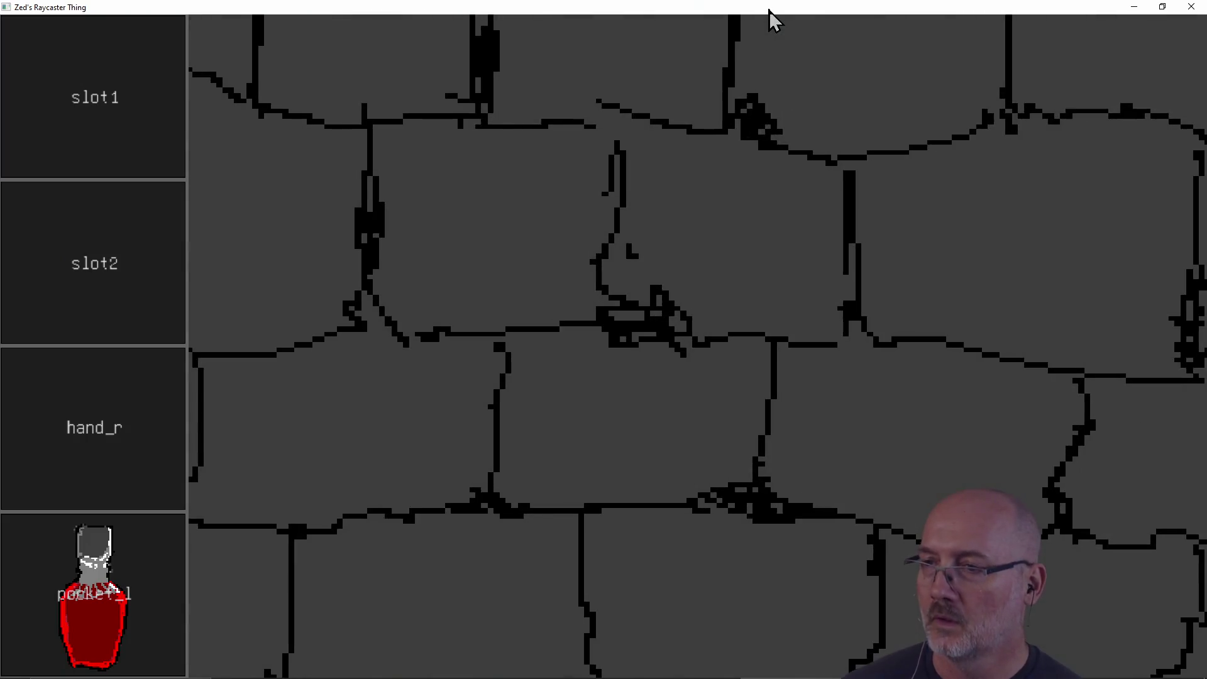
key(d)
key(w)
key(w)
key(w)
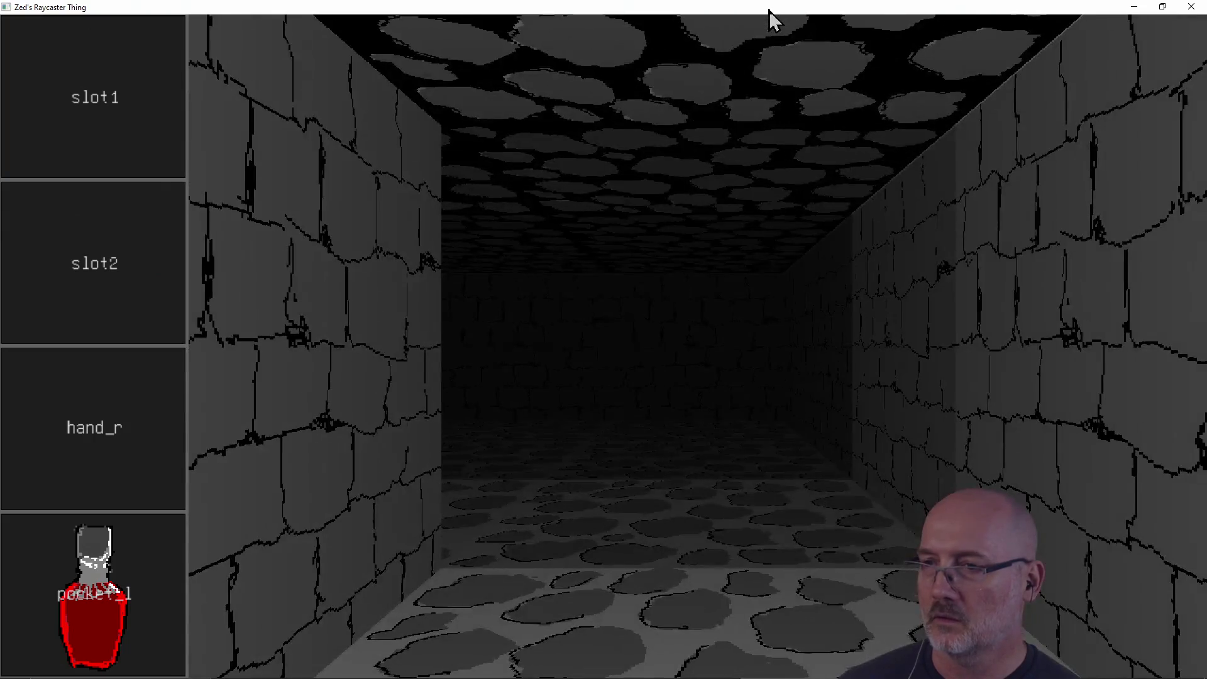
key(a)
key(a)
key(a)
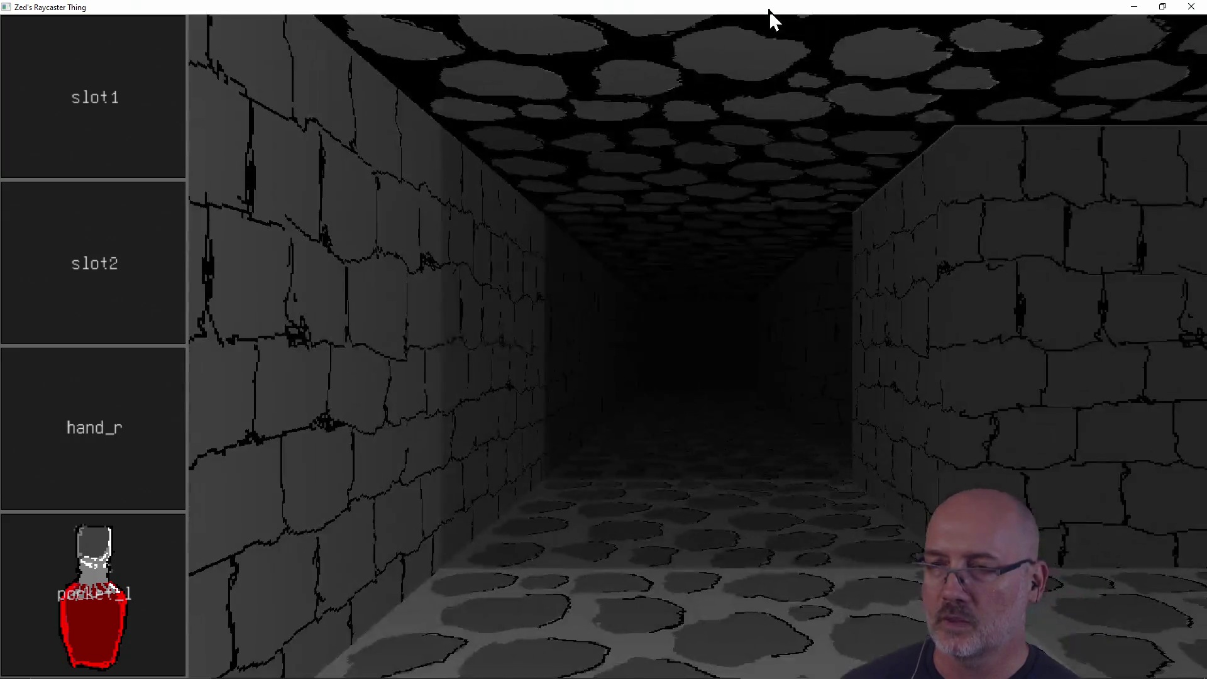
key(w)
key(w)
key(a)
key(a)
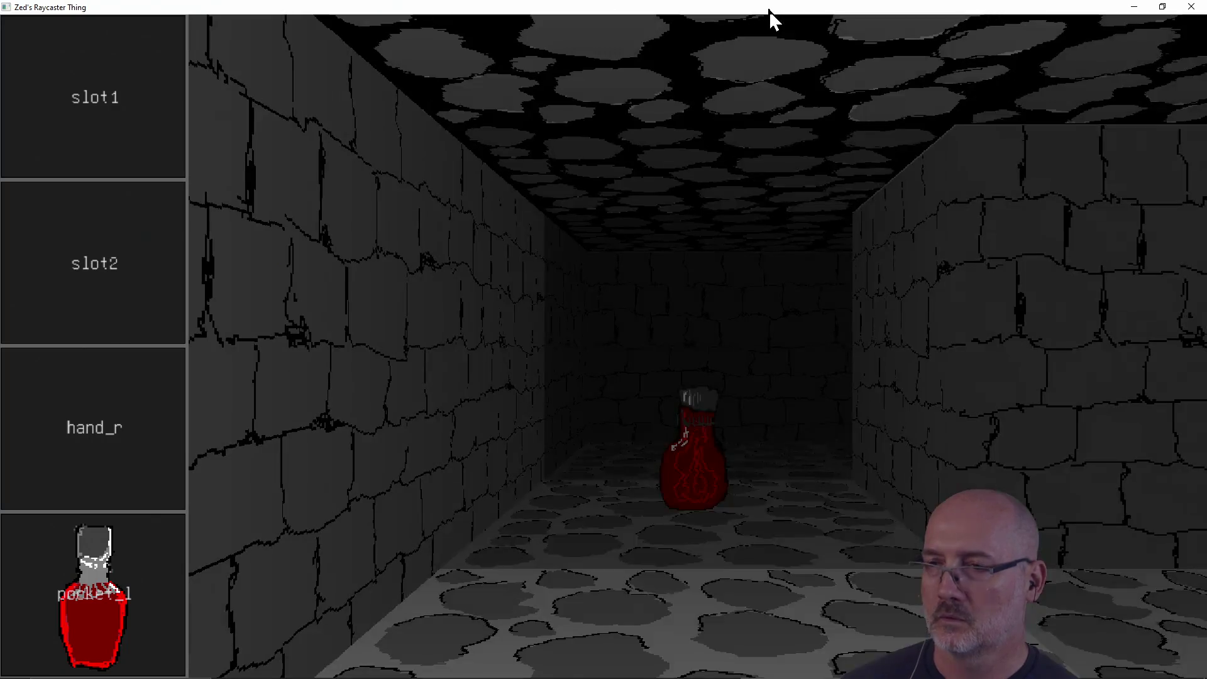
key(a)
key(a)
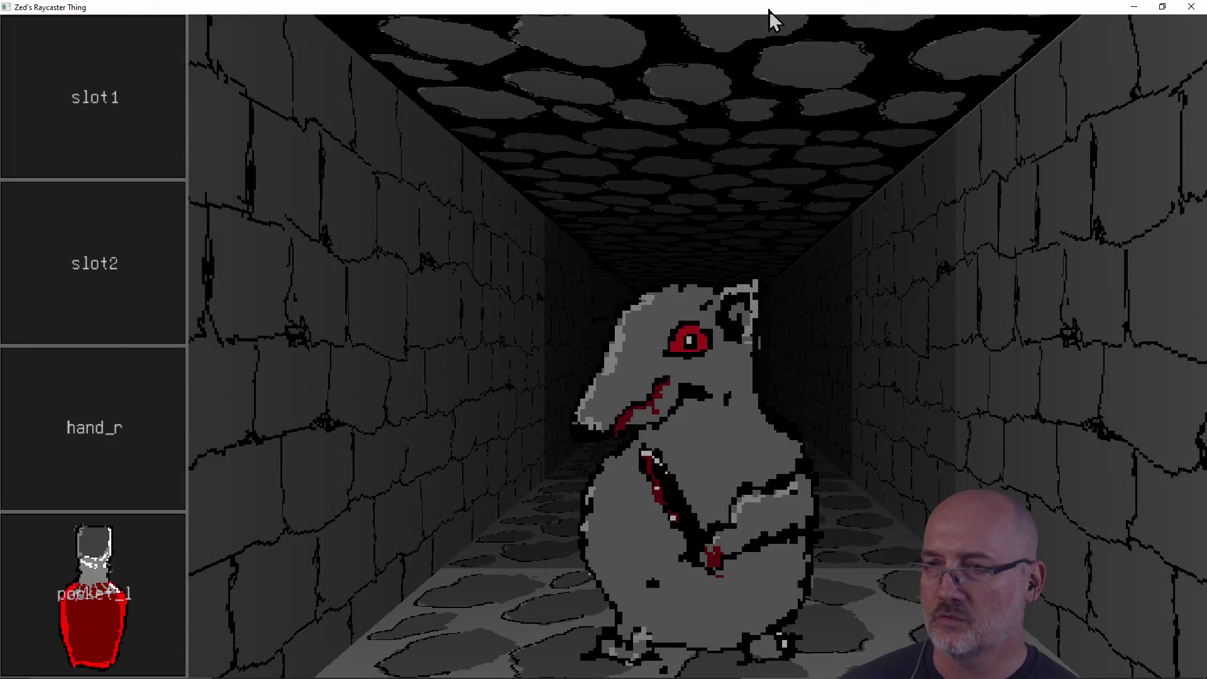
key(a)
key(a)
key(a)
key(d)
key(d)
key(d)
key(a)
key(a)
key(w)
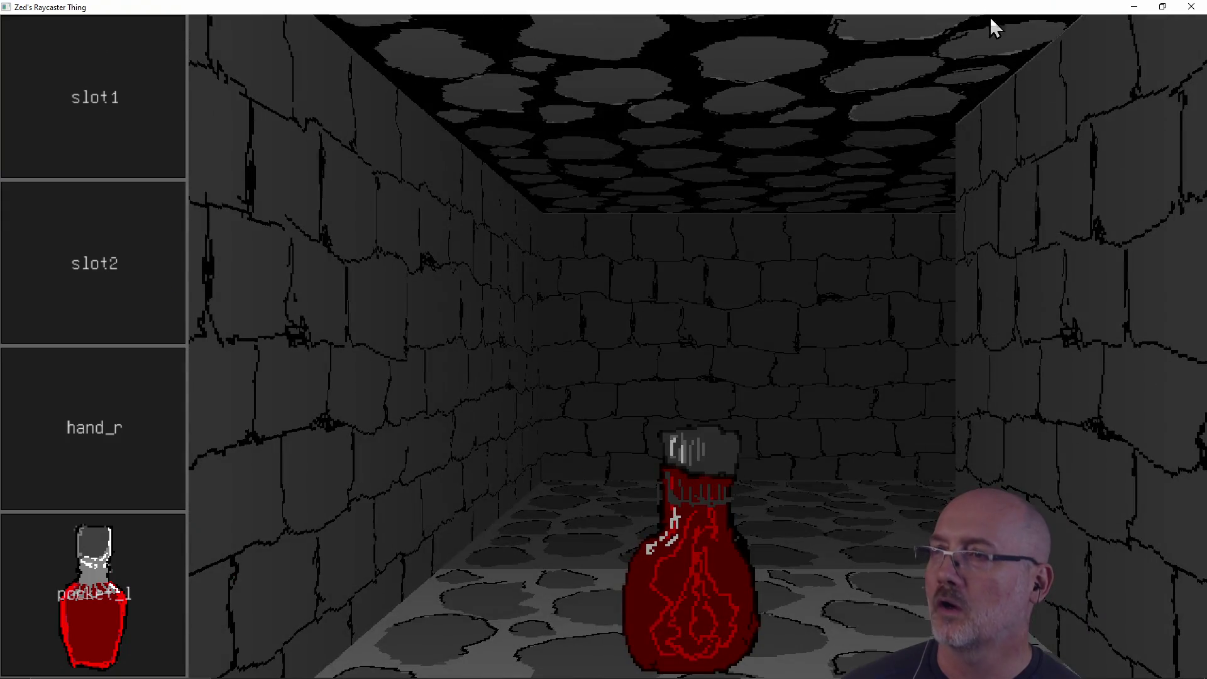
click(1192, 7)
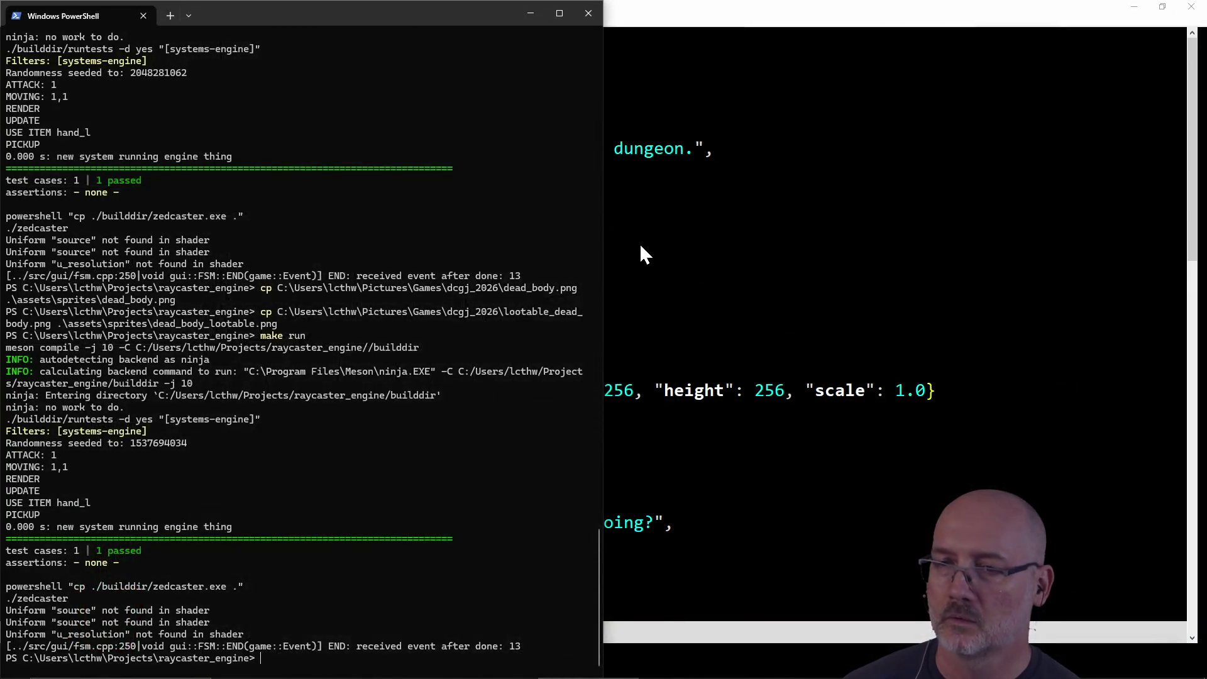
Step: Close the game, rerun make run from the terminal, and maximize the new game window
click(642, 247)
key(alt+Tab)
key(Up)
key(Return)
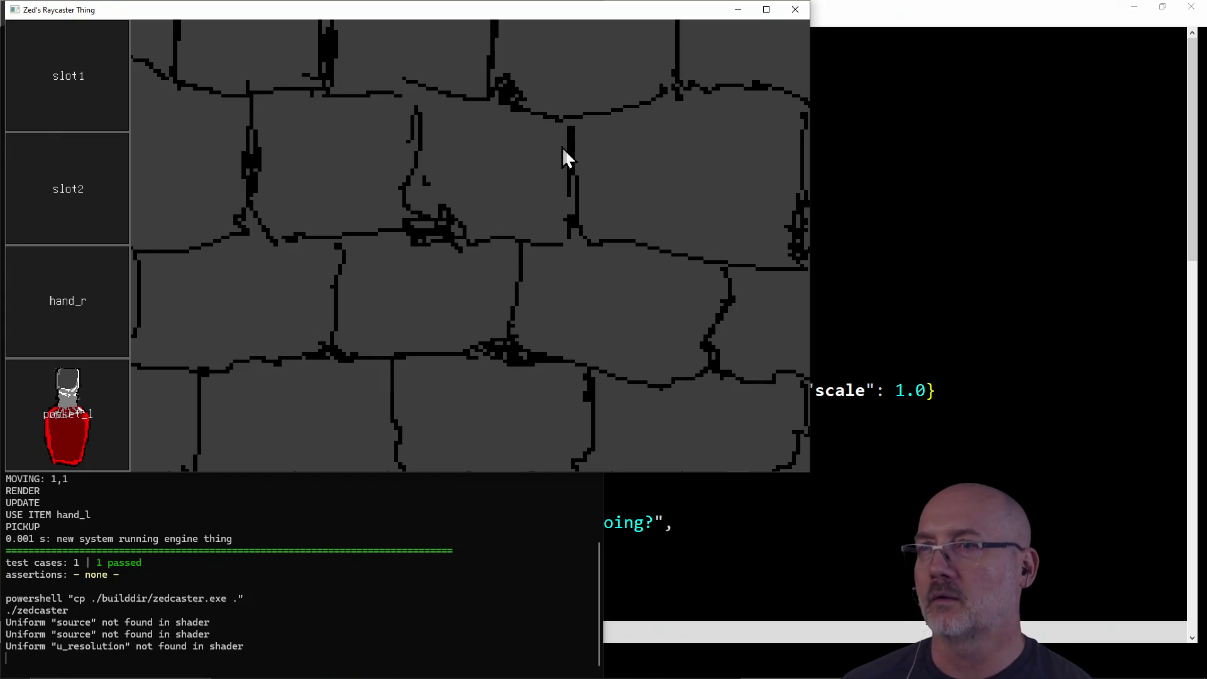
click(766, 10)
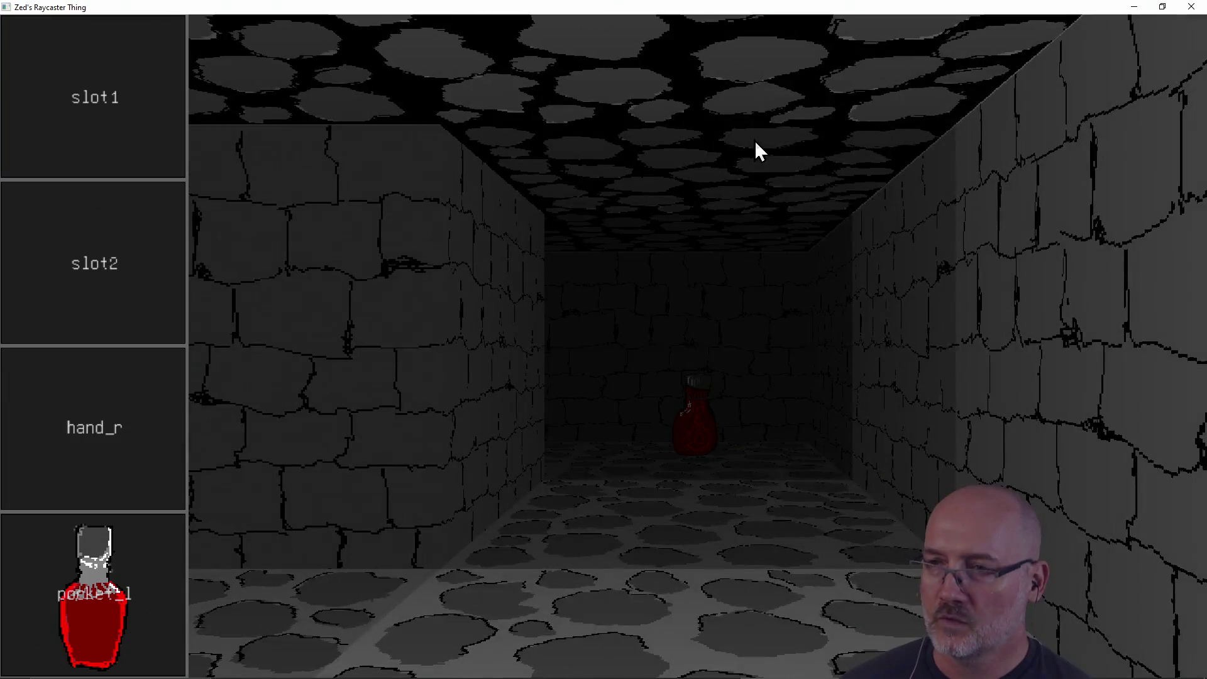
Step: Walk up to the floor potions and drag them into the inventory, filling slot2
key(w)
key(w)
key(w)
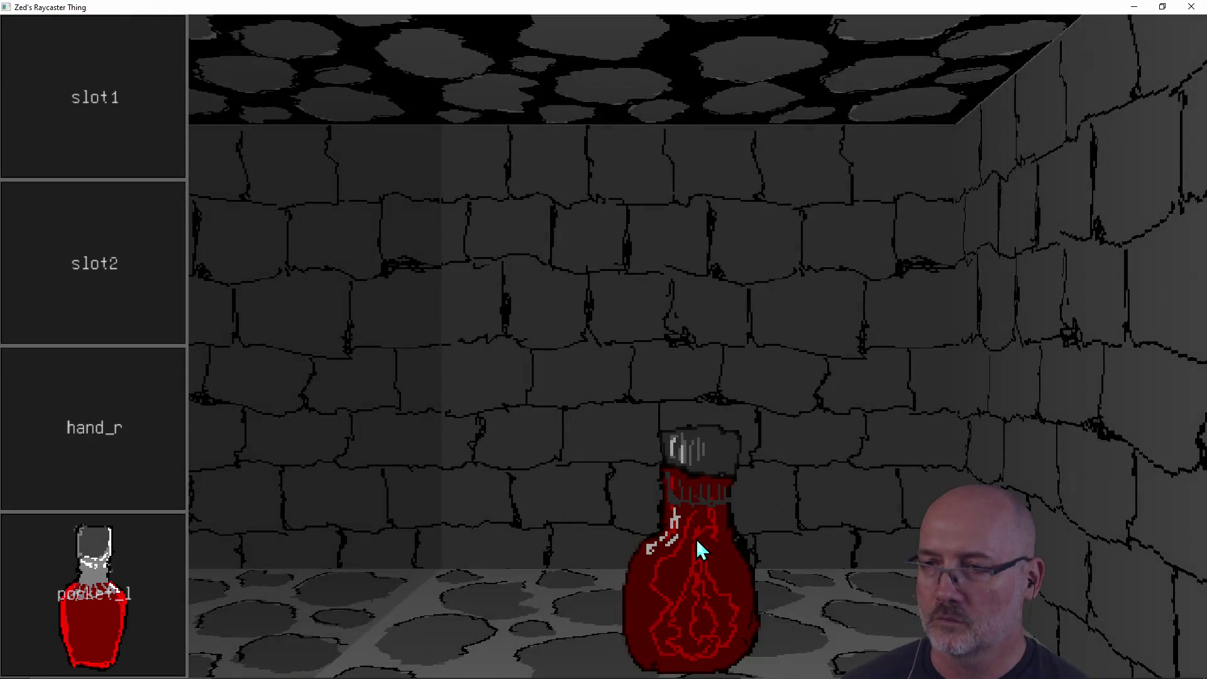
mouse_move(695, 553)
mouse_down()
mouse_move(212, 440)
mouse_move(125, 434)
mouse_up()
key(a)
key(a)
key(a)
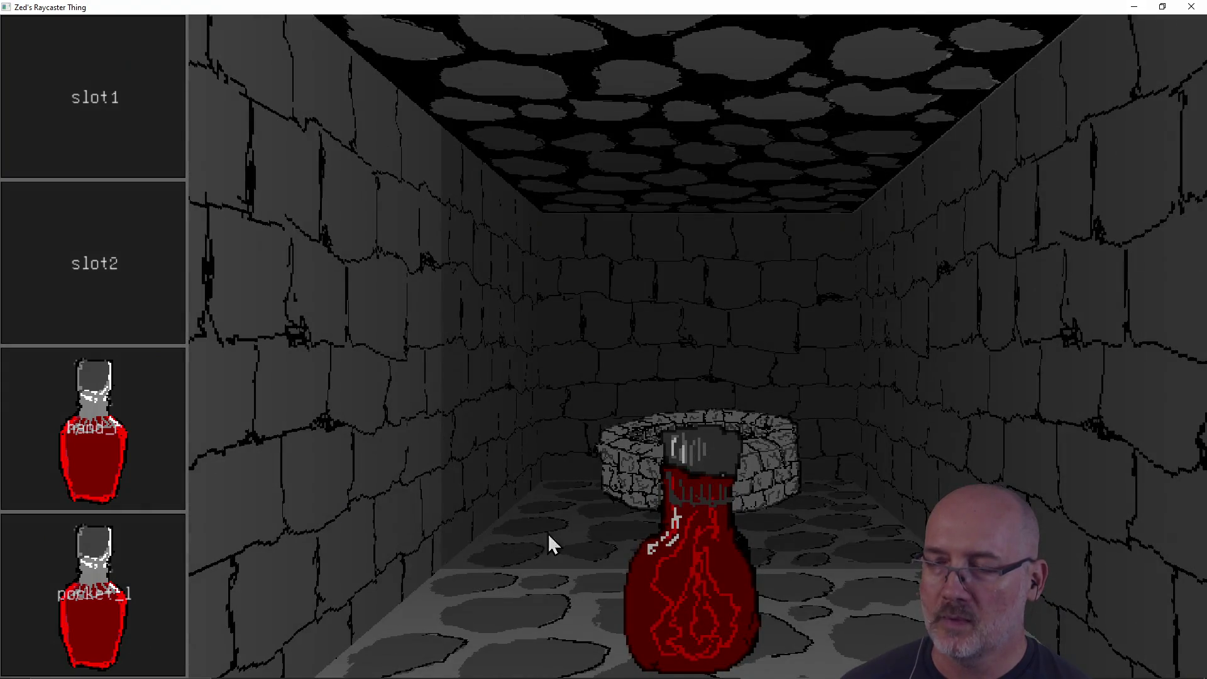
drag(665, 587, 89, 277)
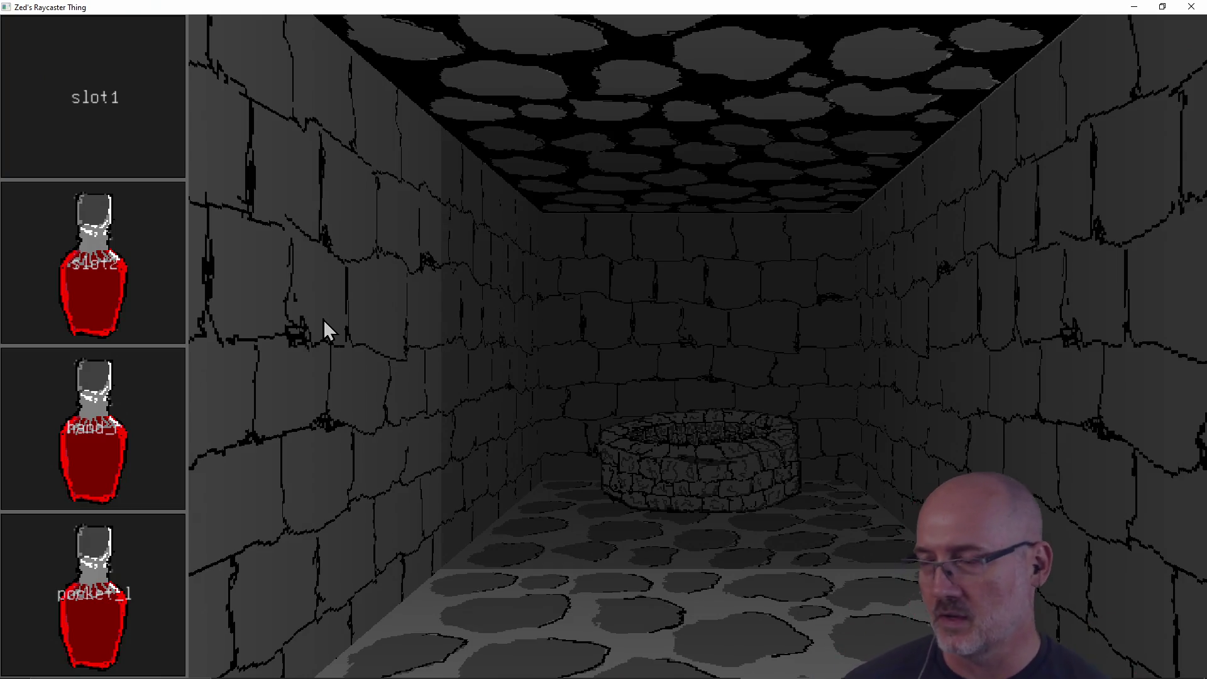
Step: Walk toward the well and turn to face down the long corridor
key(w)
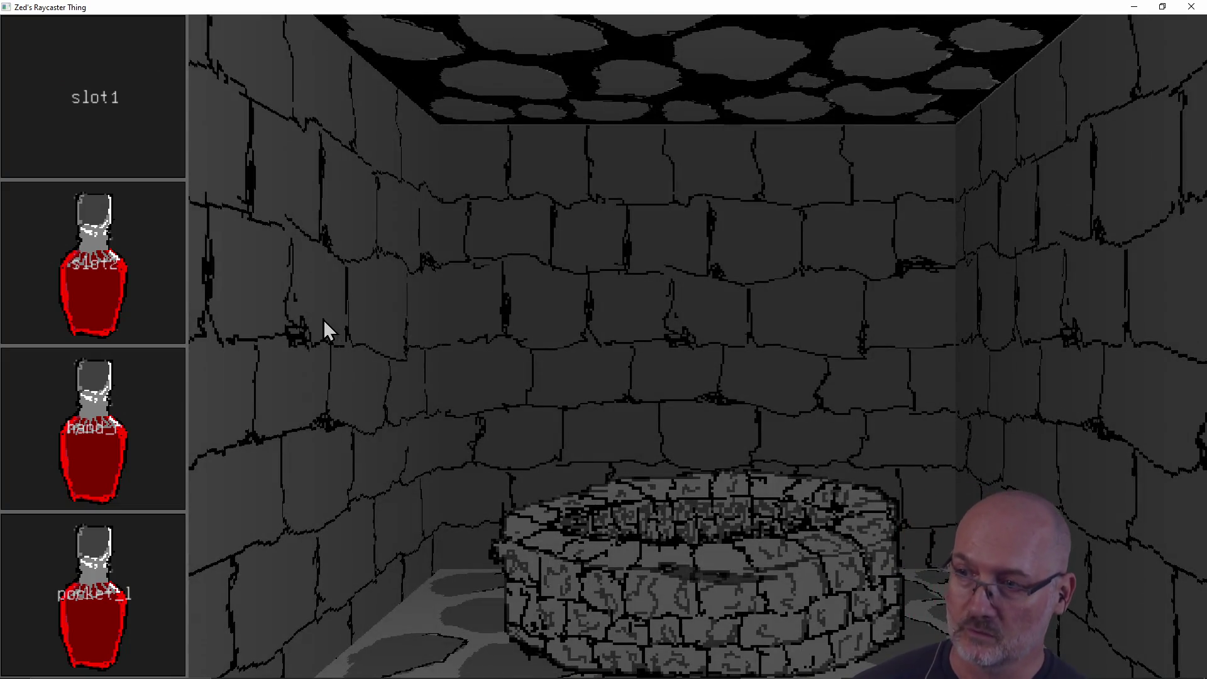
key(a)
key(a)
key(a)
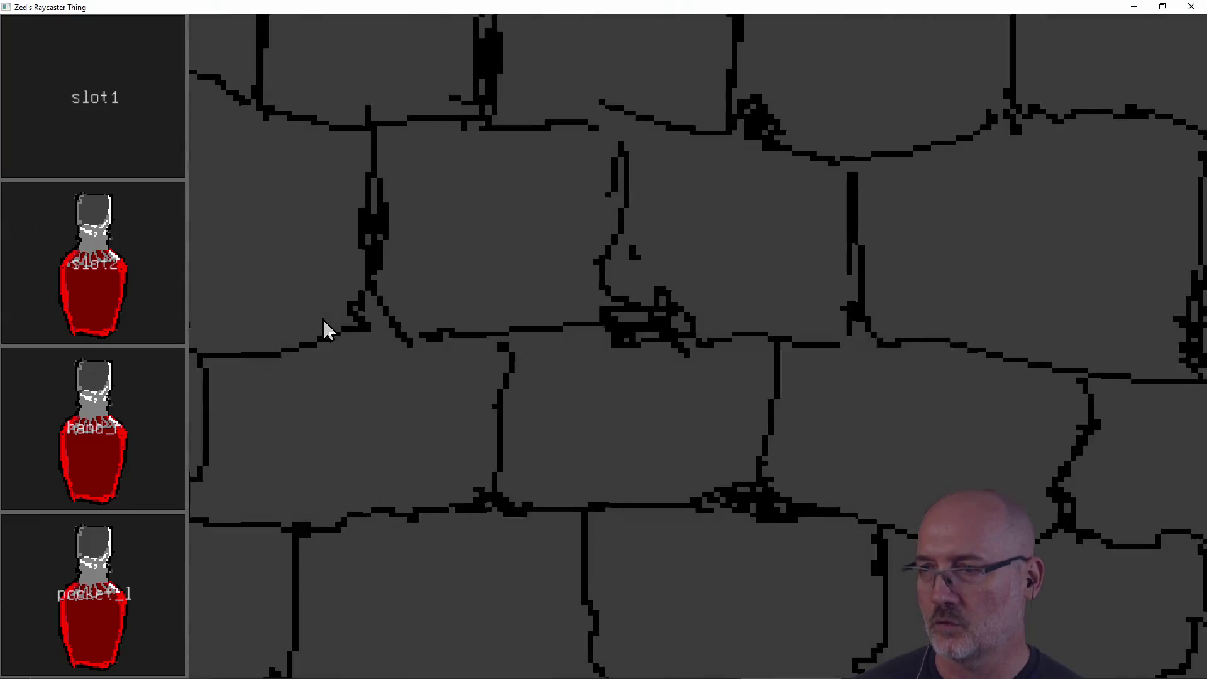
key(a)
key(w)
key(a)
key(a)
key(a)
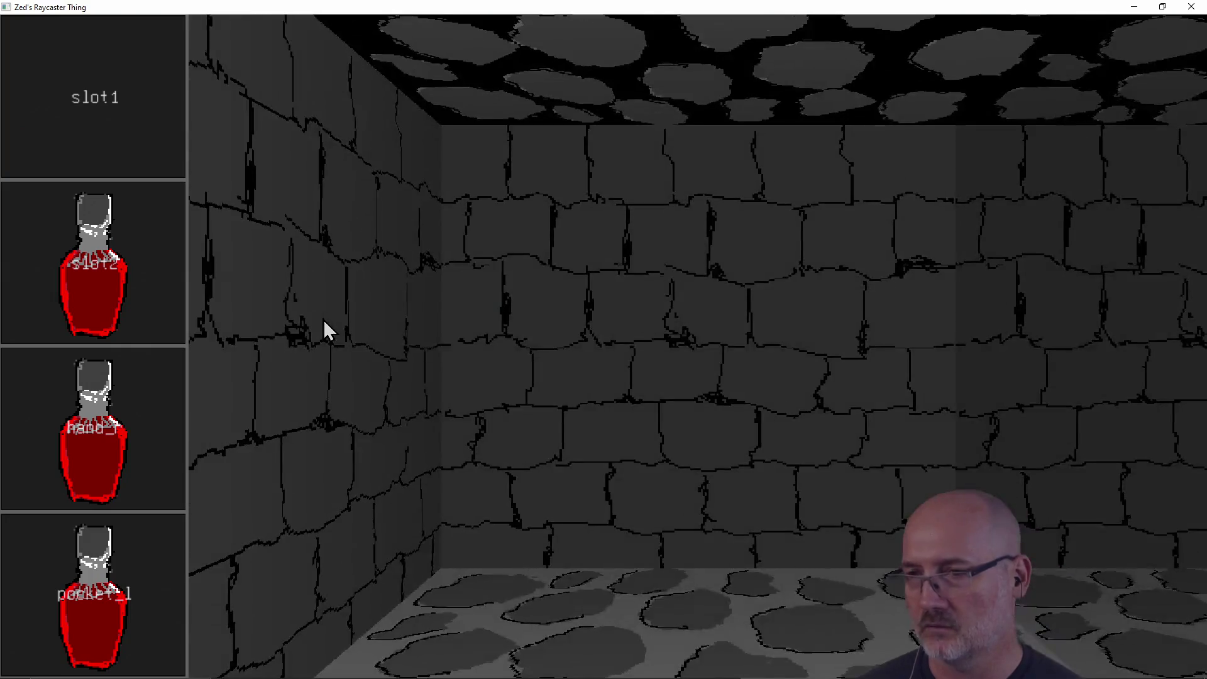
key(alt+Tab)
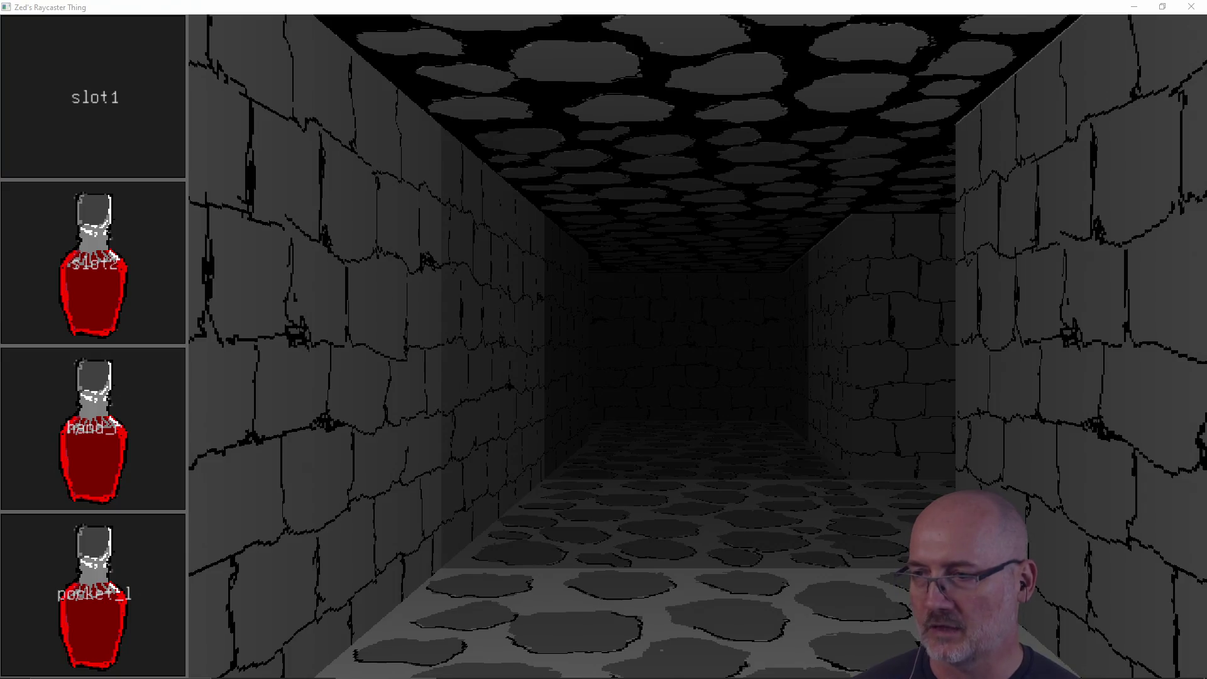
click(652, 324)
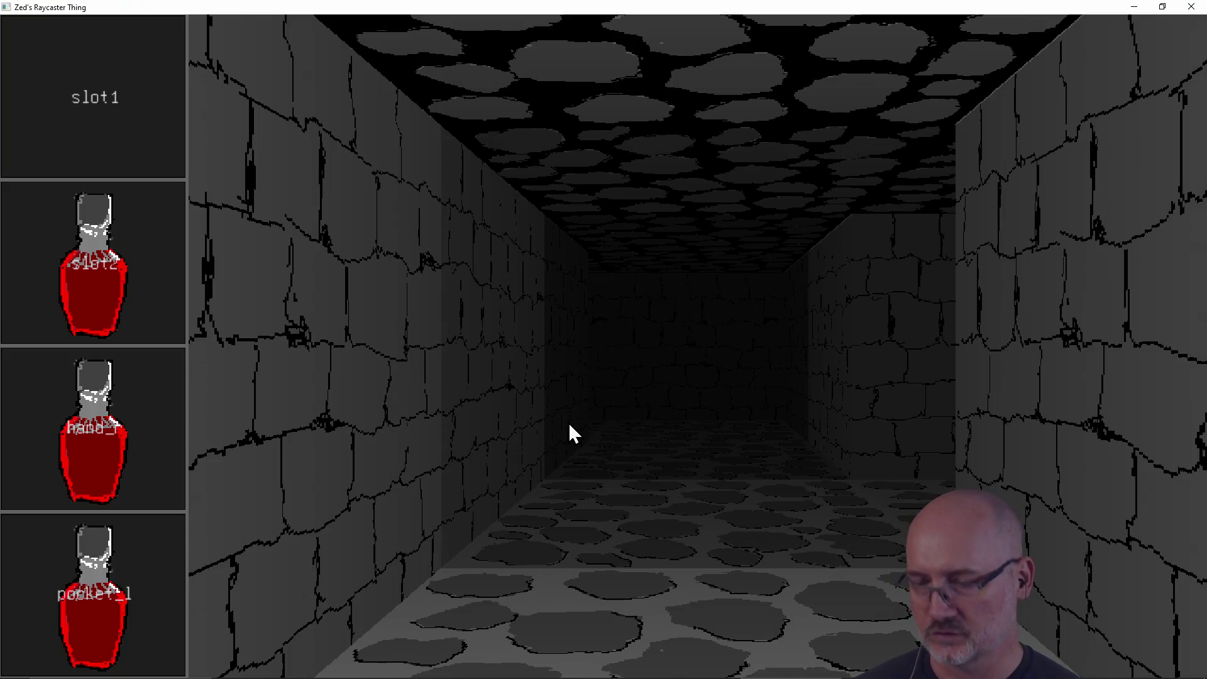
Step: Walk down the corridor past the red potion toward the door
key(w)
key(w)
key(w)
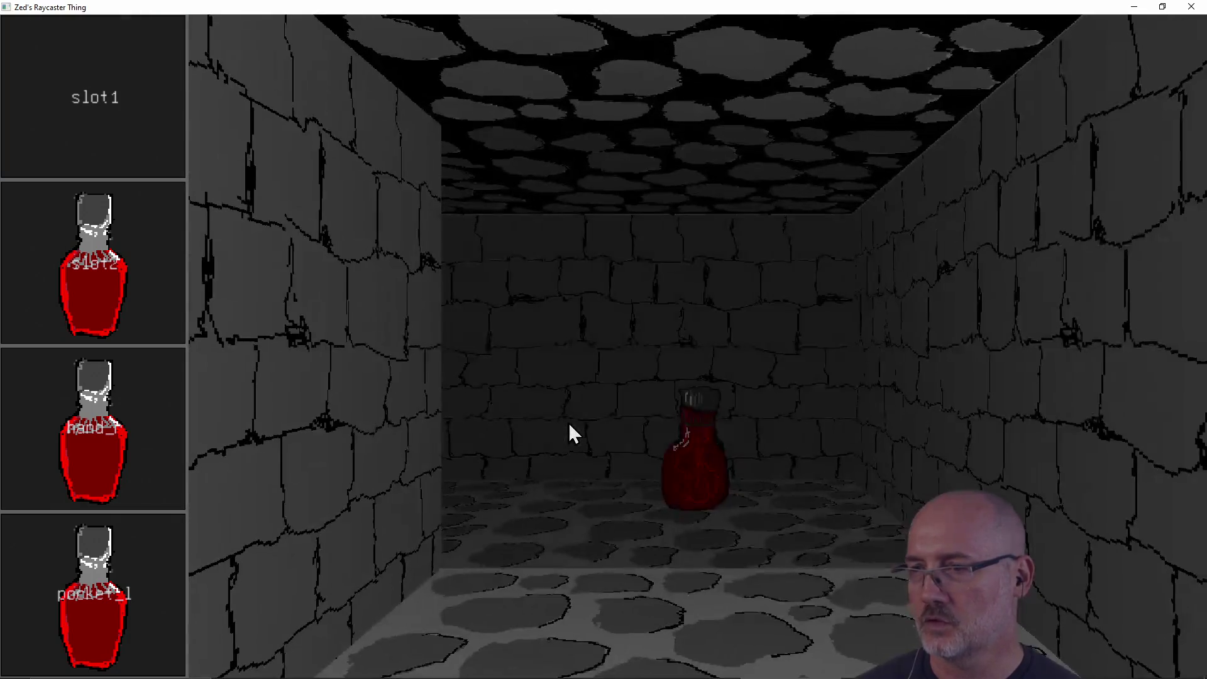
key(a)
key(a)
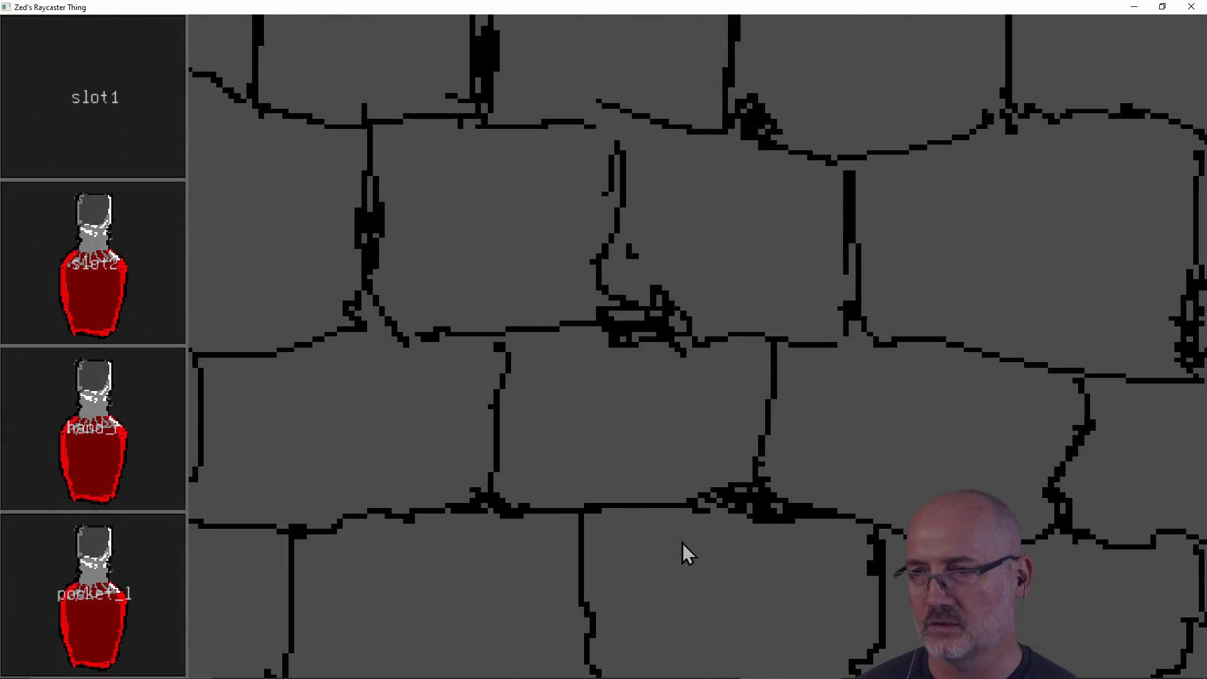
key(a)
key(a)
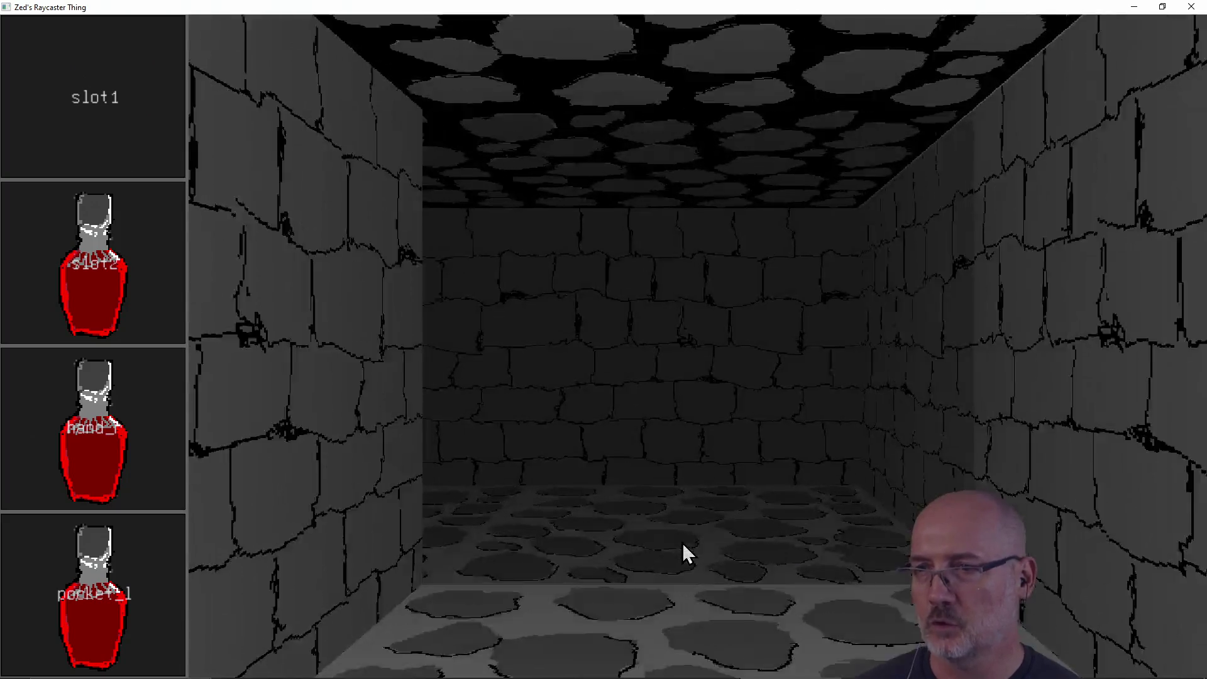
key(w)
key(w)
key(w)
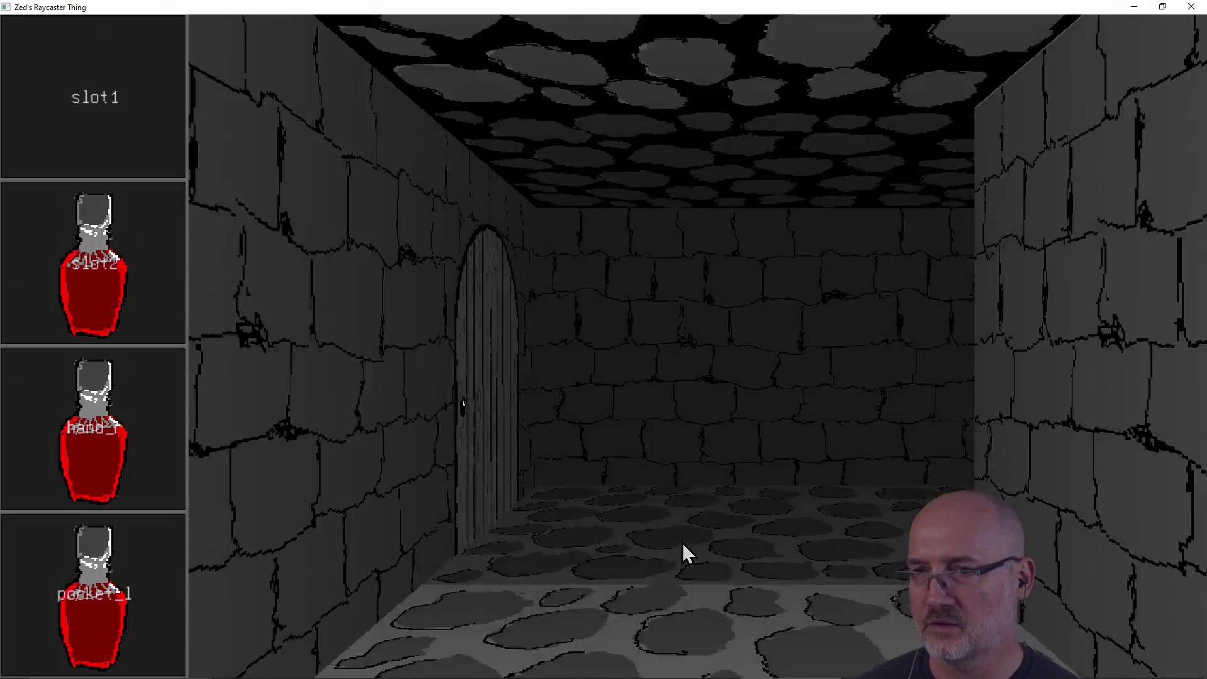
key(a)
key(a)
key(a)
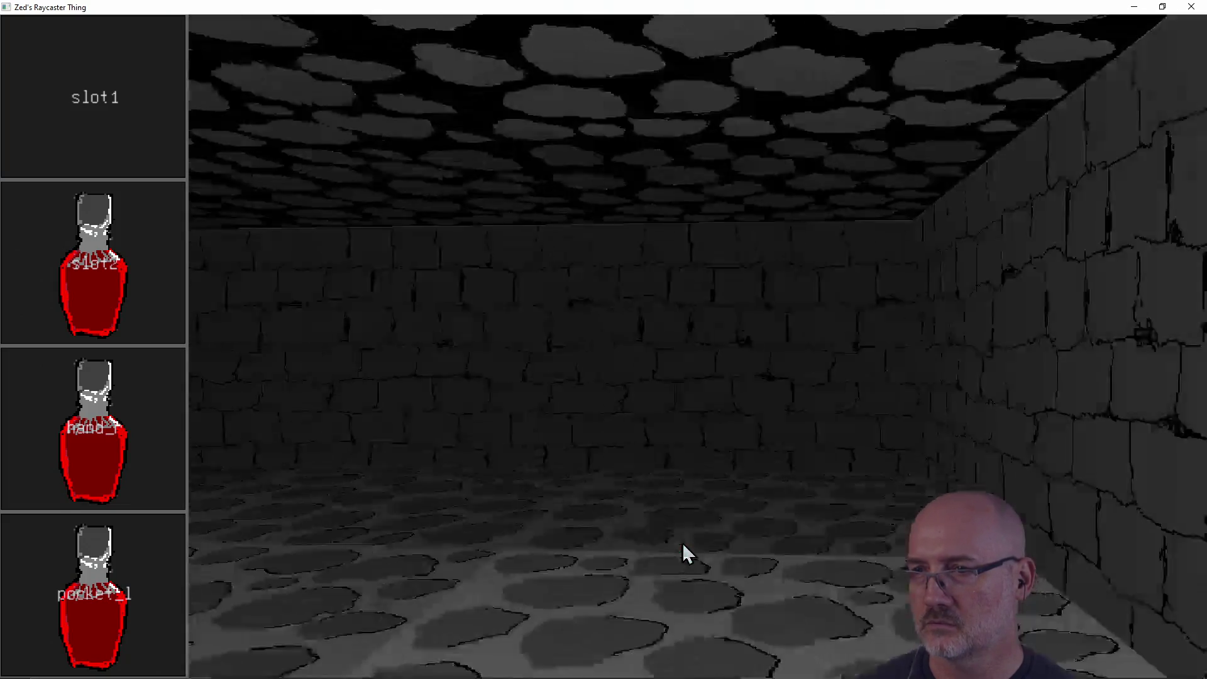
key(a)
key(a)
key(a)
key(w)
key(w)
key(w)
key(a)
key(a)
Step: Walk to the arched wooden door and approach the loot sprite in front of it
key(a)
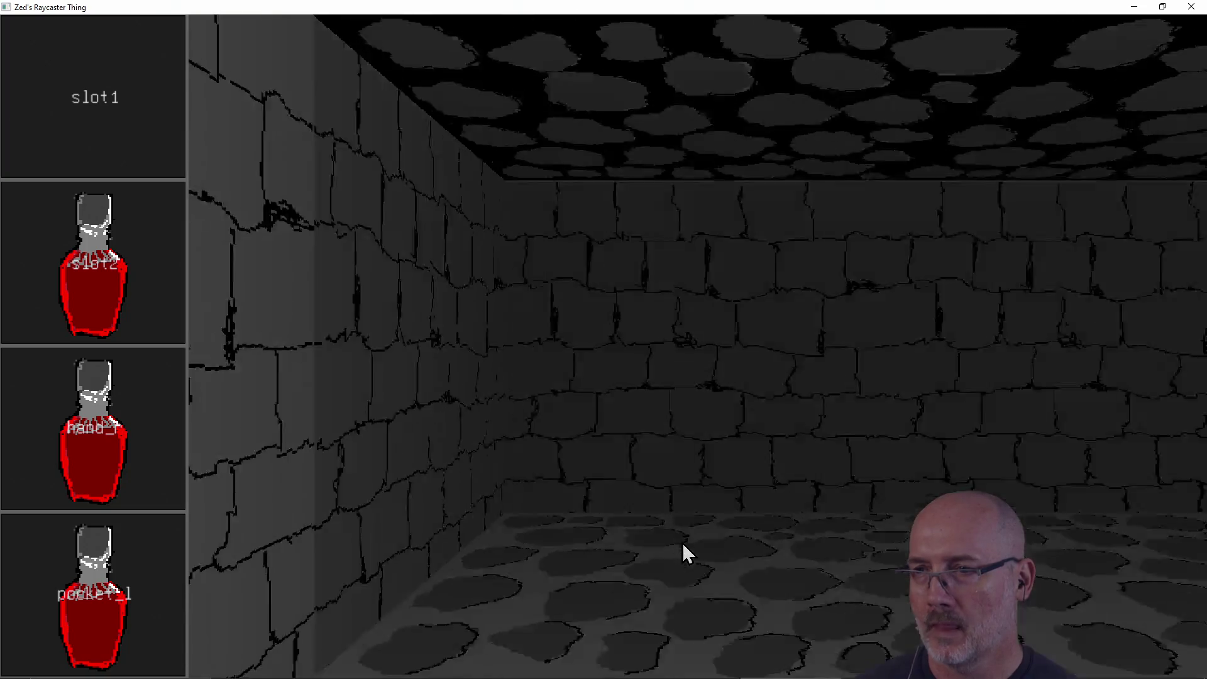
key(w)
key(w)
key(a)
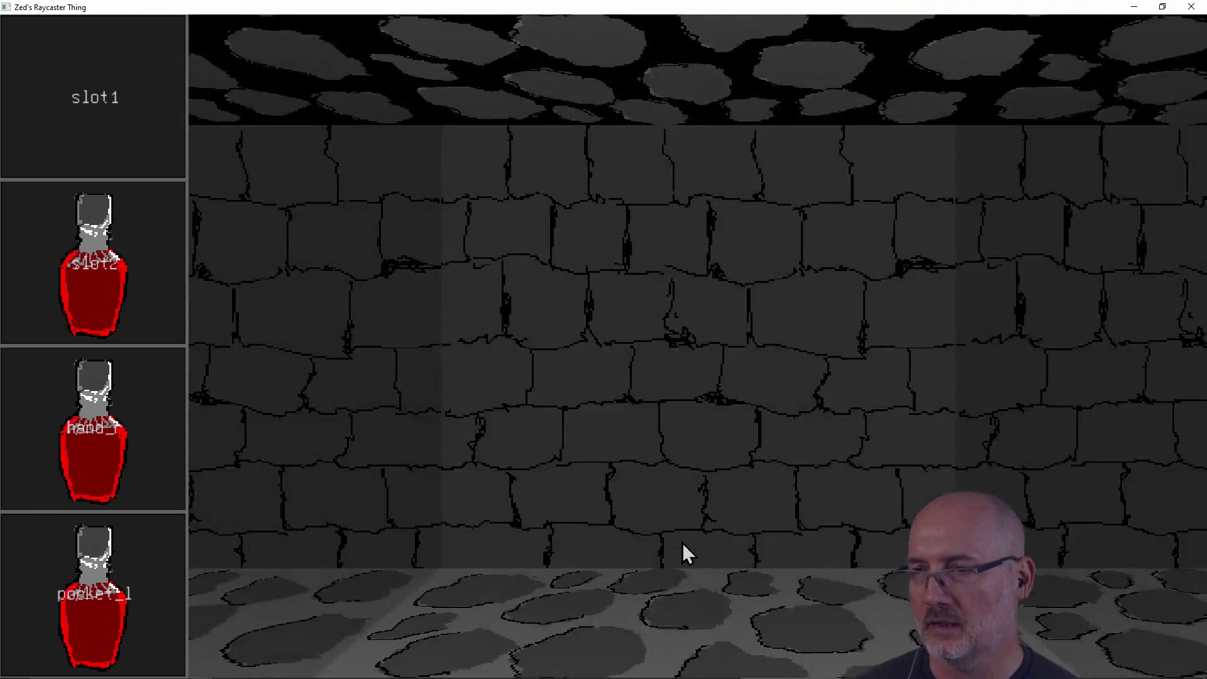
key(a)
key(w)
key(a)
key(a)
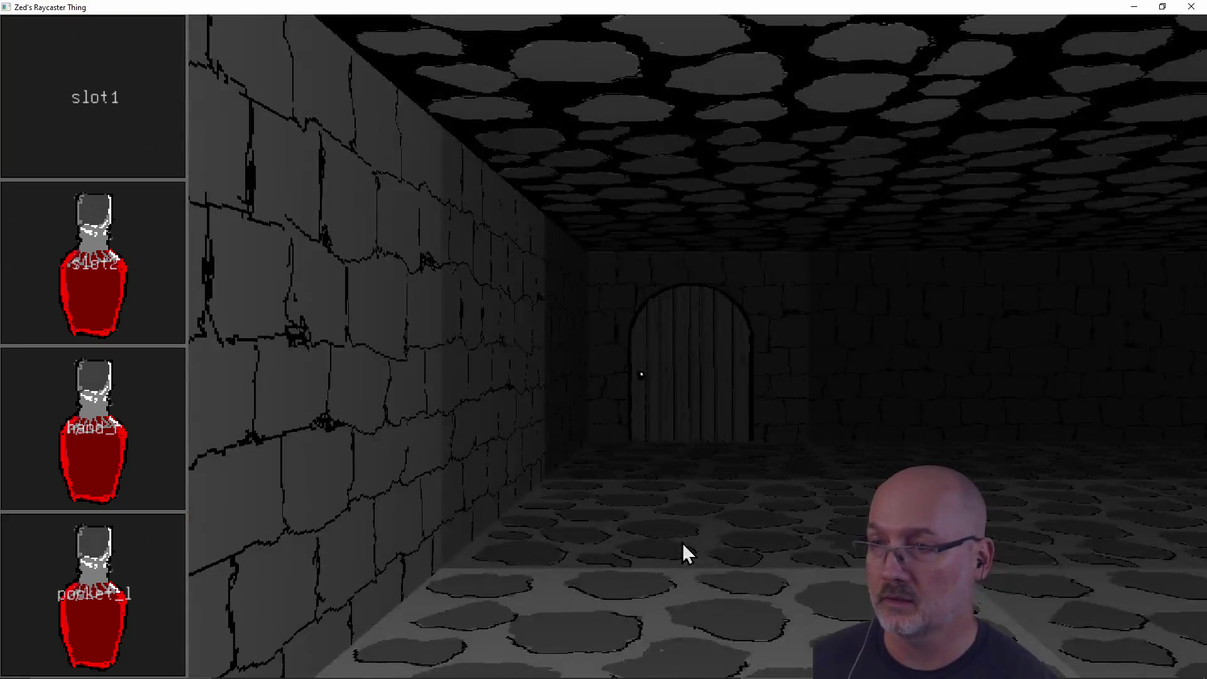
key(w)
key(a)
key(a)
key(w)
key(w)
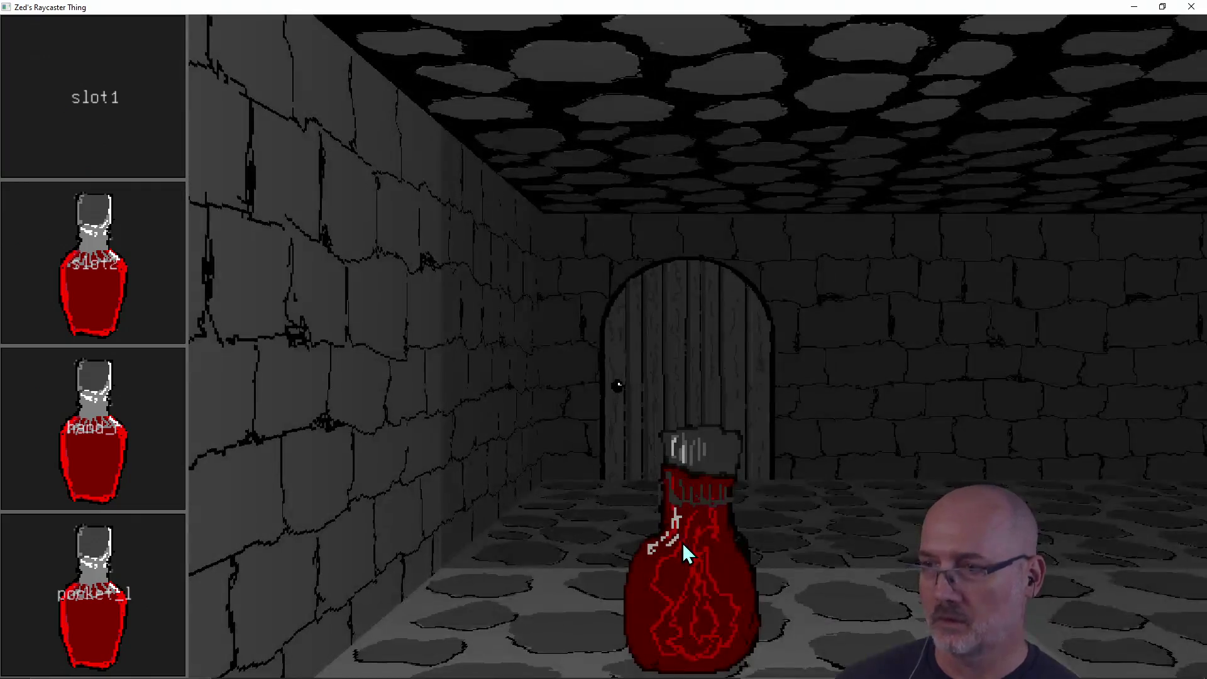
key(w)
key(a)
key(a)
key(w)
Step: Look between the rat and the door, then close the game
key(a)
key(a)
key(d)
key(a)
key(a)
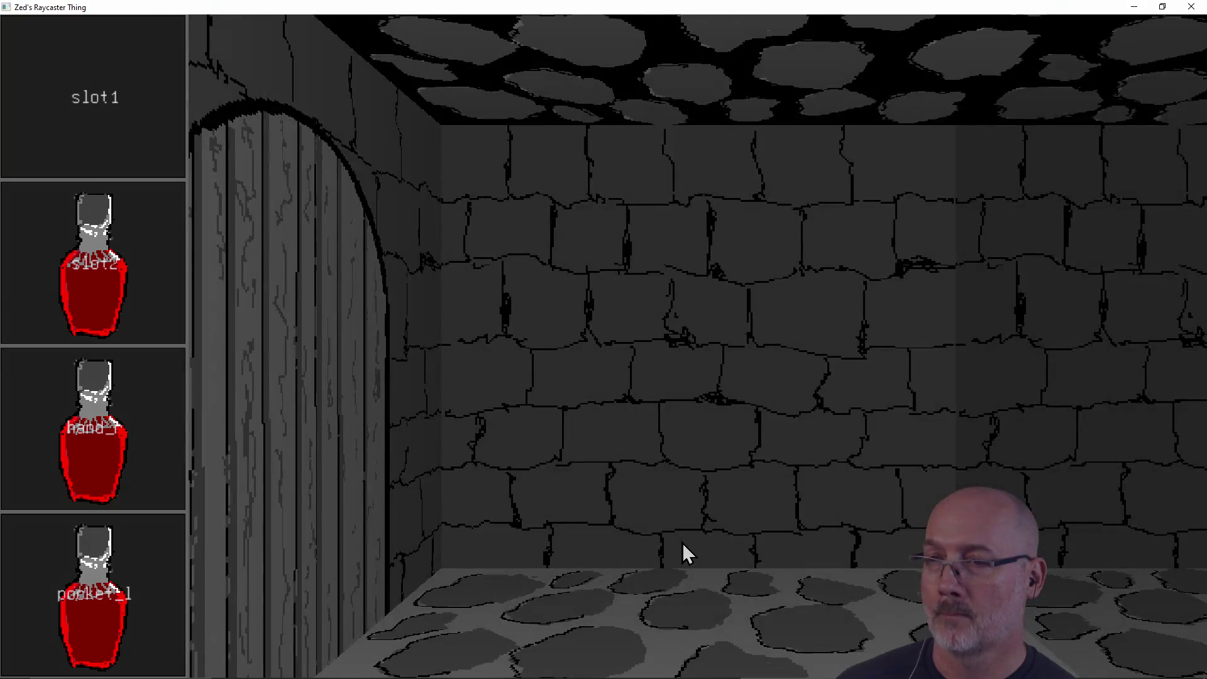
key(d)
key(d)
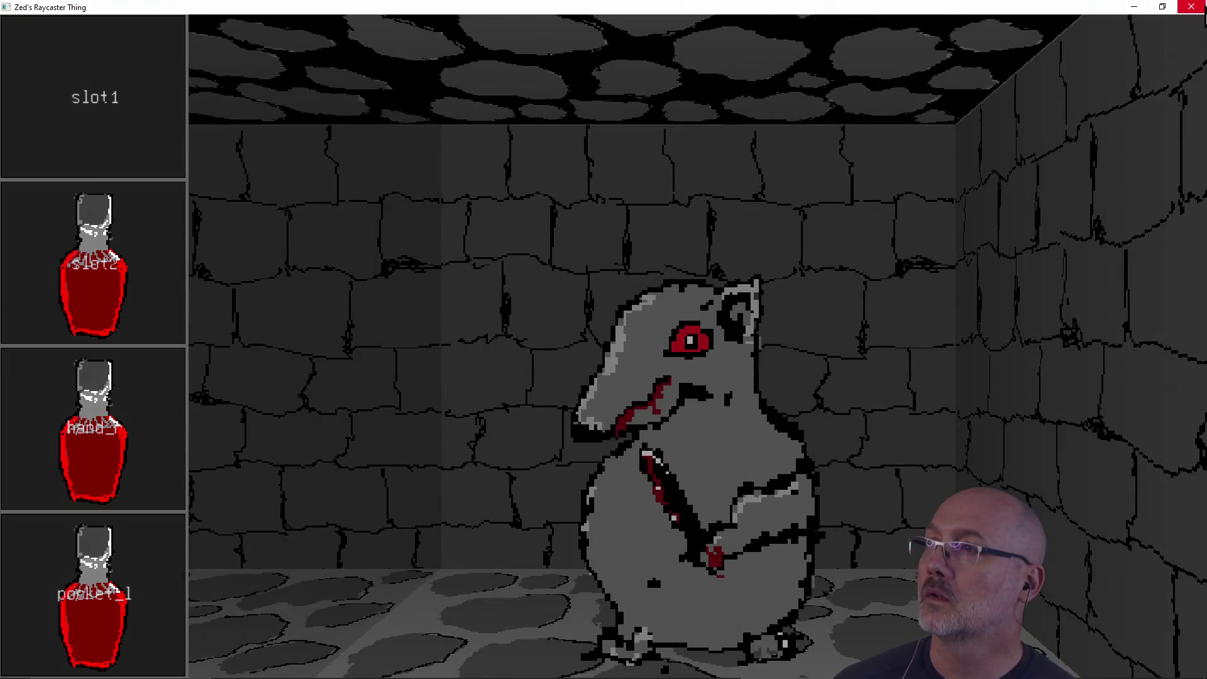
click(1191, 7)
click(612, 423)
key(alt+Tab)
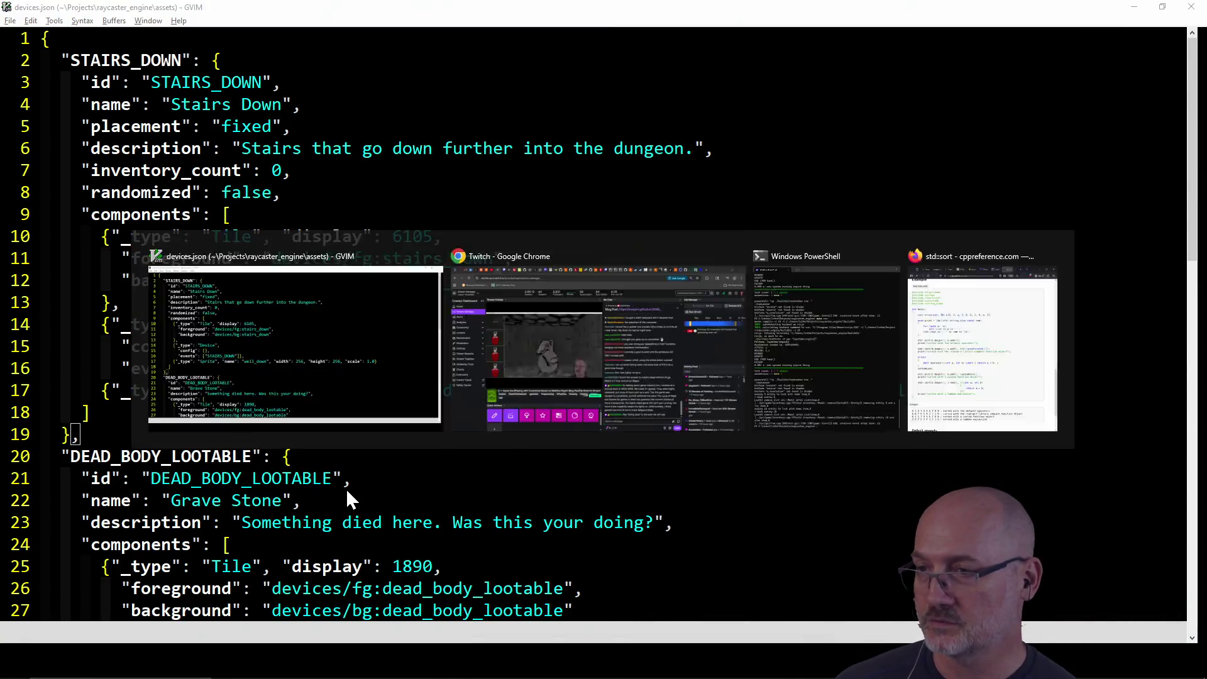
Step: Relaunch with make run, maximize, drag the floor potion into hand_r, then close the game
key(alt+Tab)
text(make run)
key(Return)
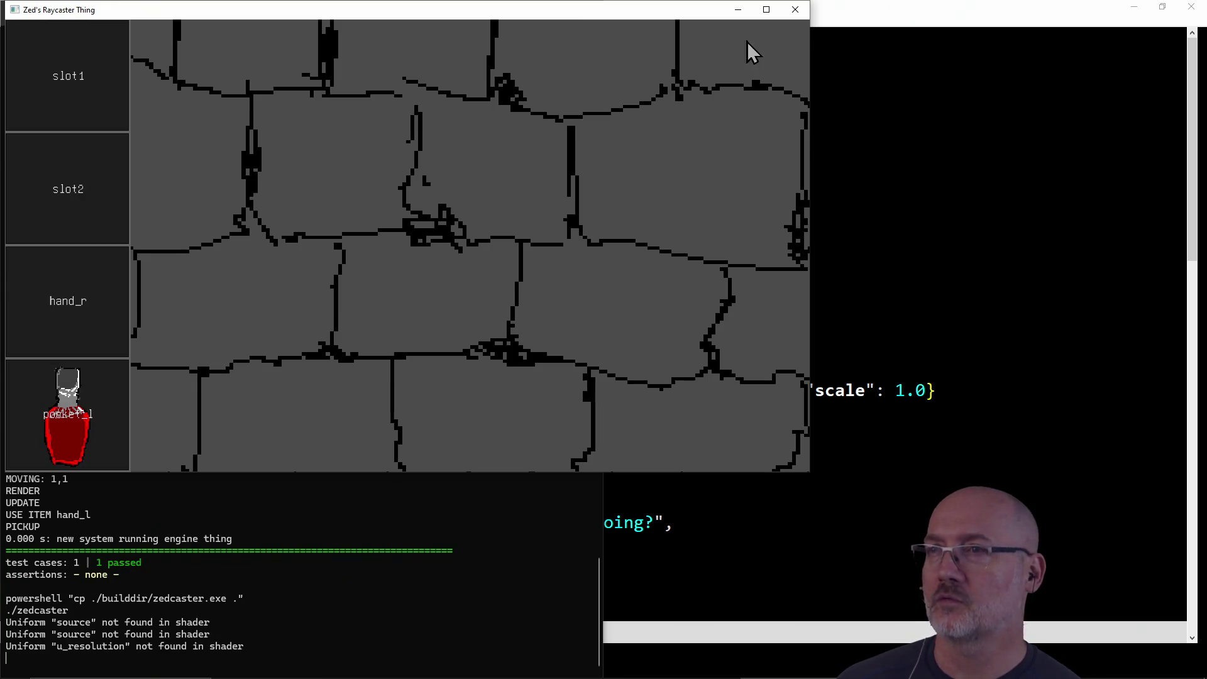
click(759, 18)
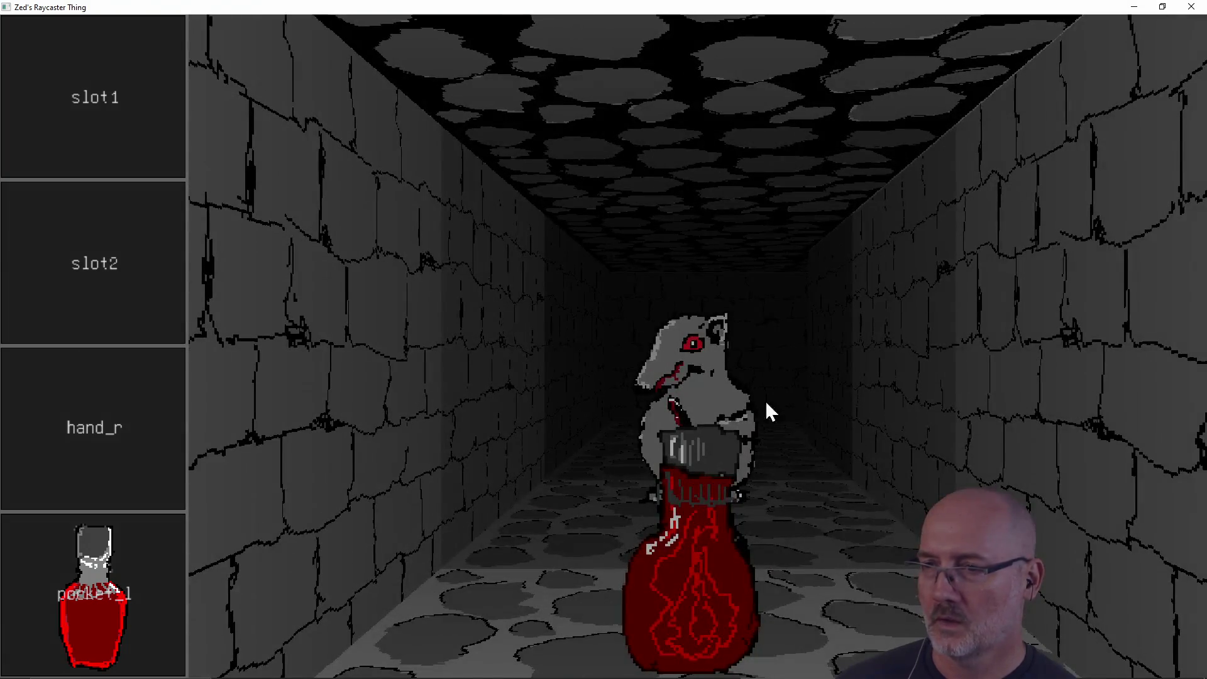
drag(382, 509, 93, 456)
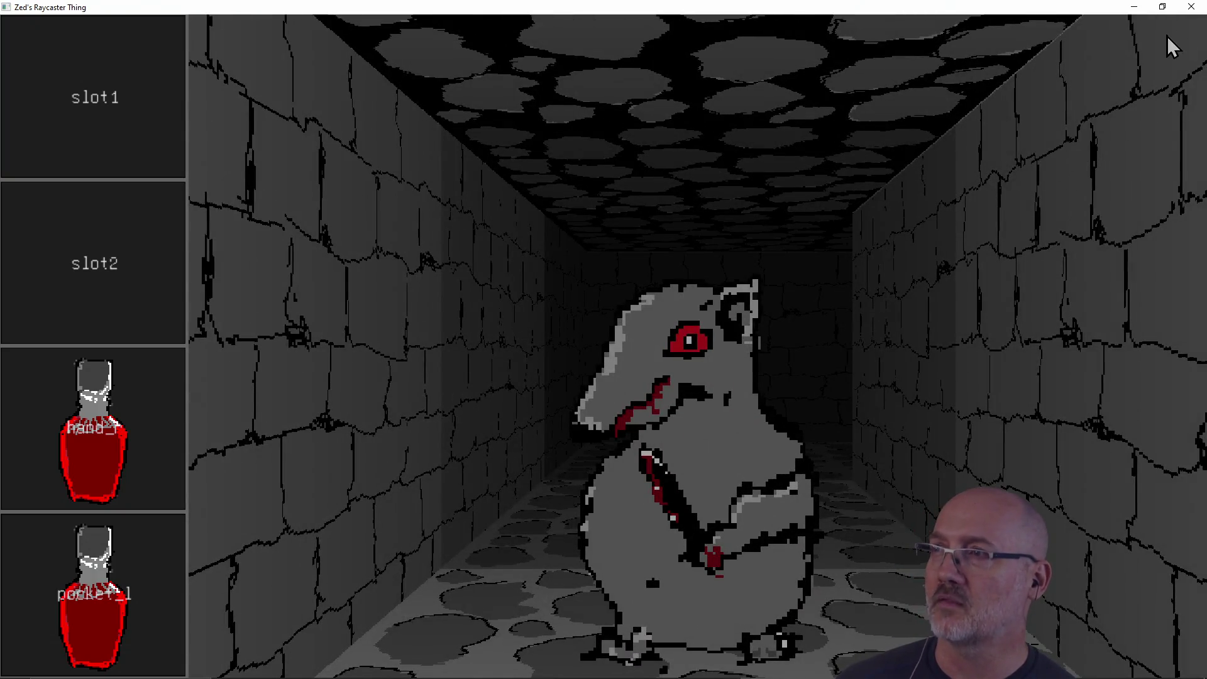
click(1191, 7)
key(Up)
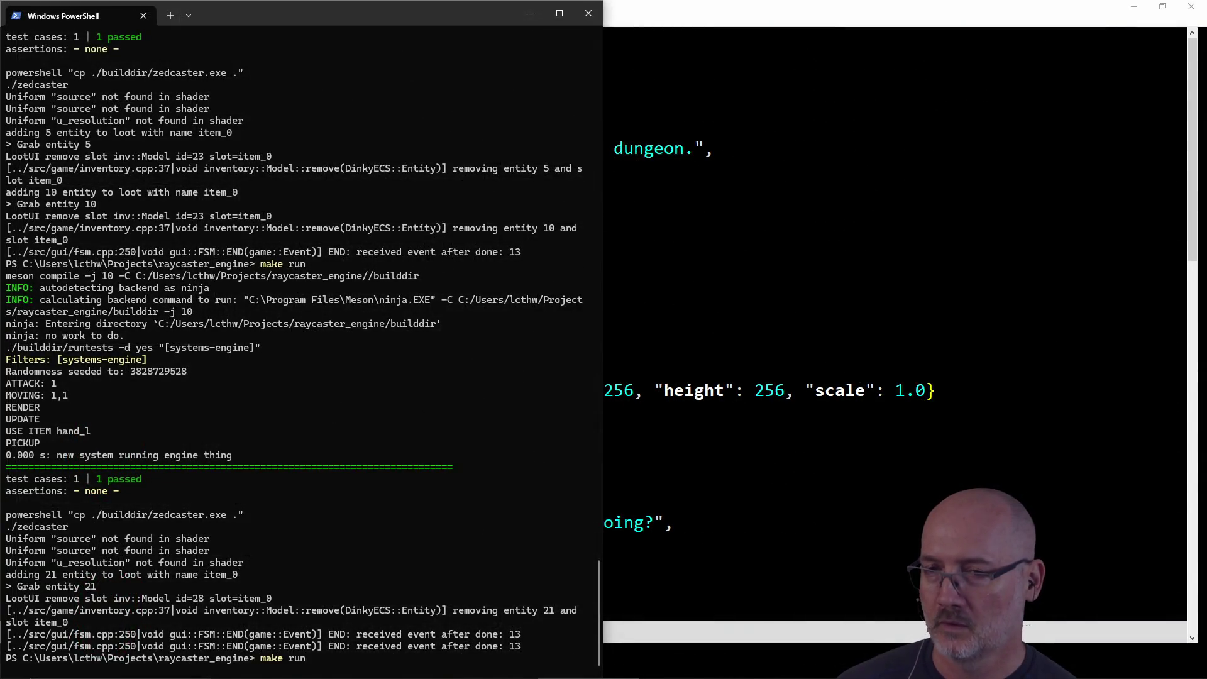
Step: Relaunch the game maximized, turn around to find the rat holding the red bag, then close it
key(Return)
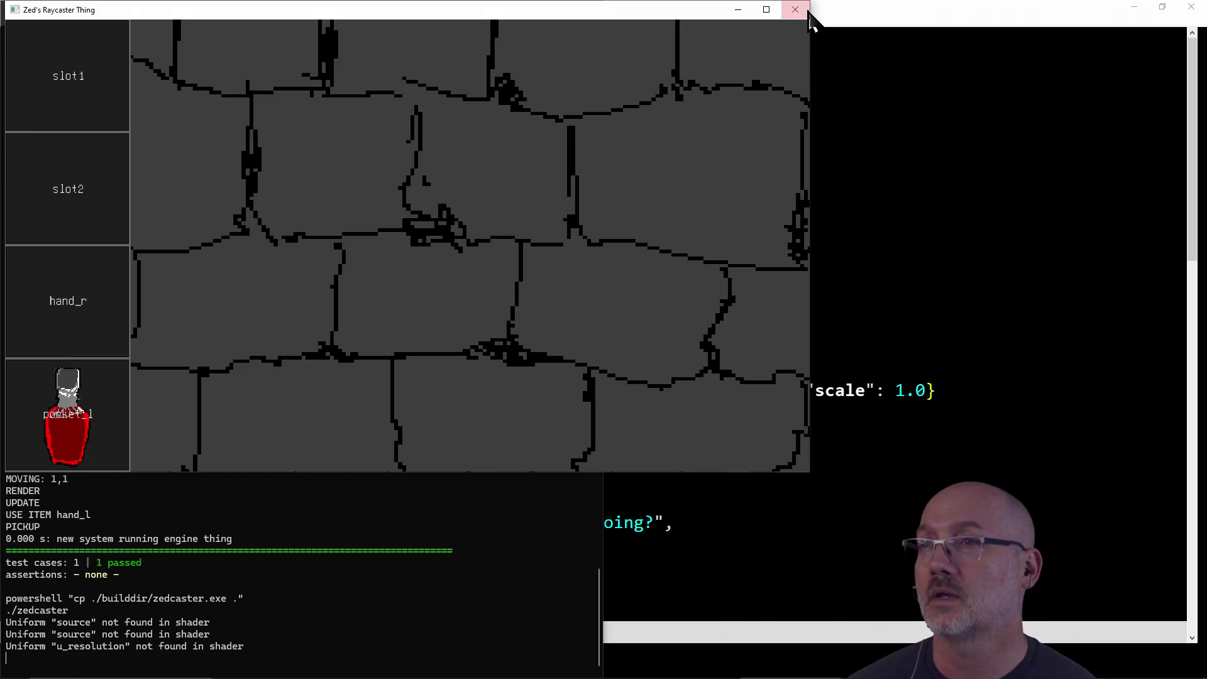
click(766, 10)
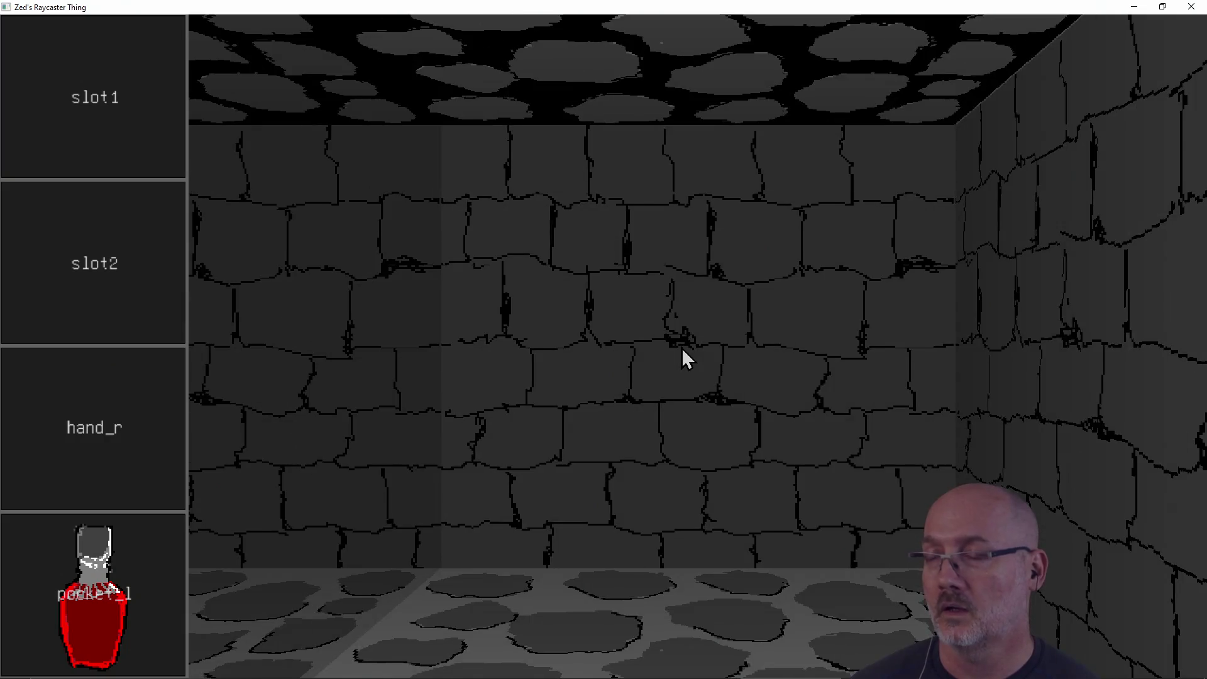
key(d)
key(a)
key(d)
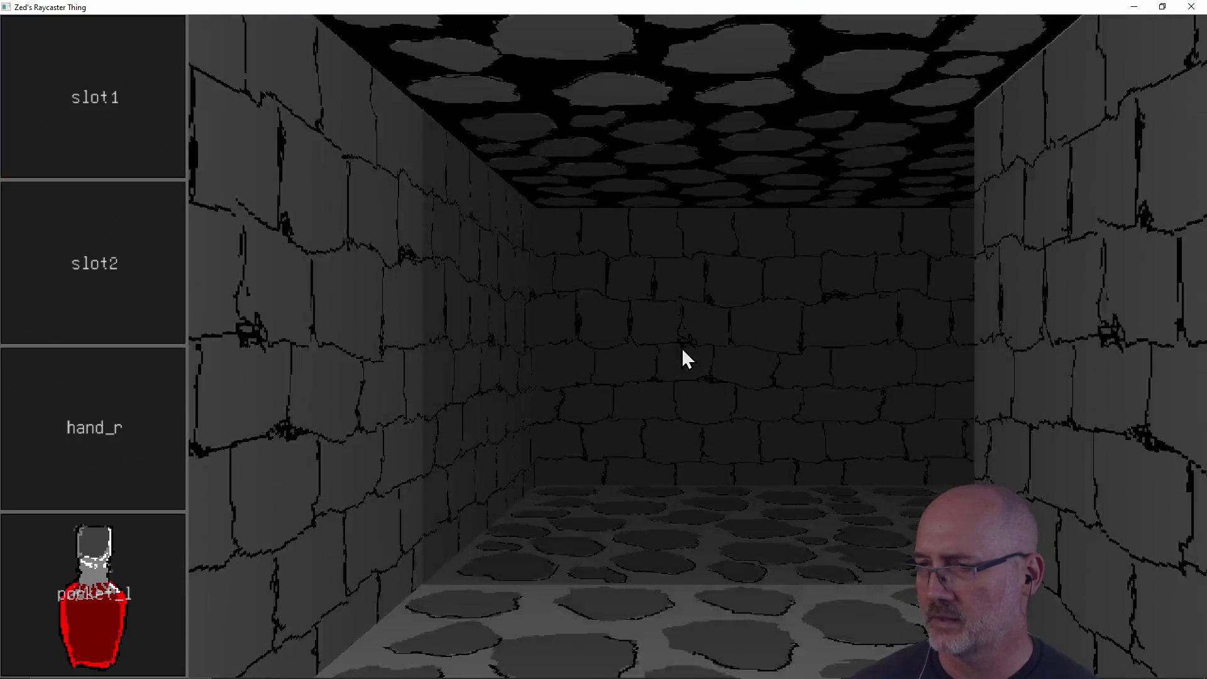
key(a)
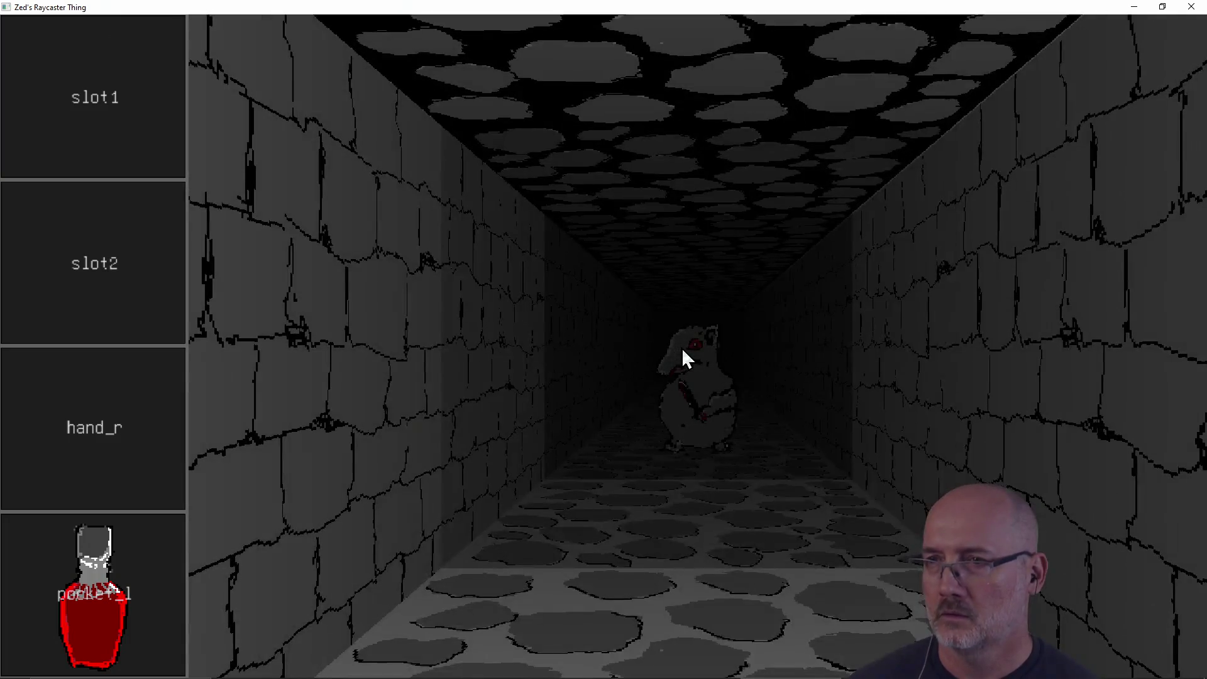
key(d)
key(d)
key(d)
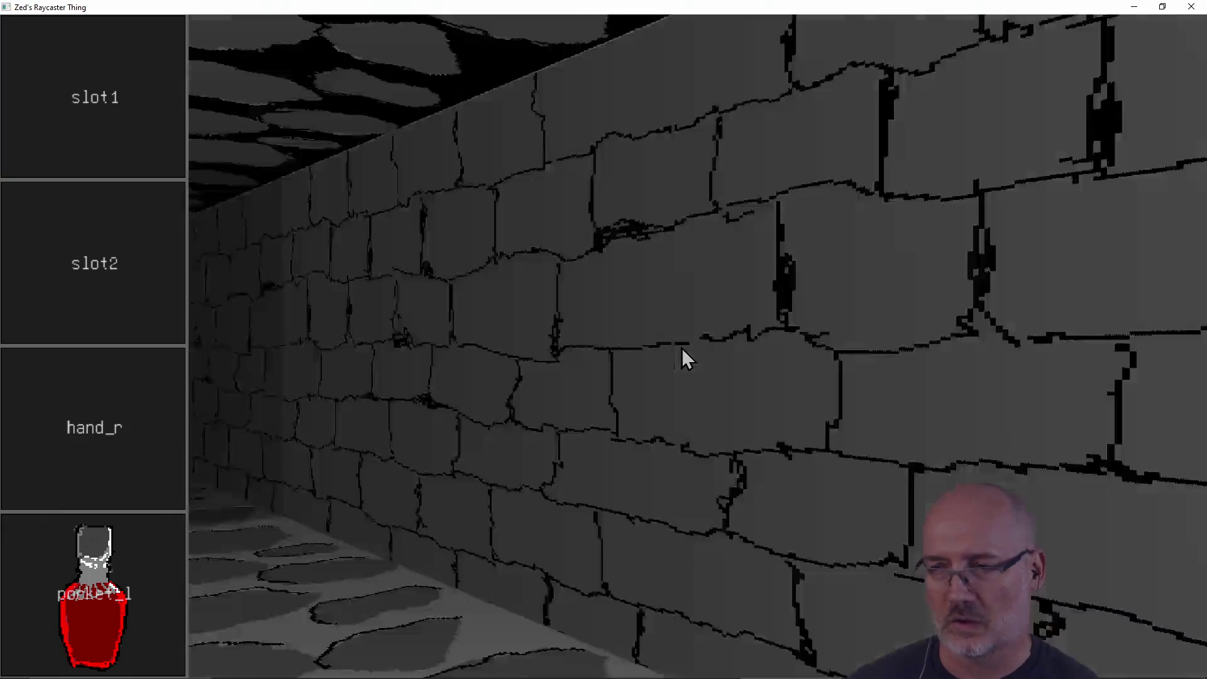
key(d)
key(d)
key(d)
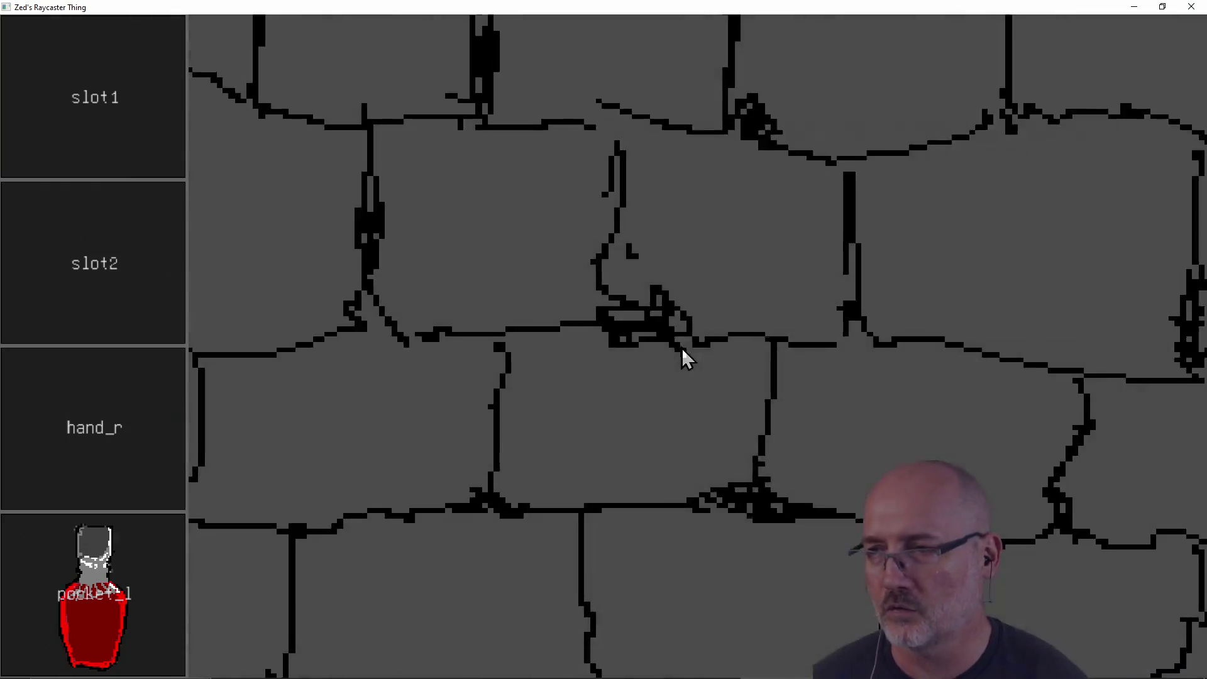
key(d)
key(d)
key(d)
key(w)
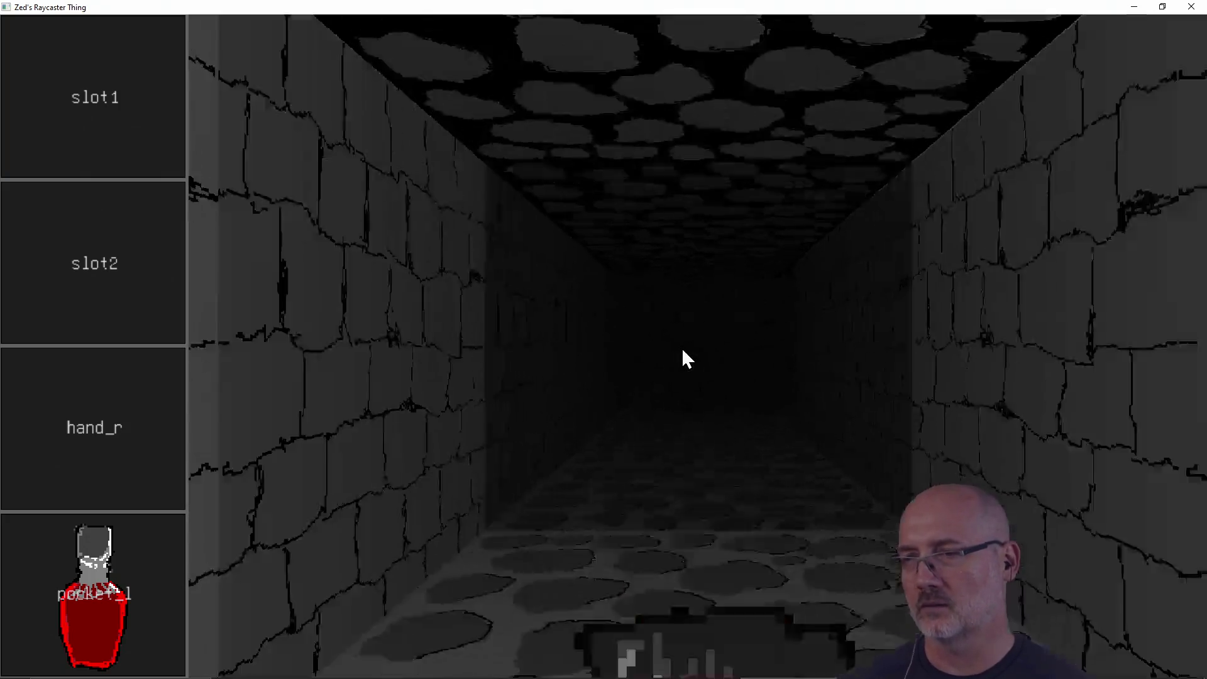
key(d)
key(d)
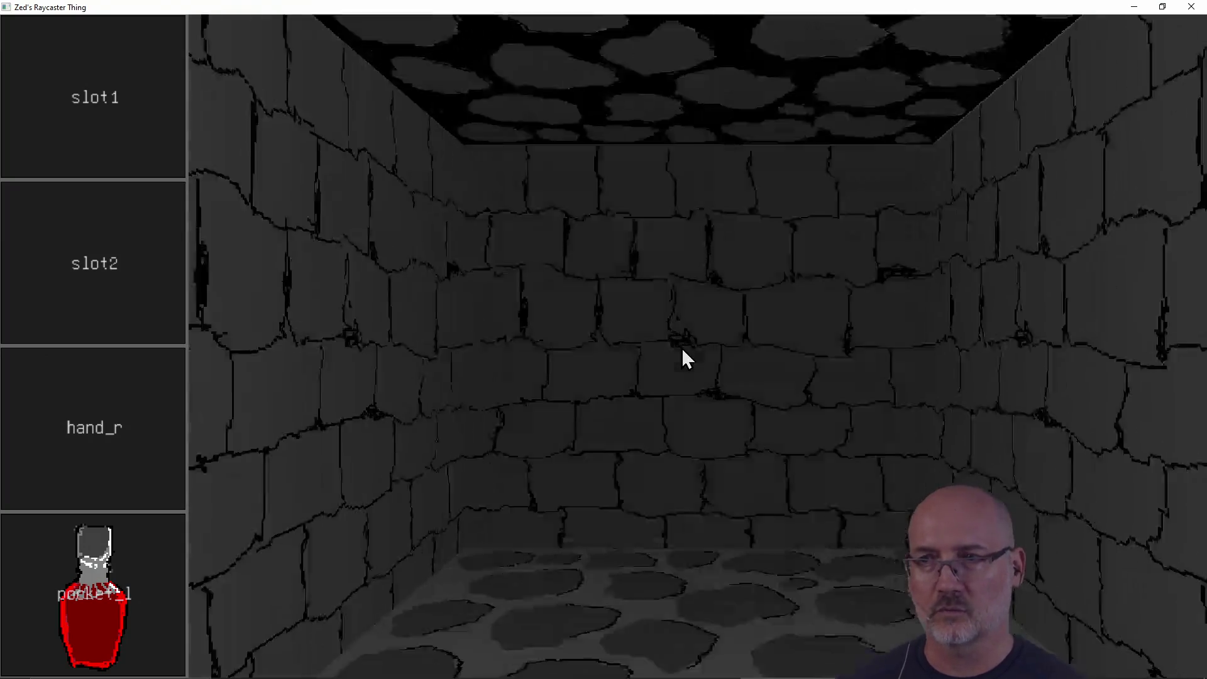
key(d)
key(d)
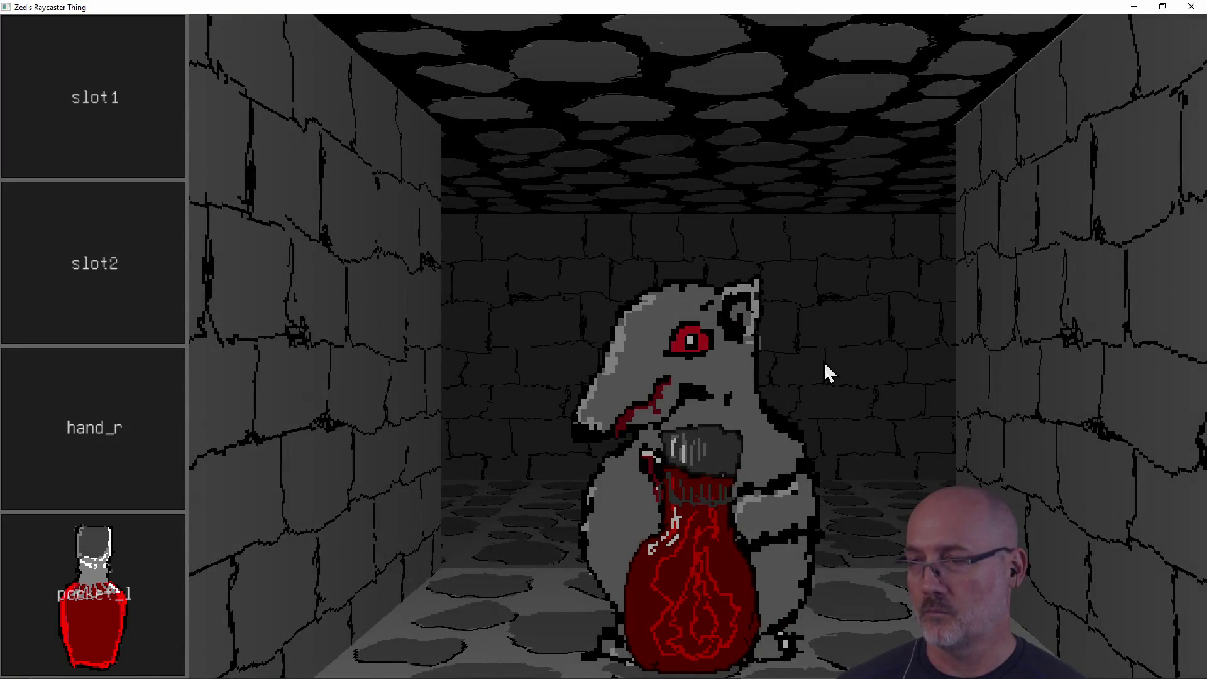
click(1191, 6)
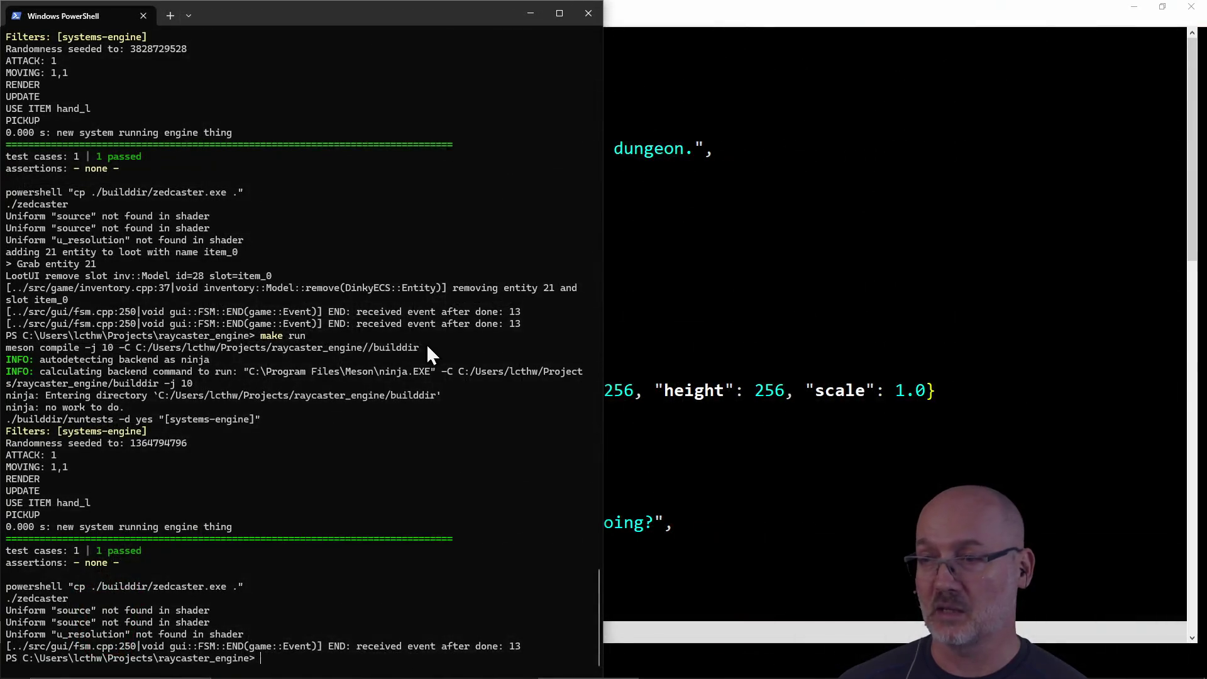
Step: Run make run, walk toward the approaching rat, then close the game
double_click(310, 429)
text(make run)
key(Return)
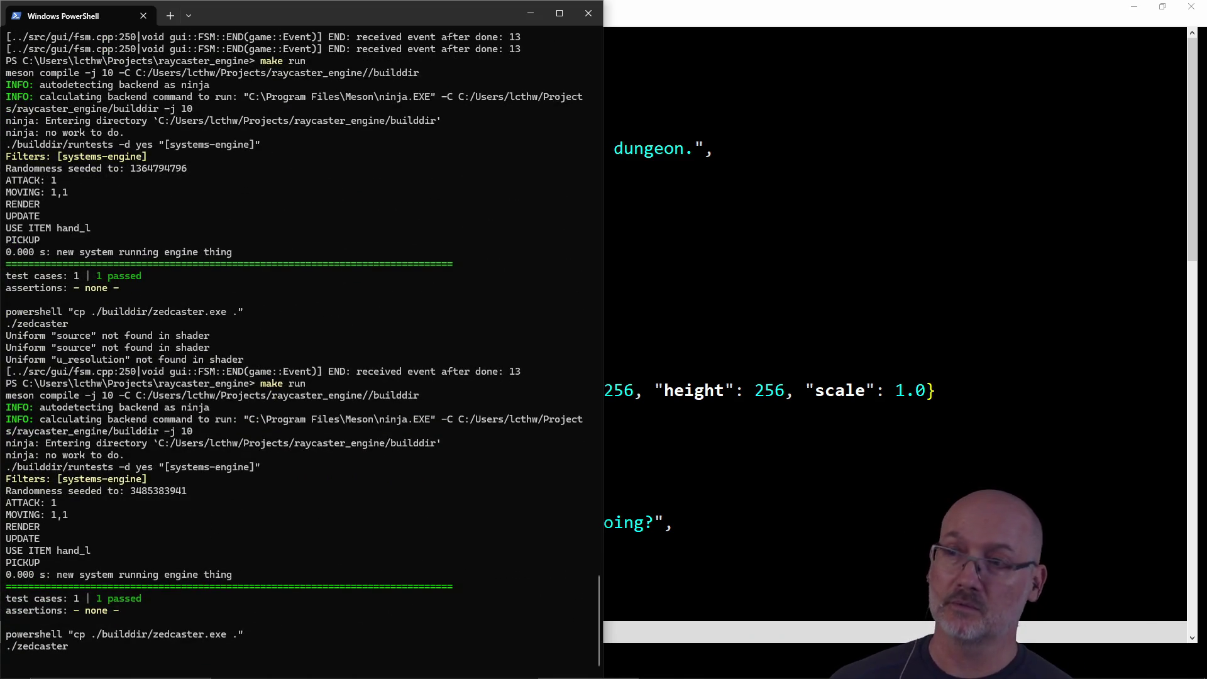
key(d)
key(d)
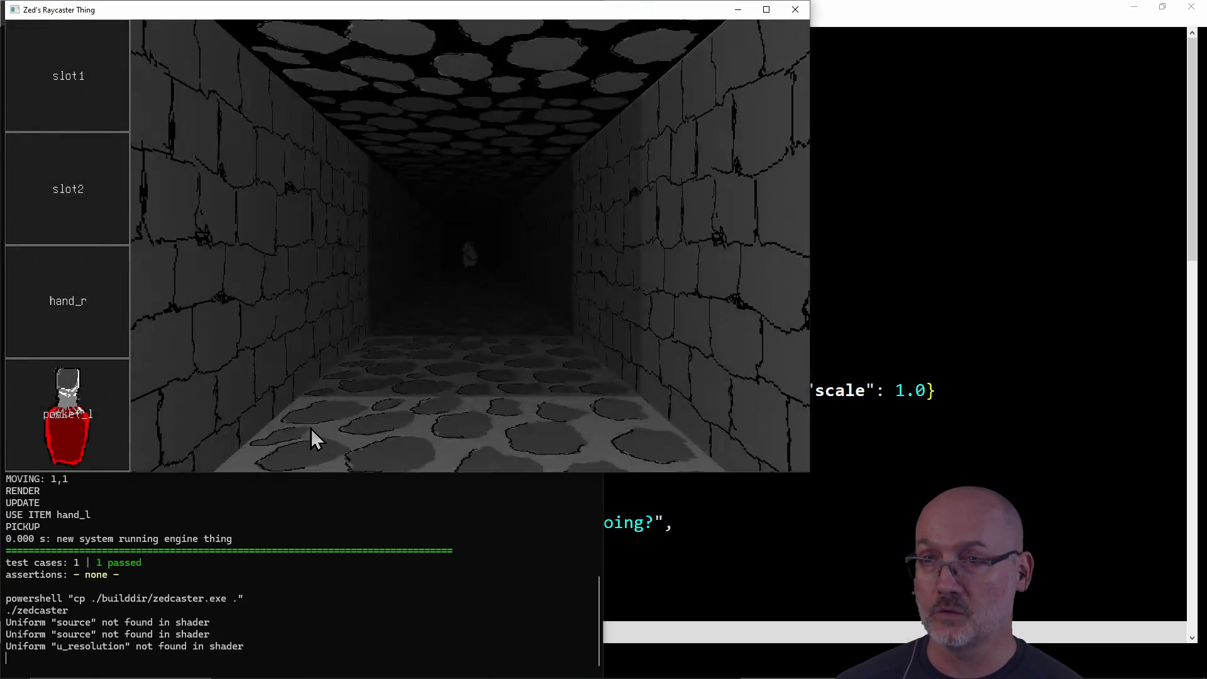
key(w)
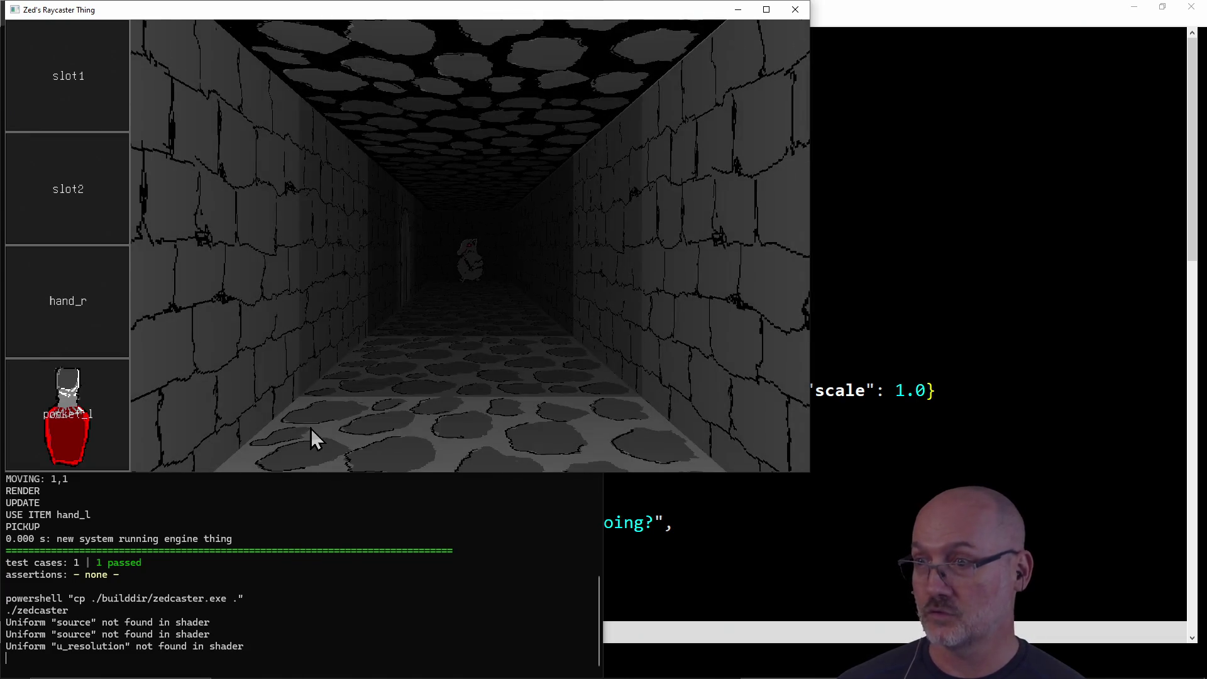
key(w)
key(w)
key(d)
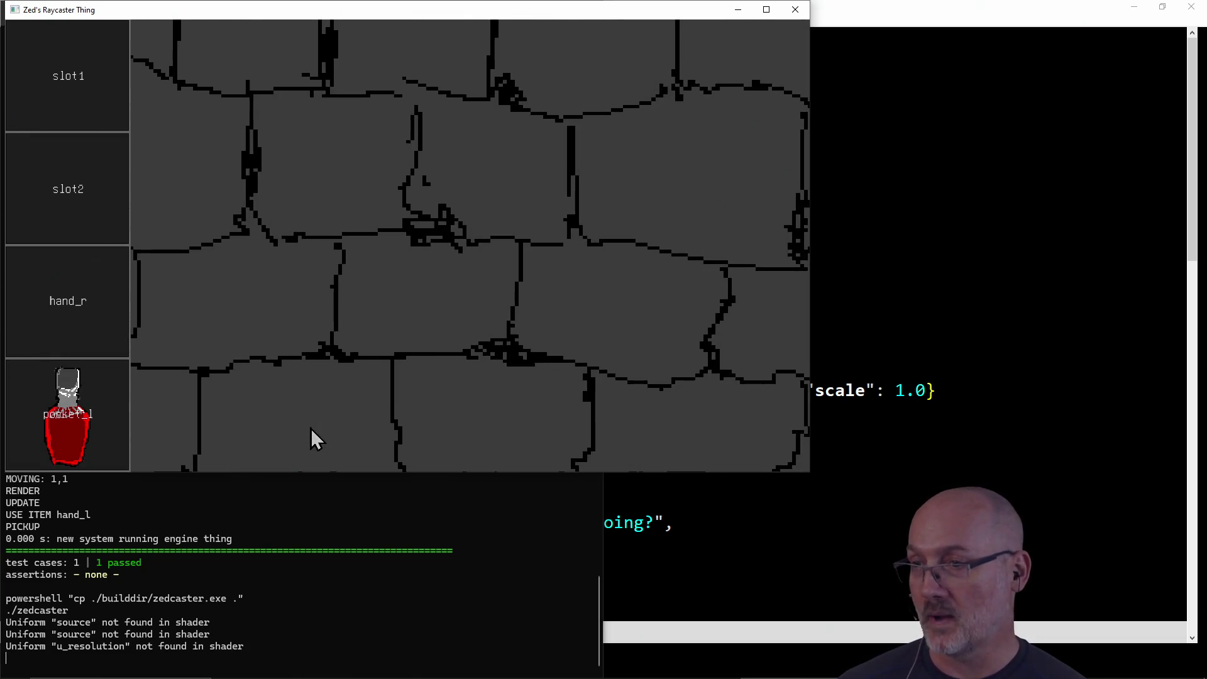
key(a)
click(795, 9)
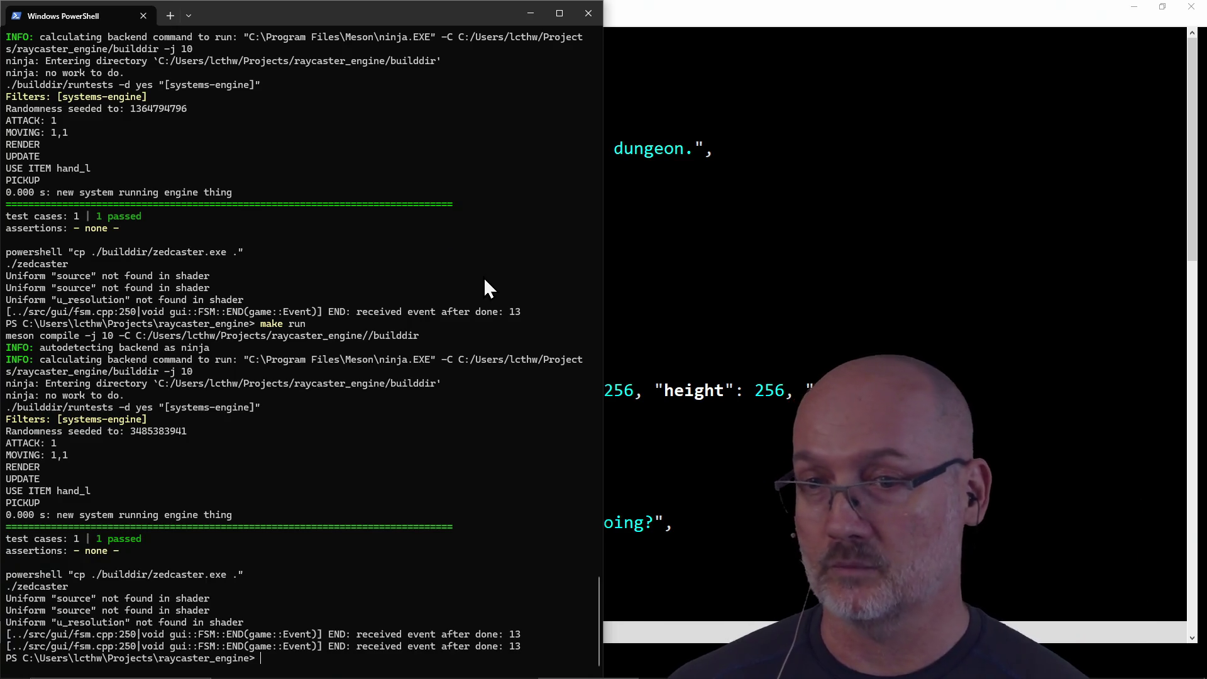
Step: Relaunch the game maximized and turn to look down the long corridor
key(Up)
key(Return)
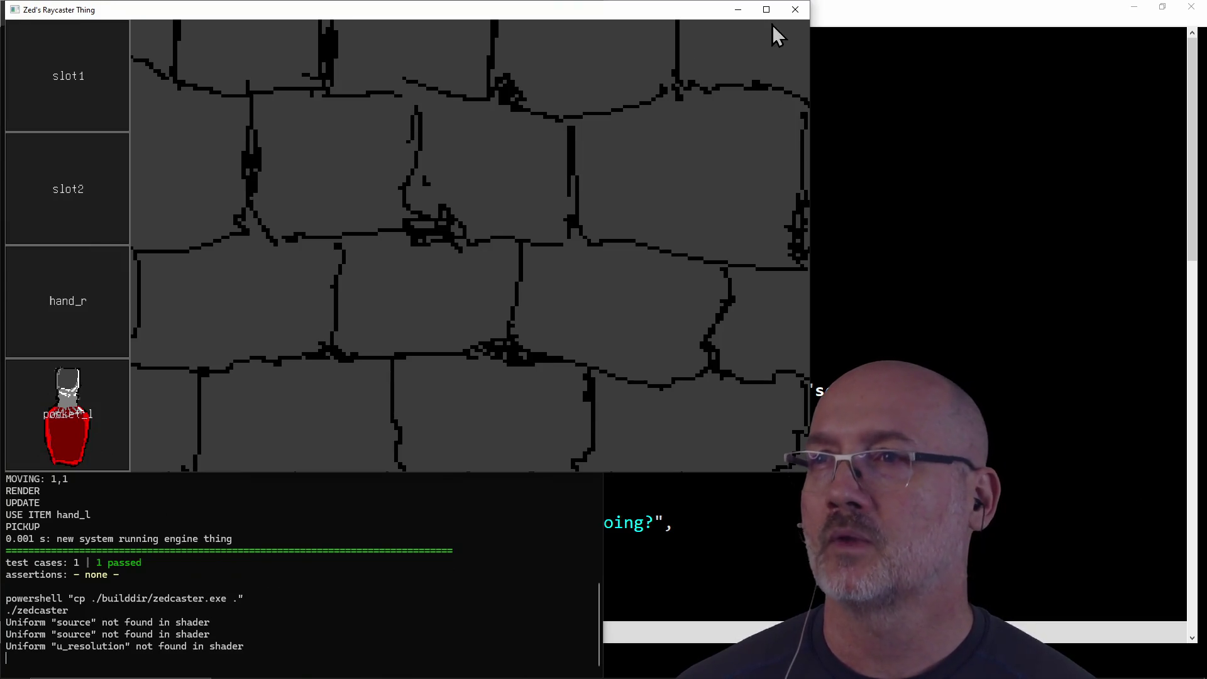
click(763, 10)
key(s)
key(d)
key(w)
key(Left)
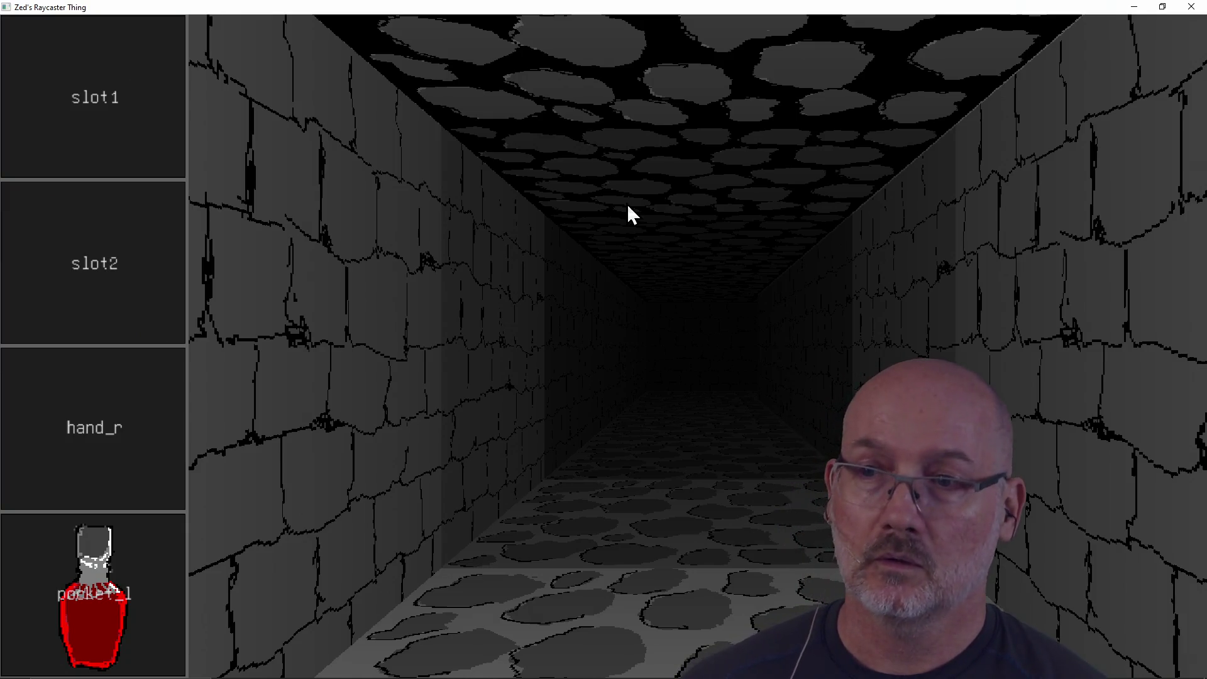
Step: Walk and turn through the dark corridors up to the rat, then close the game window
key(w)
key(a)
key(a)
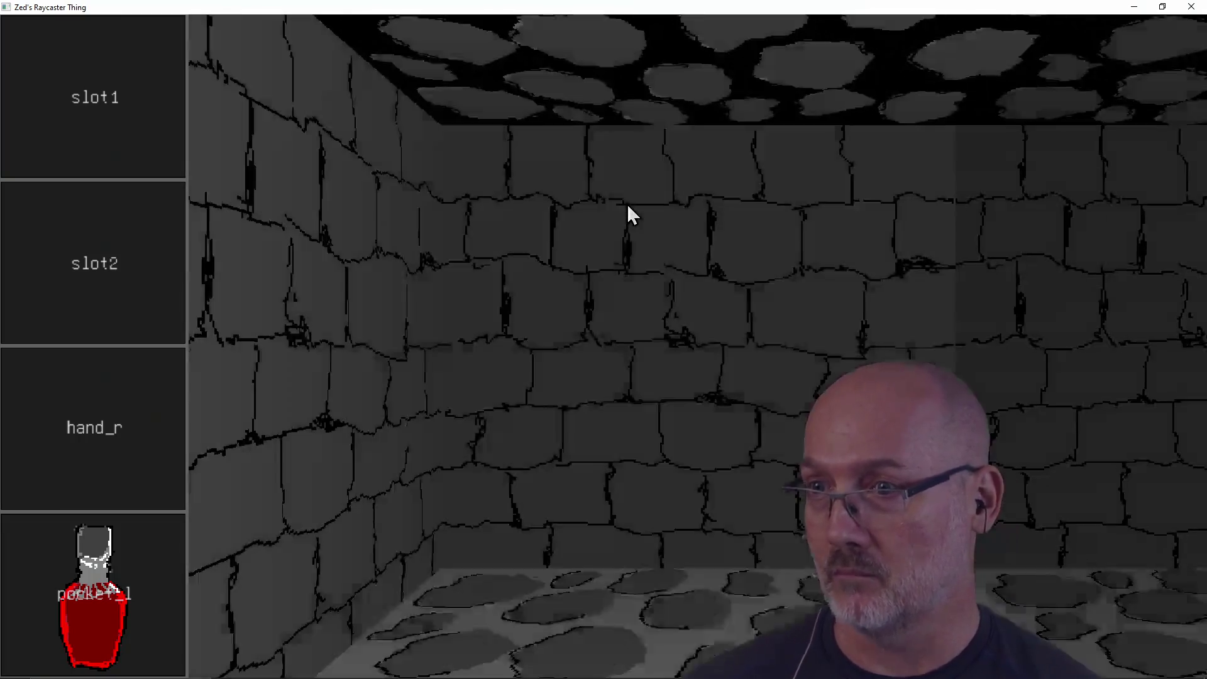
key(a)
key(a)
key(a)
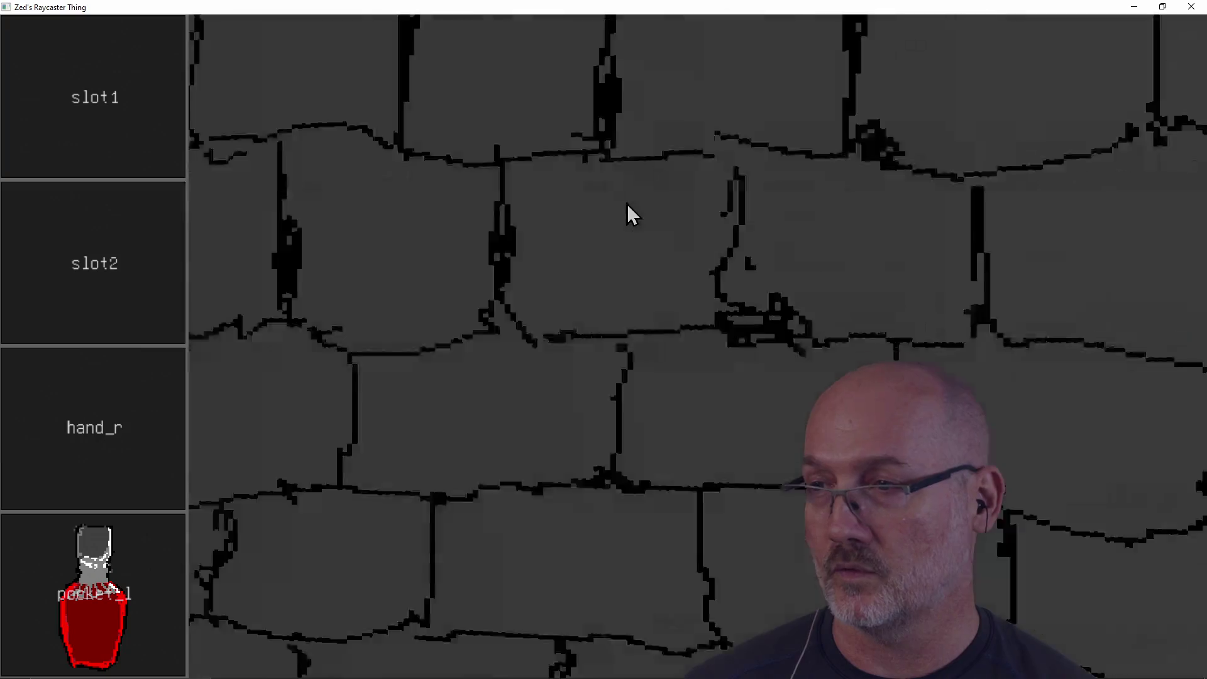
key(w)
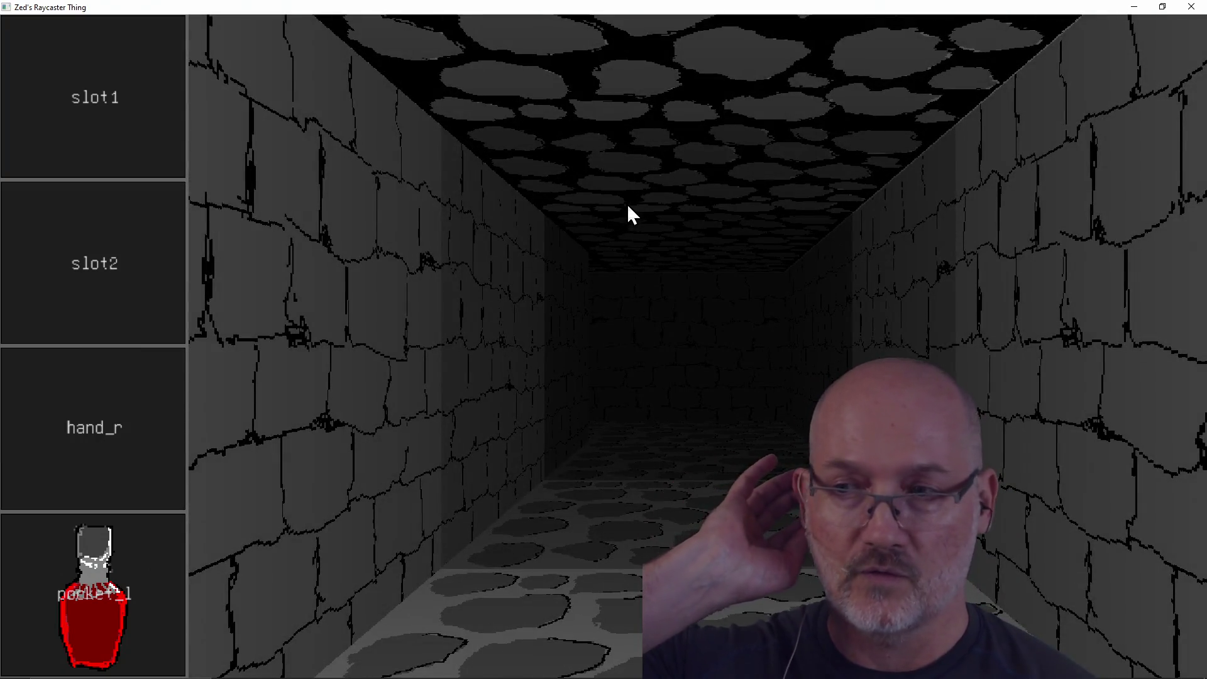
key(w)
key(w)
key(s)
key(w)
key(s)
key(w)
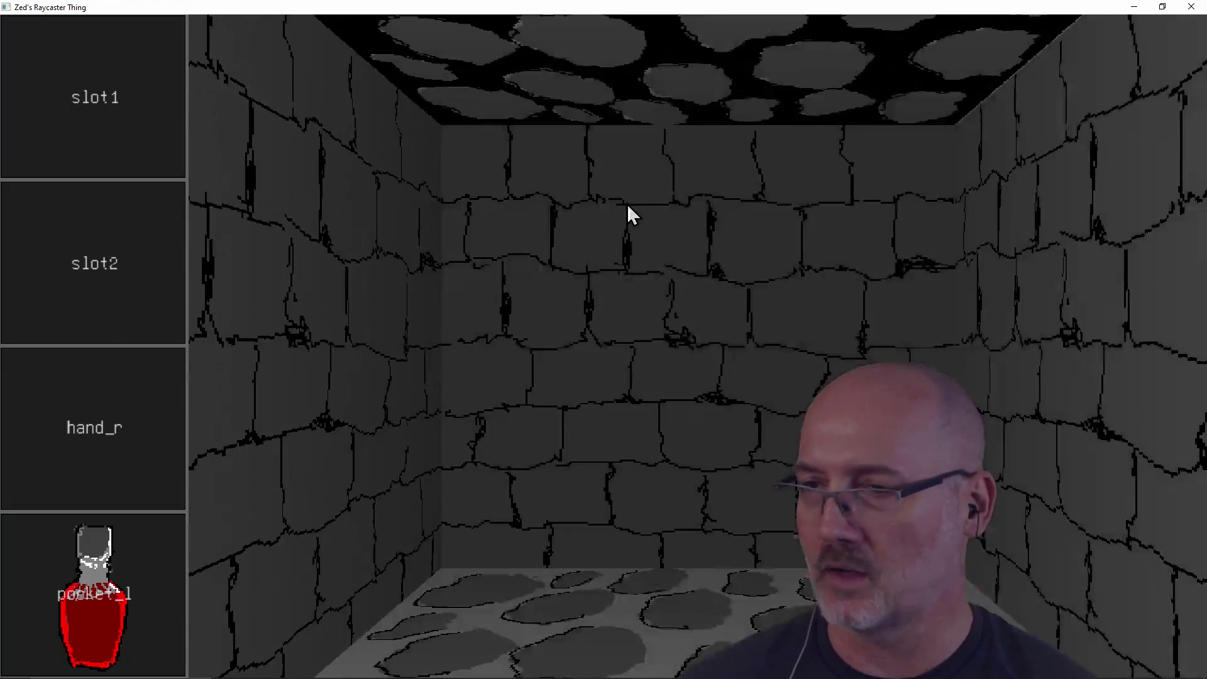
key(w)
key(s)
key(d)
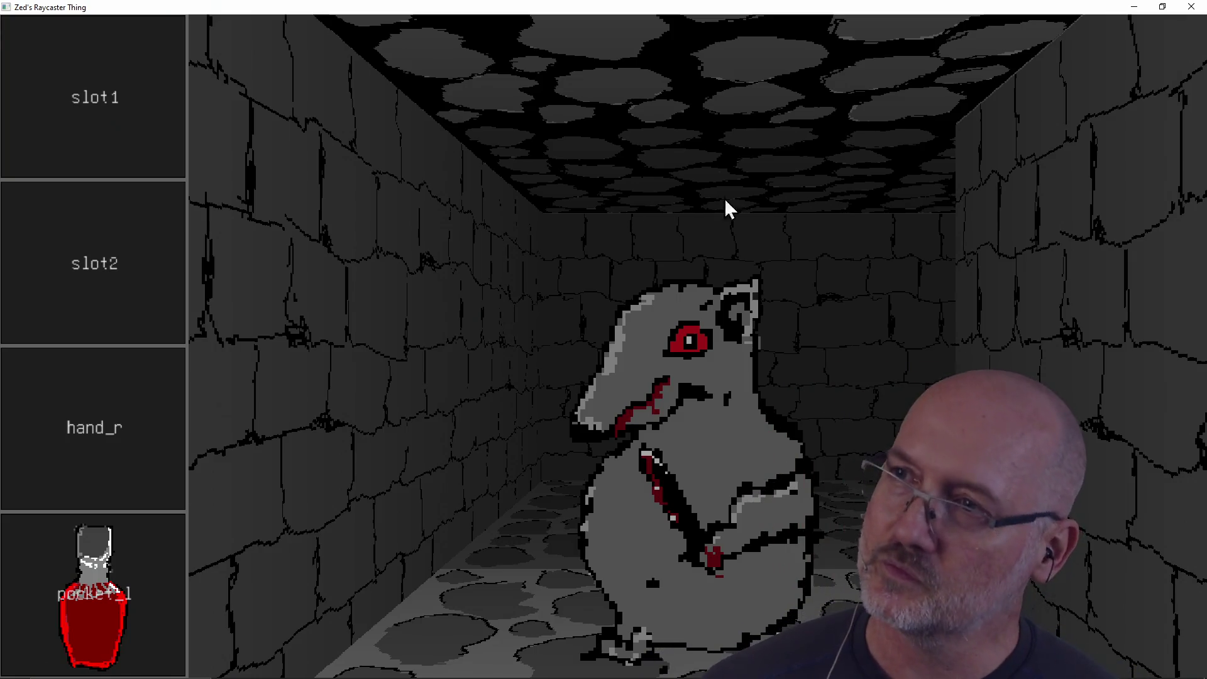
click(1190, 14)
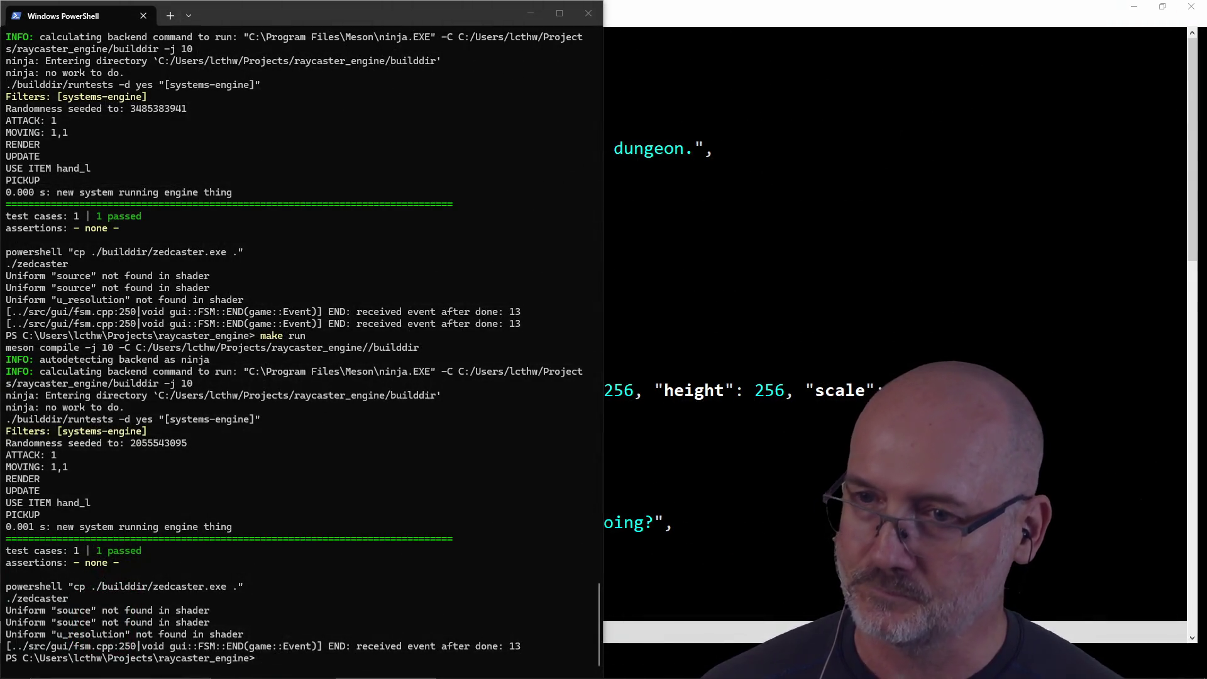
click(424, 572)
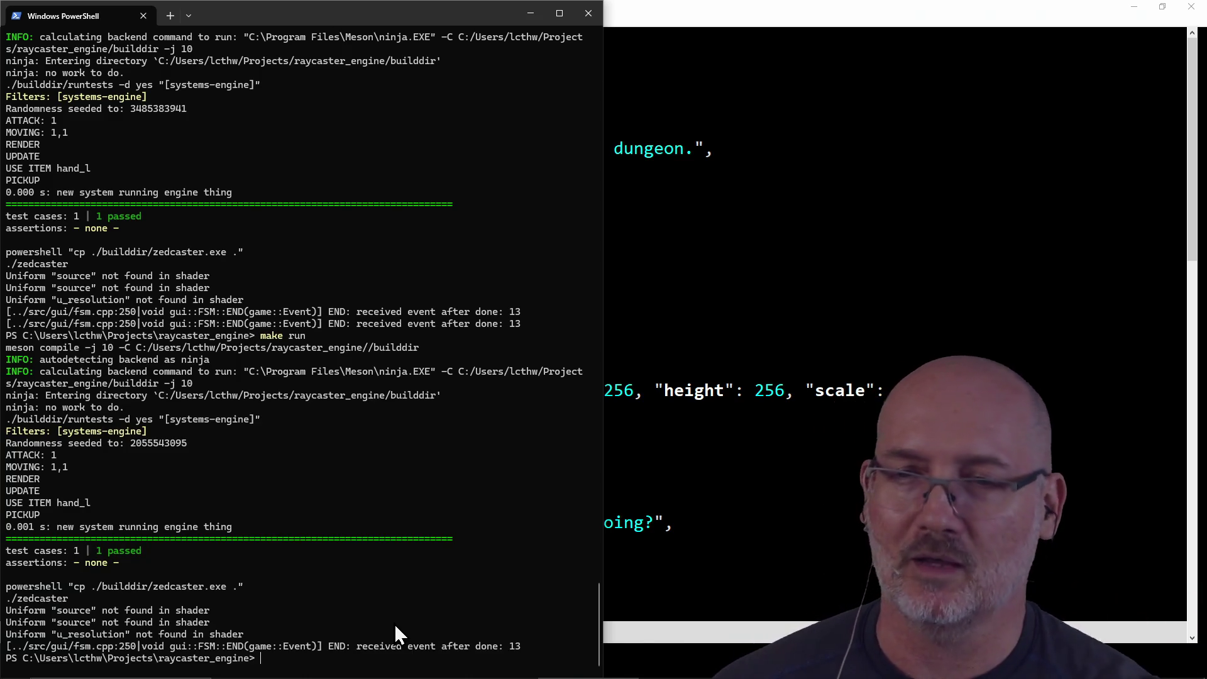
Step: Bring devices.json forward in GVim at the DEAD_BODY_LOOTABLE entry on line 20
click(715, 444)
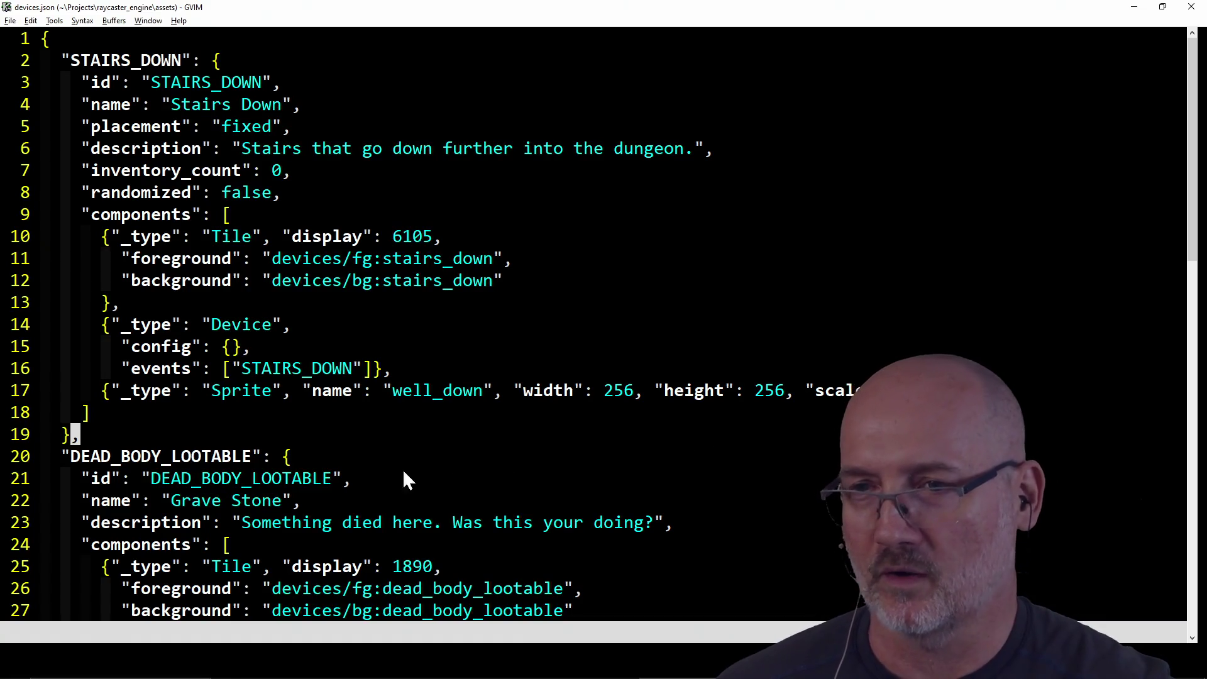
click(284, 458)
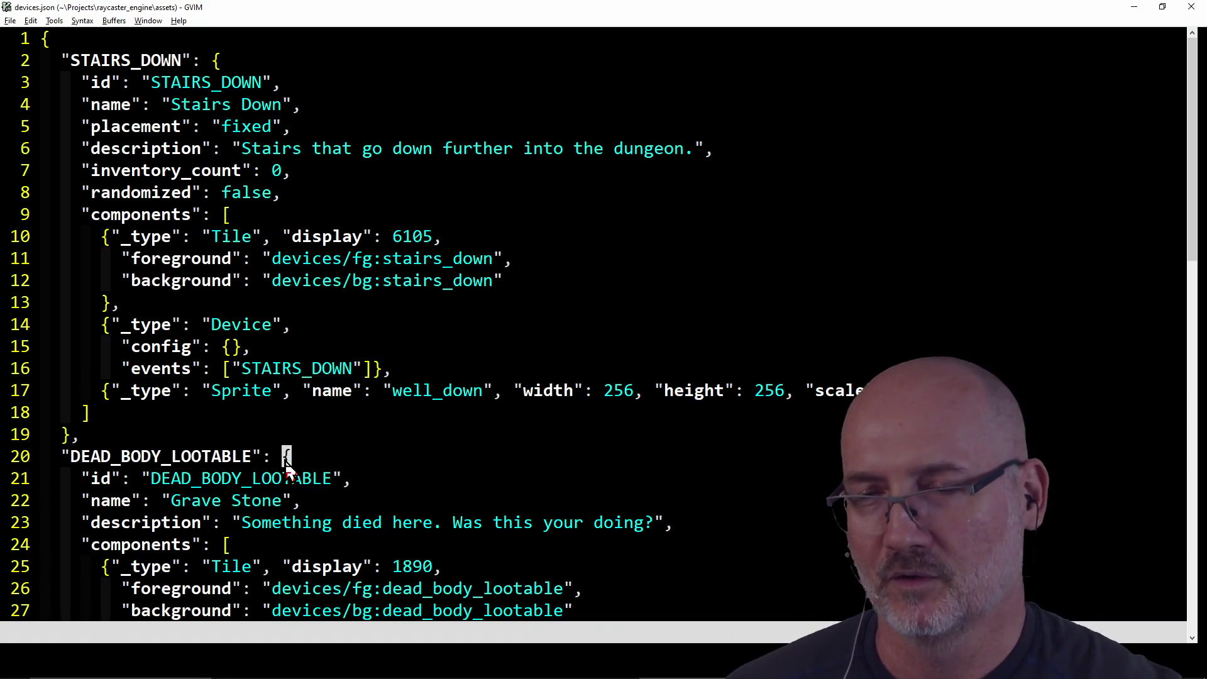
key(alt+Tab)
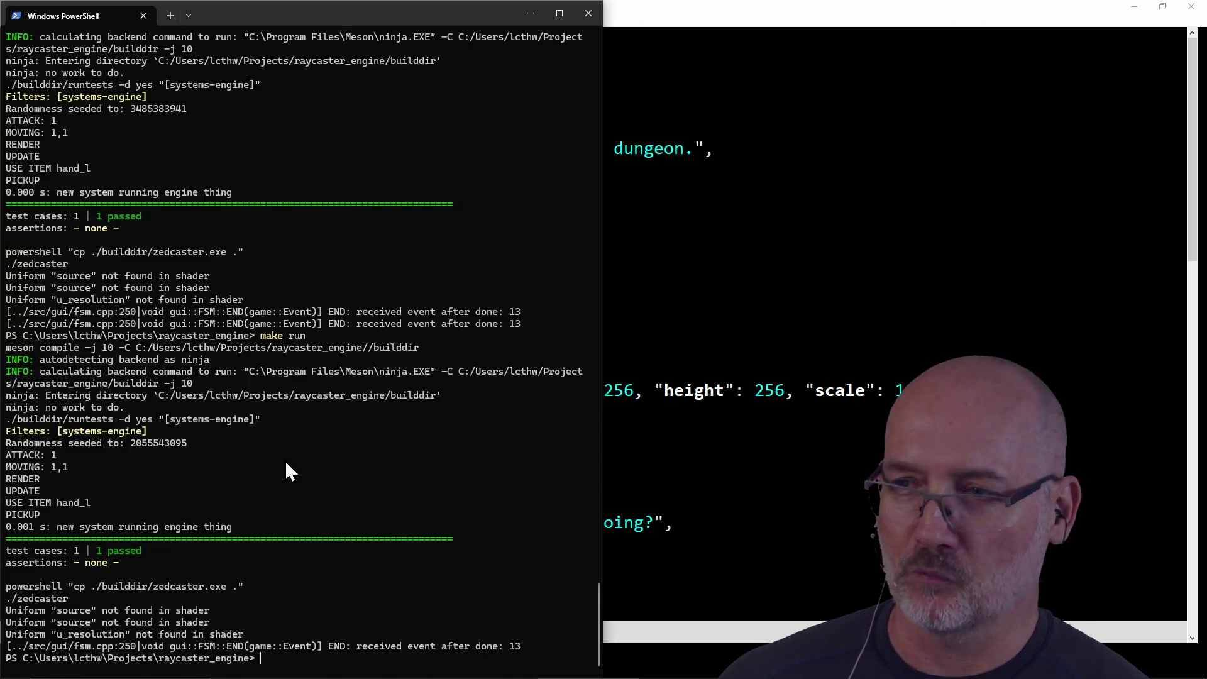
key(alt+Tab)
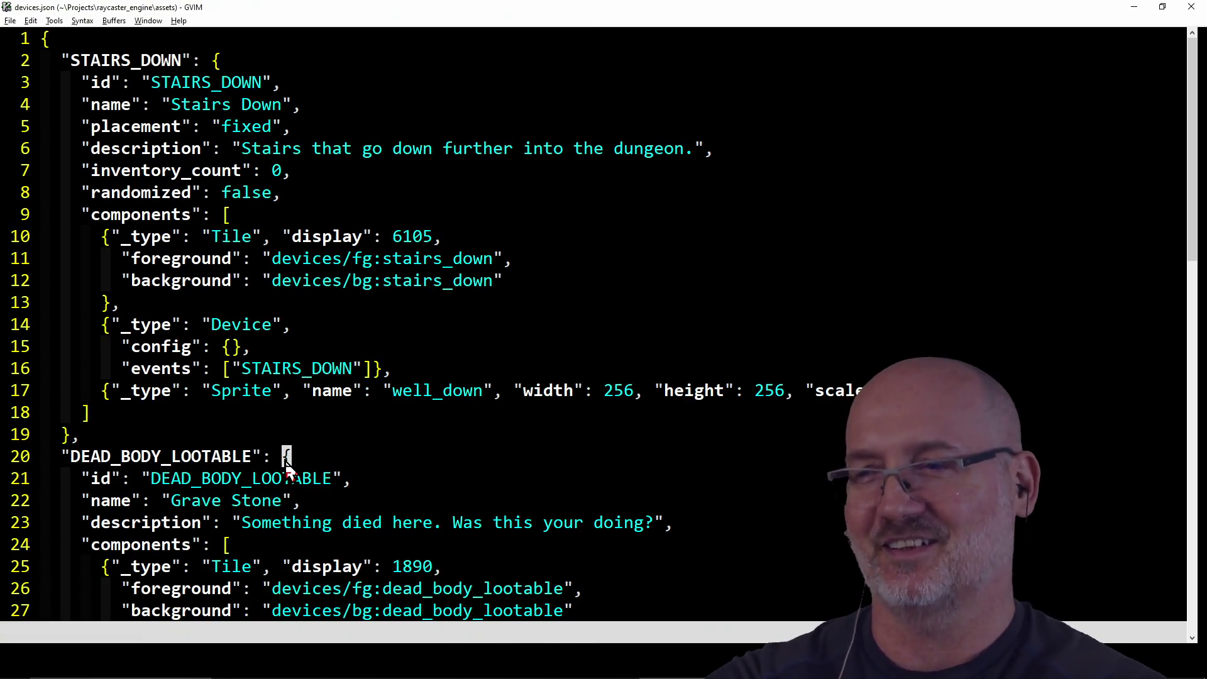
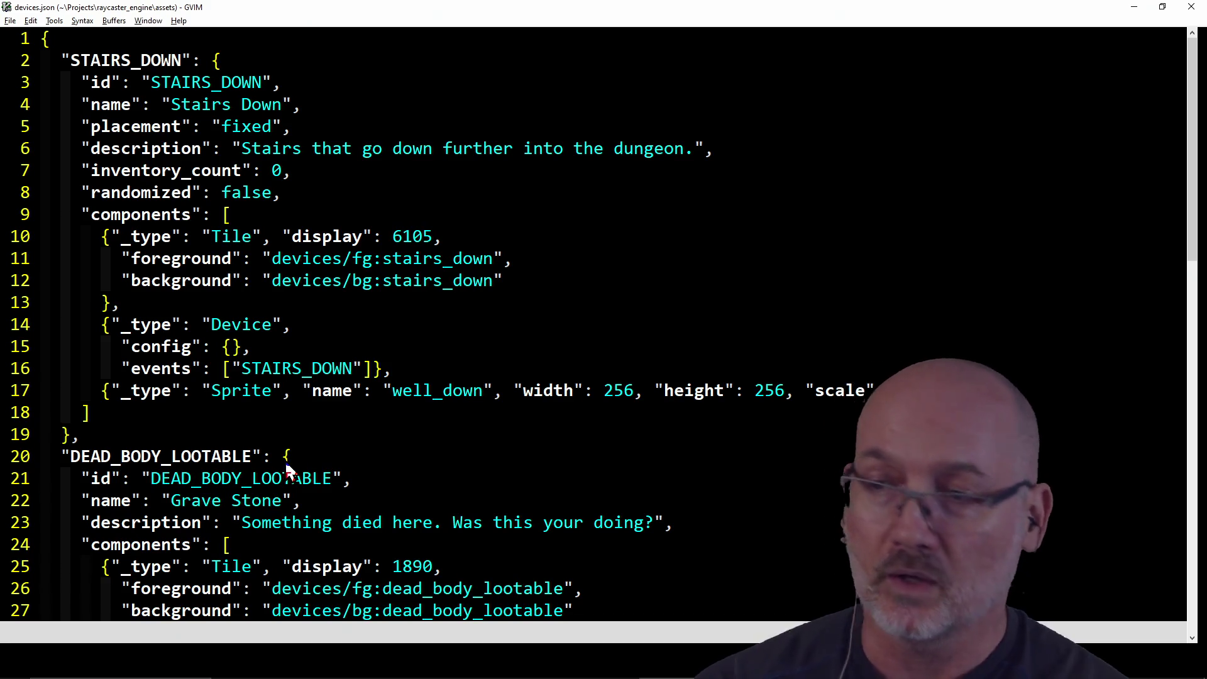
Step: Switch from GVIM's devices.json to the Firefox window showing the cppreference std::sort example
key(alt+Tab)
key(alt+Tab)
key(alt+Tab)
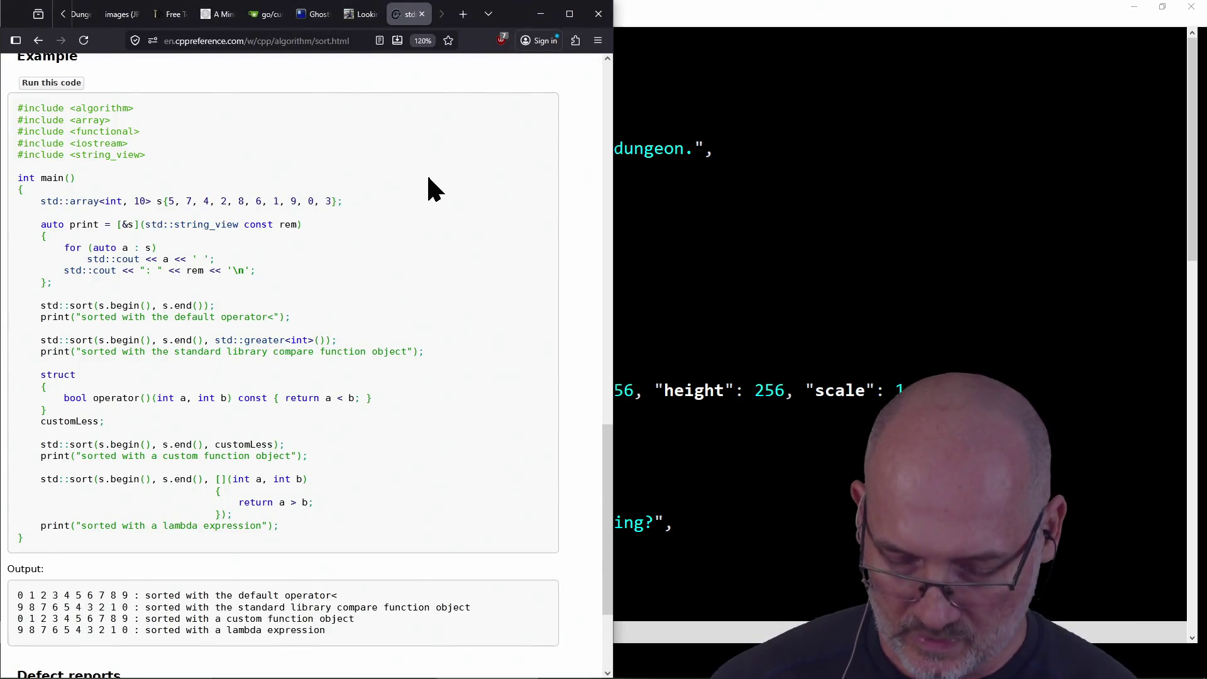
Step: Search 'icarus steam' in a new tab and open the ICARUS Steam store result
key(ctrl+t)
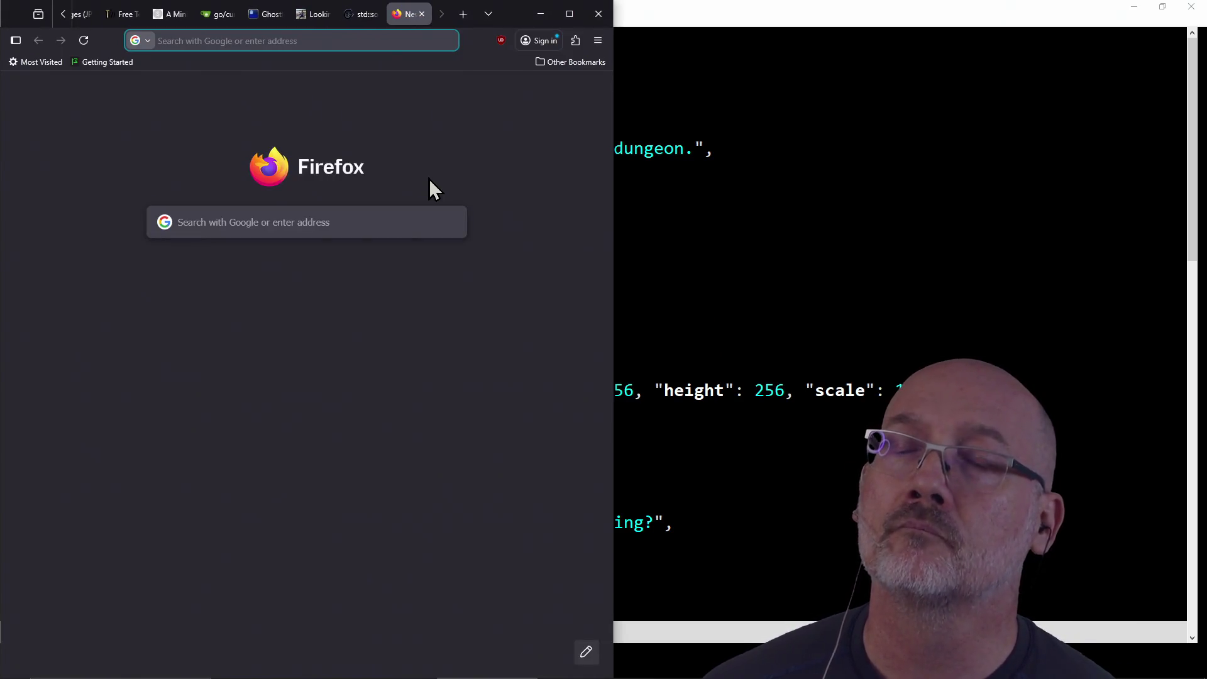
text(icarus steam)
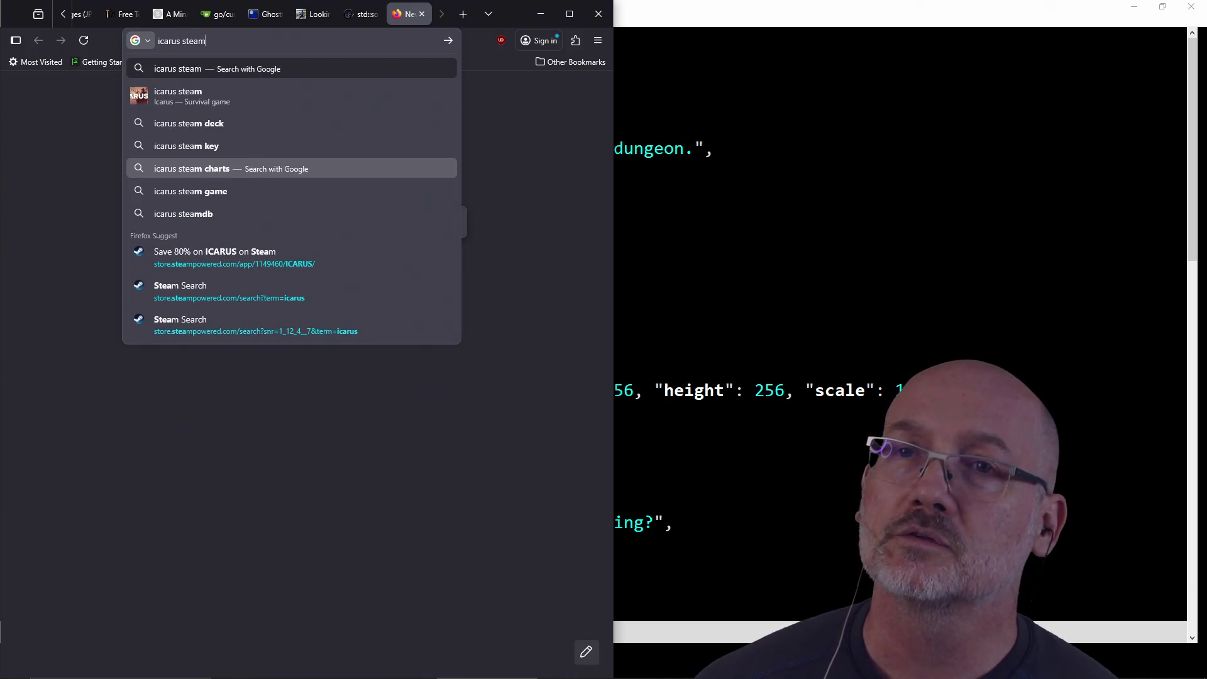
key(Return)
click(97, 201)
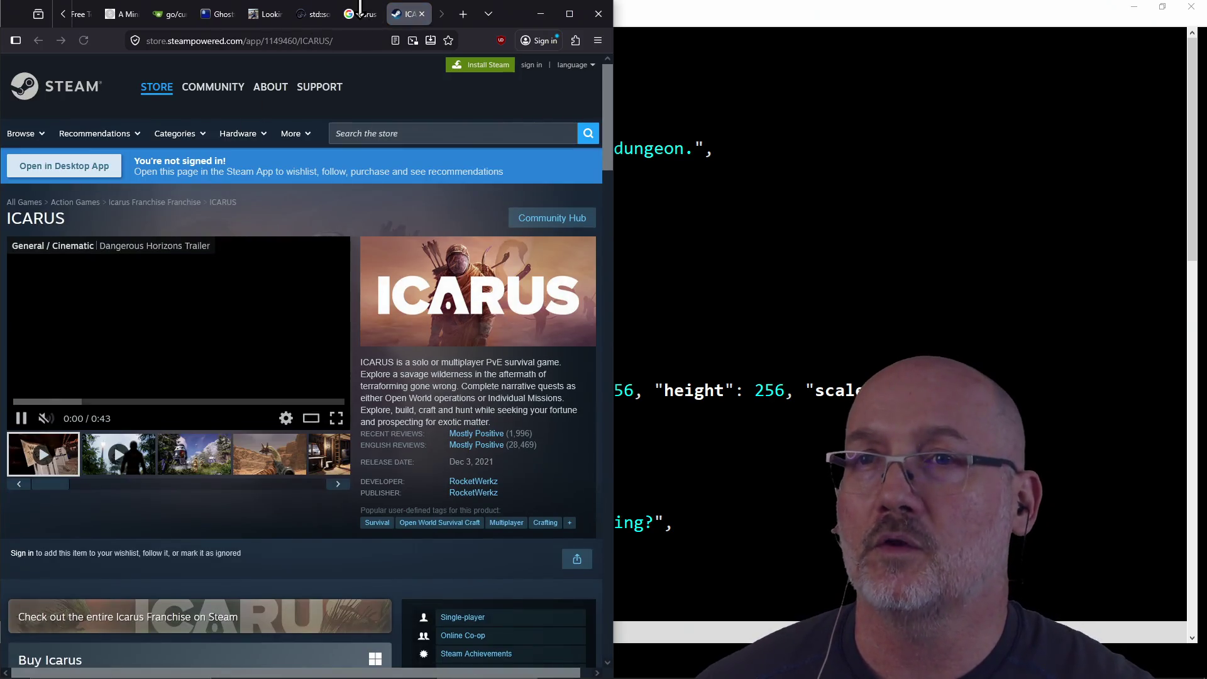
Step: Close the Google results tab, then browse down the ICARUS store page and back to the top
click(370, 16)
click(375, 15)
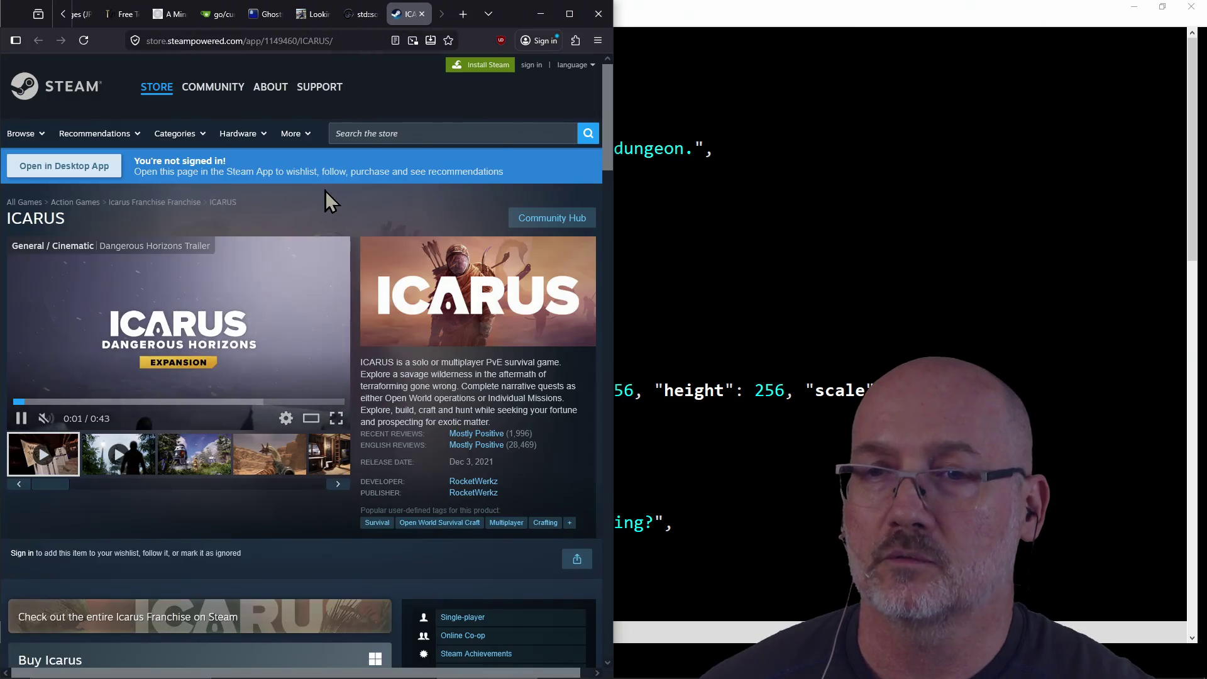
scroll(240, 387, down, 5)
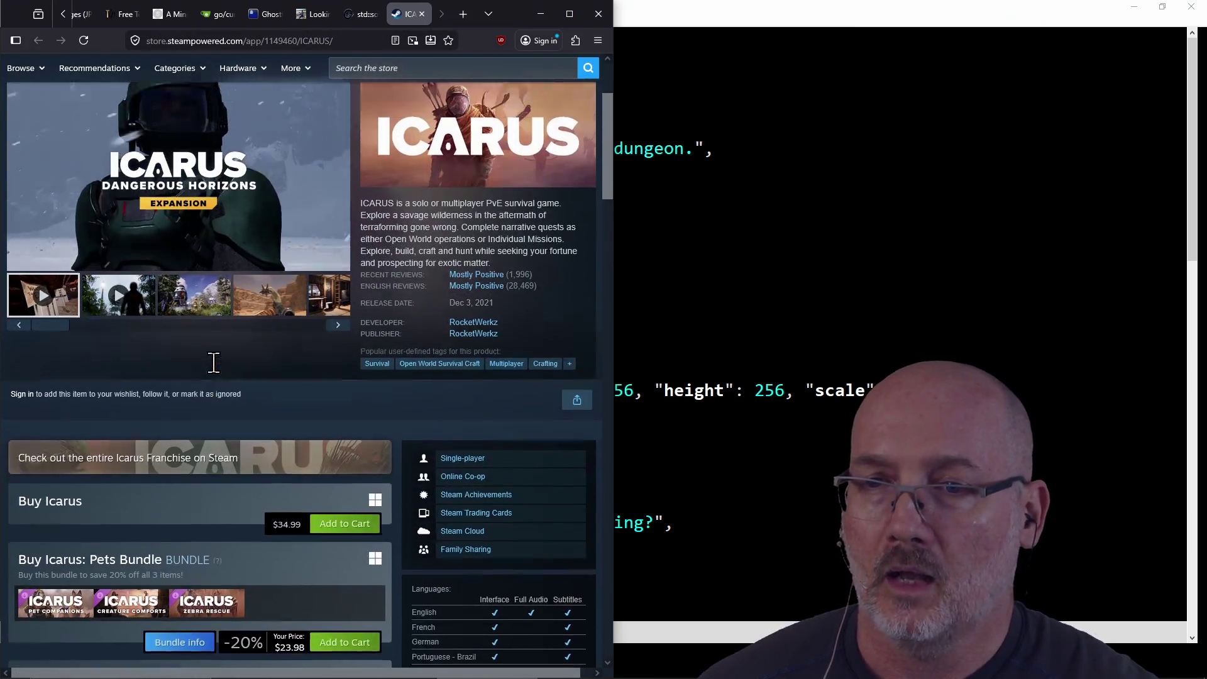
scroll(214, 364, down, 5)
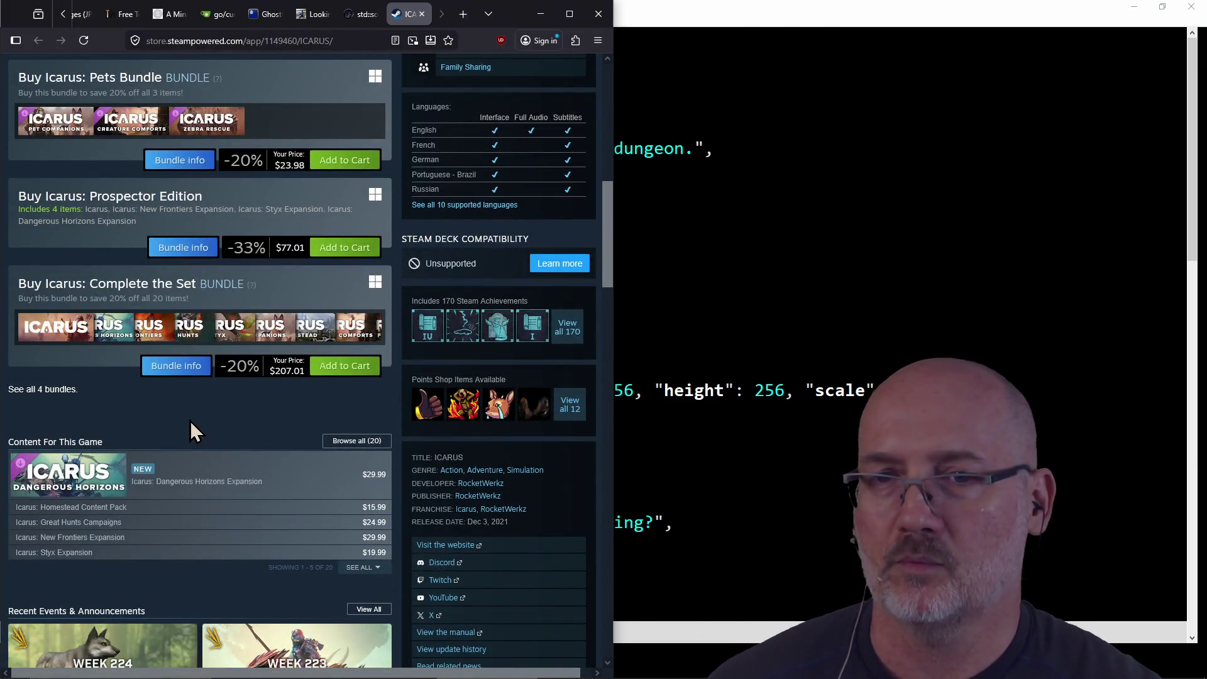
scroll(194, 441, down, 3)
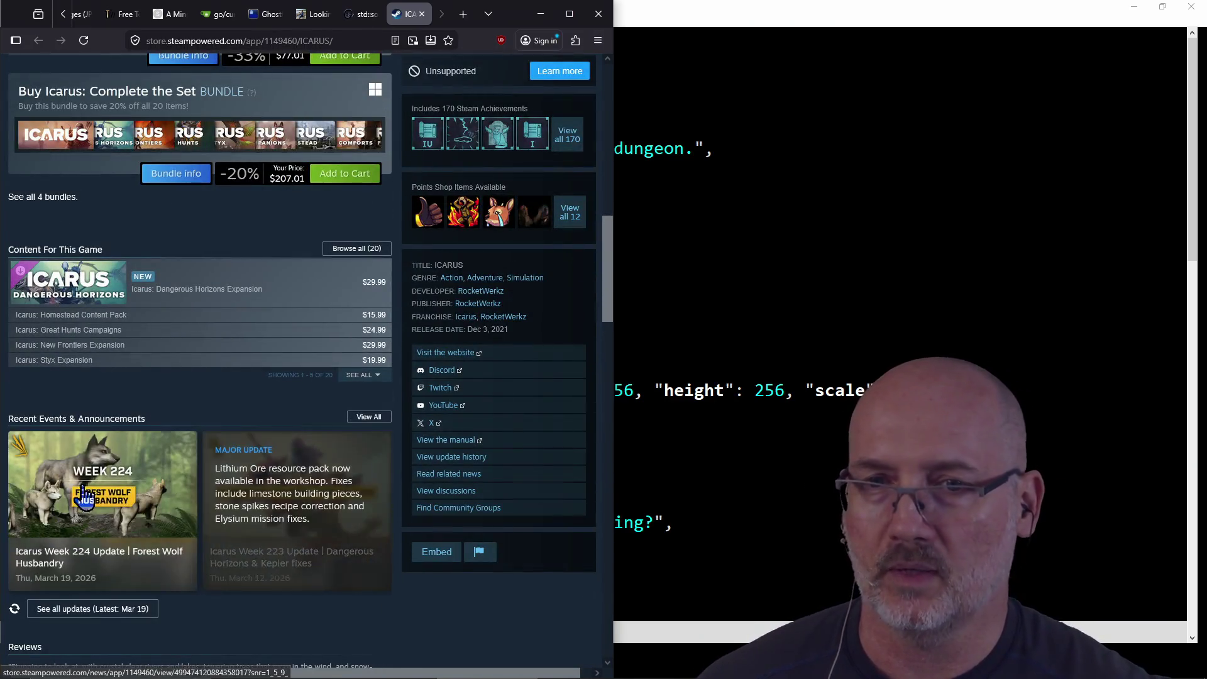
scroll(292, 516, down, 4)
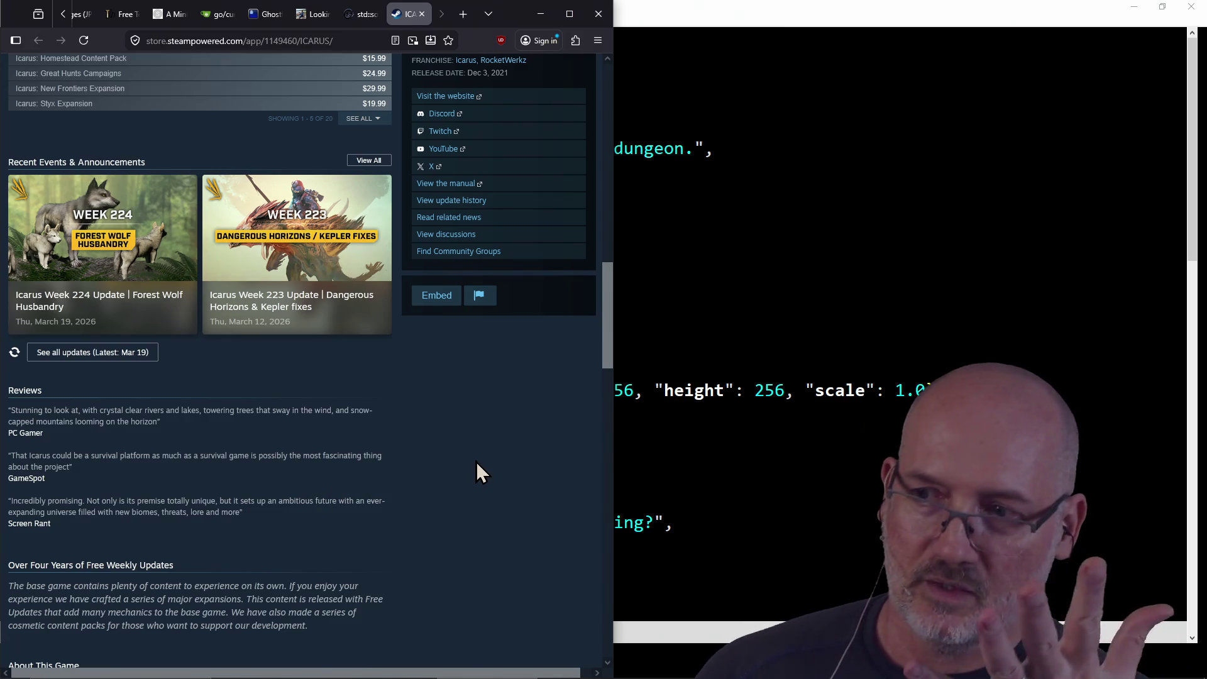
scroll(426, 463, up, 2)
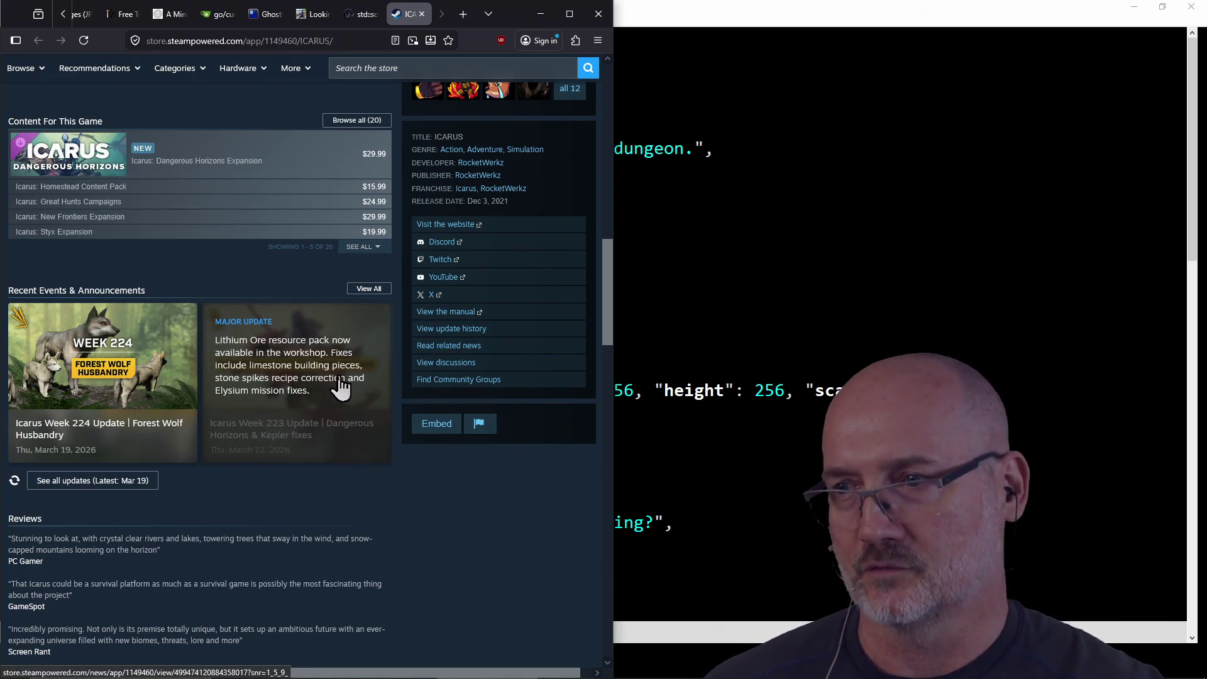
scroll(315, 341, up, 10)
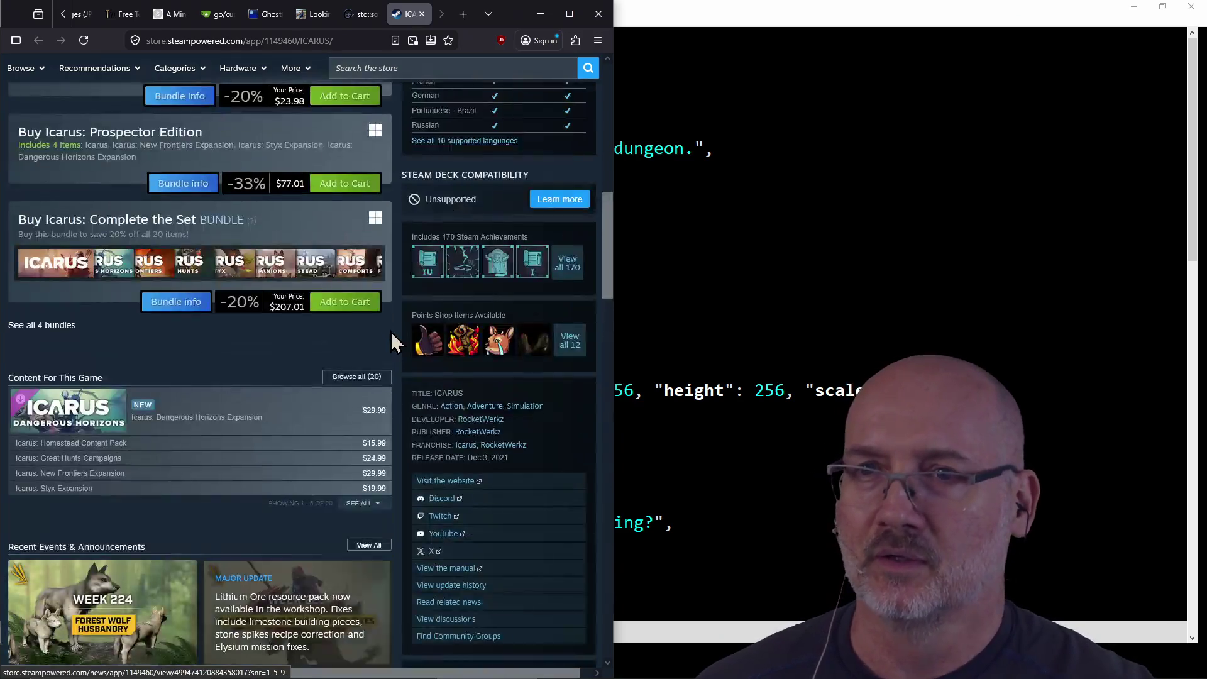
scroll(482, 336, up, 4)
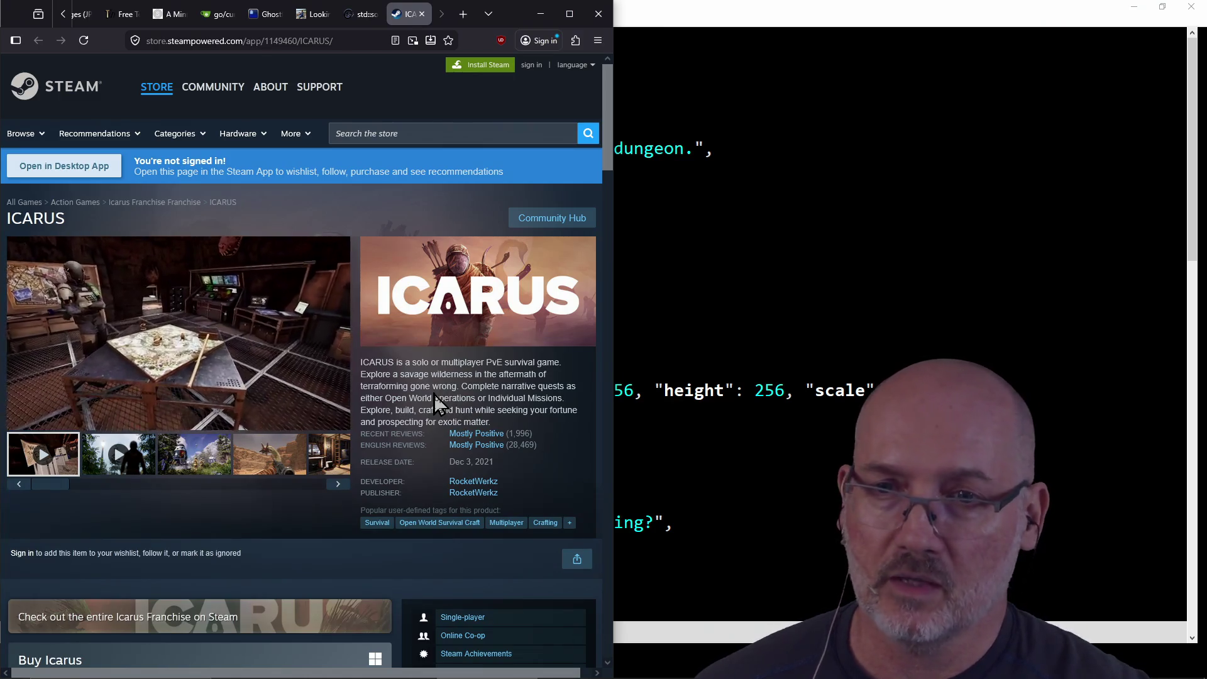
double_click(416, 386)
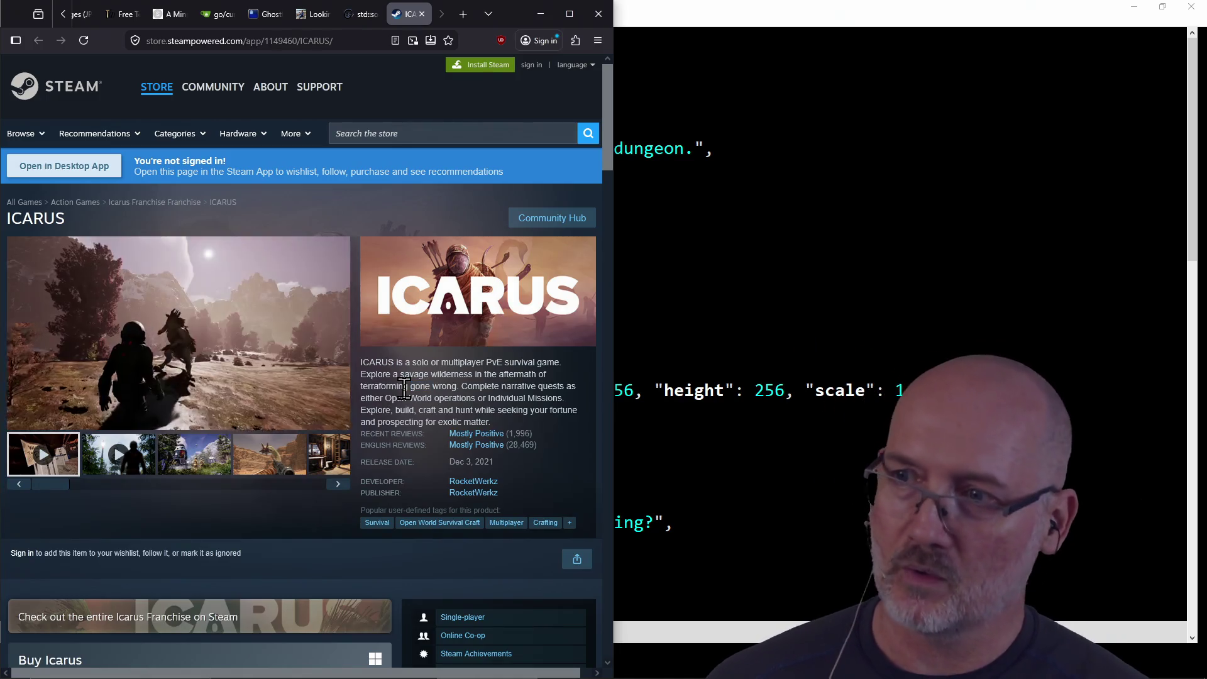
scroll(405, 388, down, 3)
scroll(463, 407, down, 3)
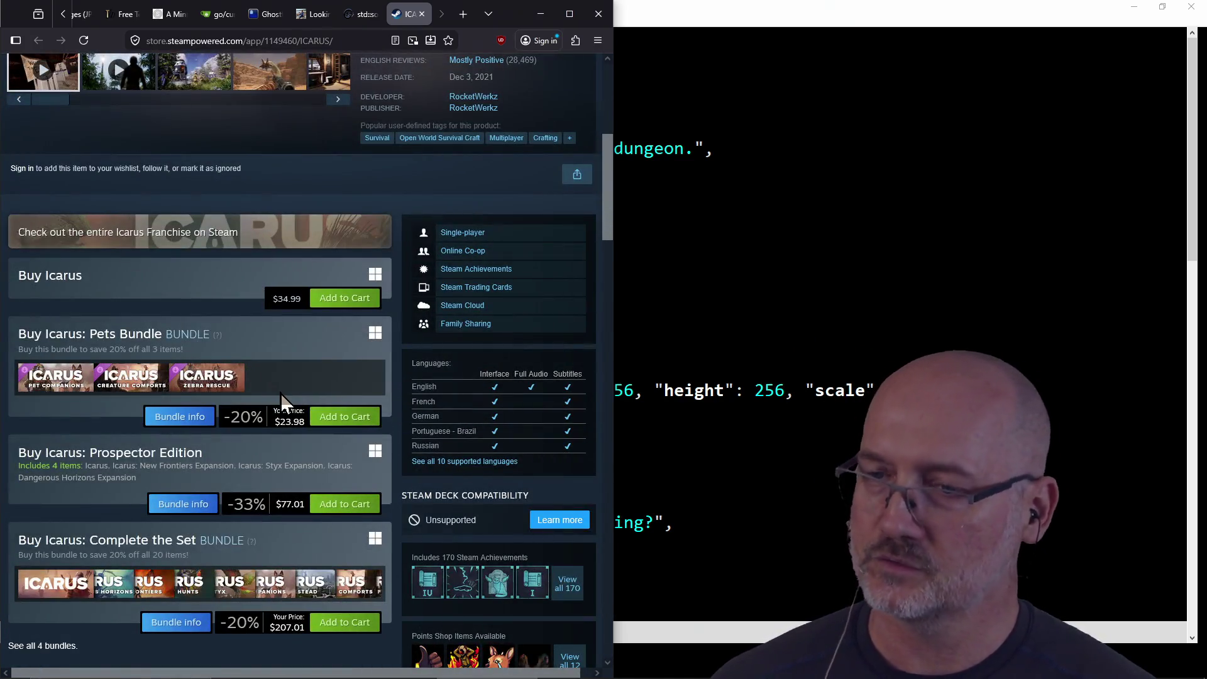
scroll(280, 397, down, 5)
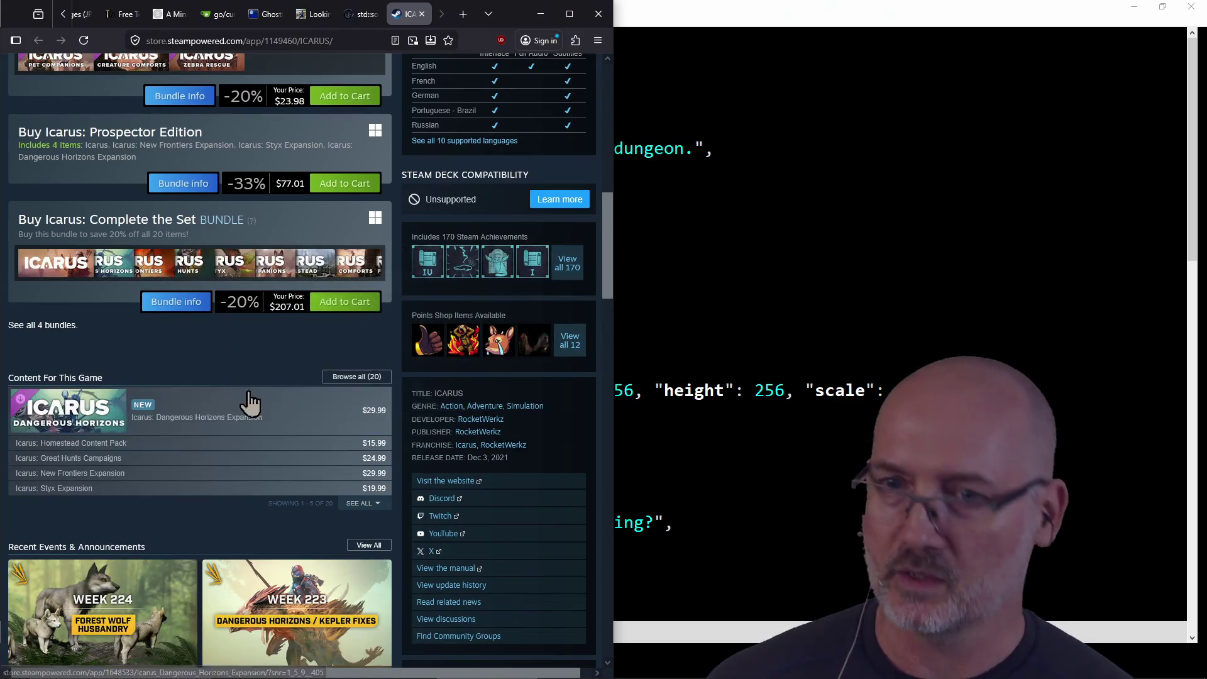
scroll(248, 399, down, 6)
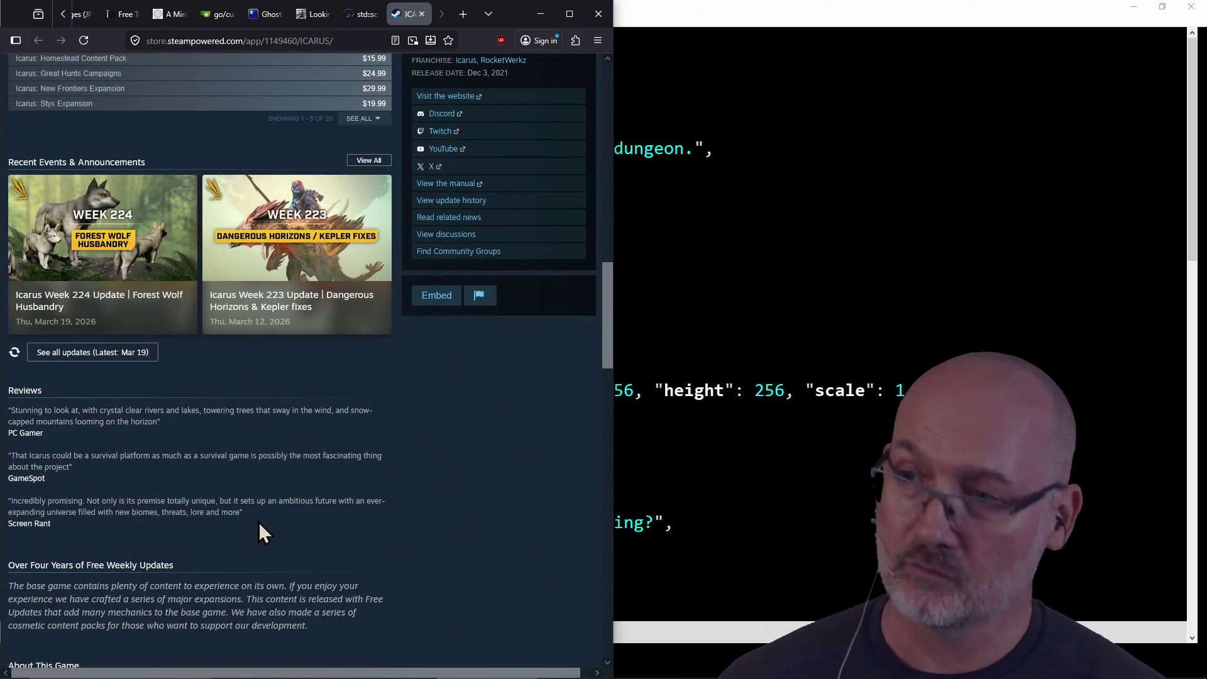
scroll(259, 522, up, 4)
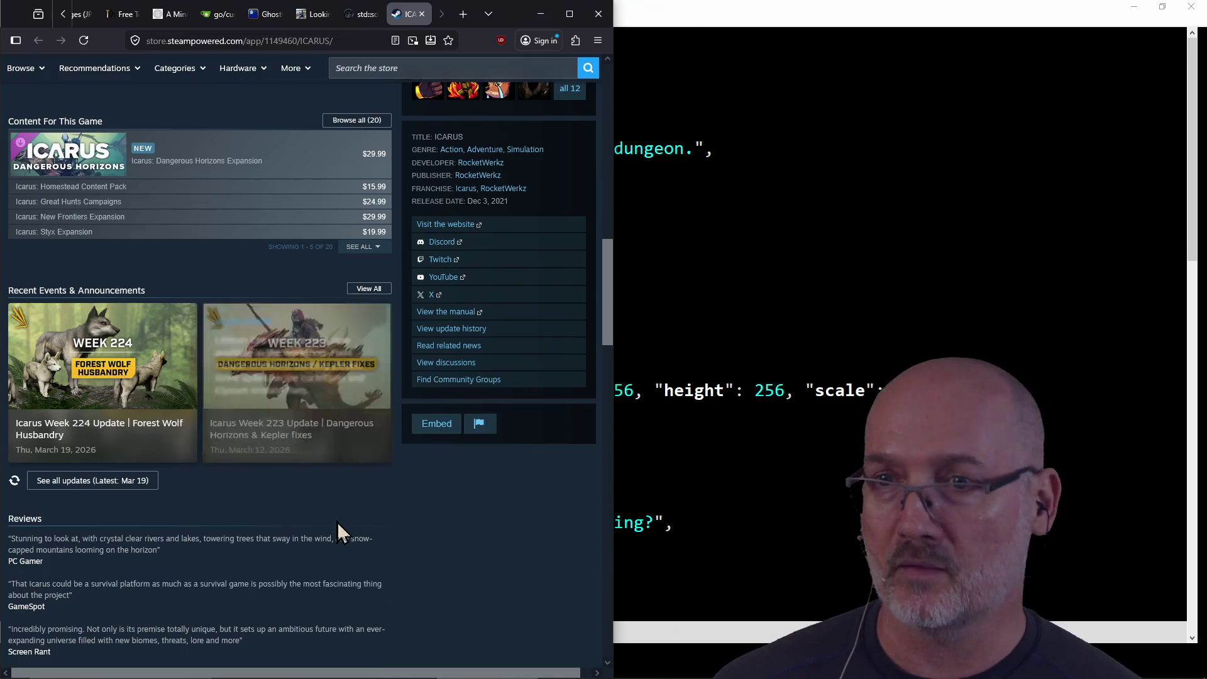
scroll(410, 533, up, 15)
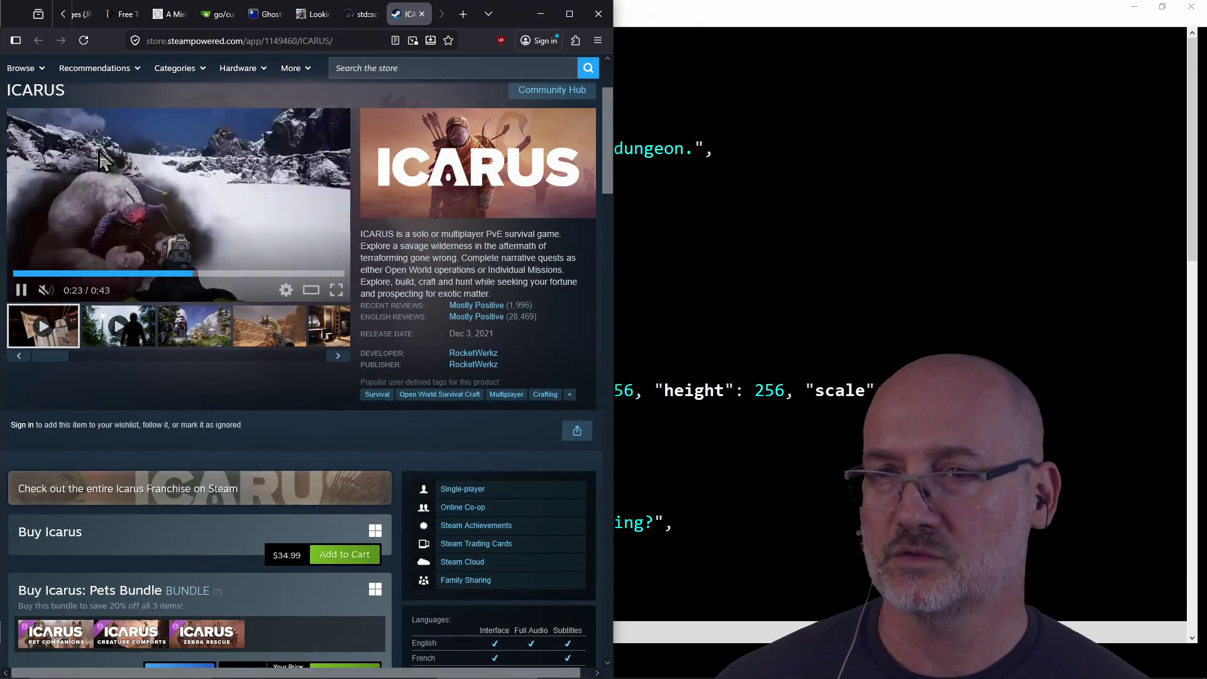
scroll(250, 195, down, 5)
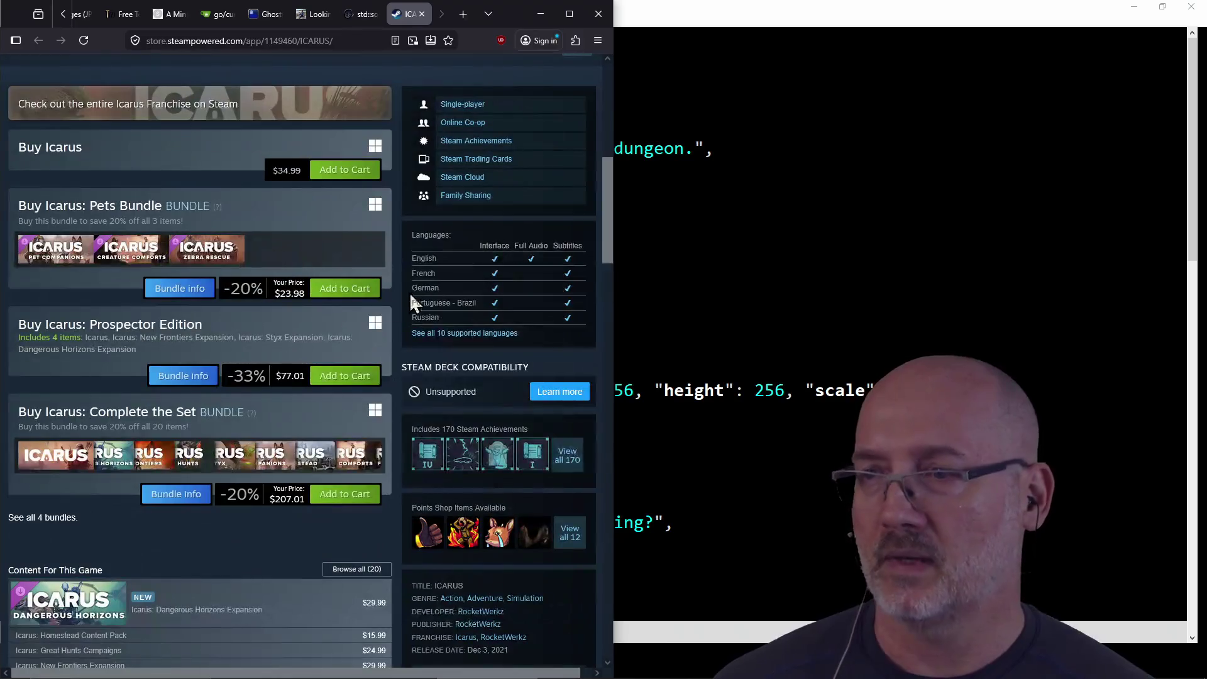
scroll(317, 301, up, 7)
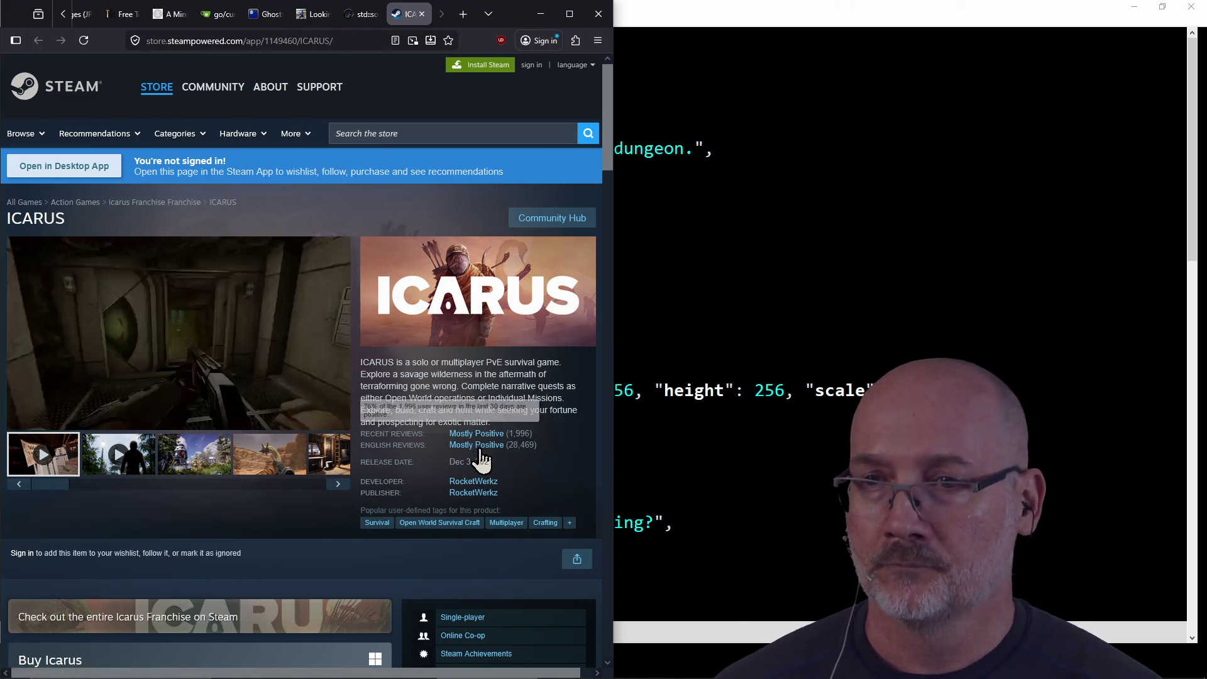
scroll(290, 509, down, 8)
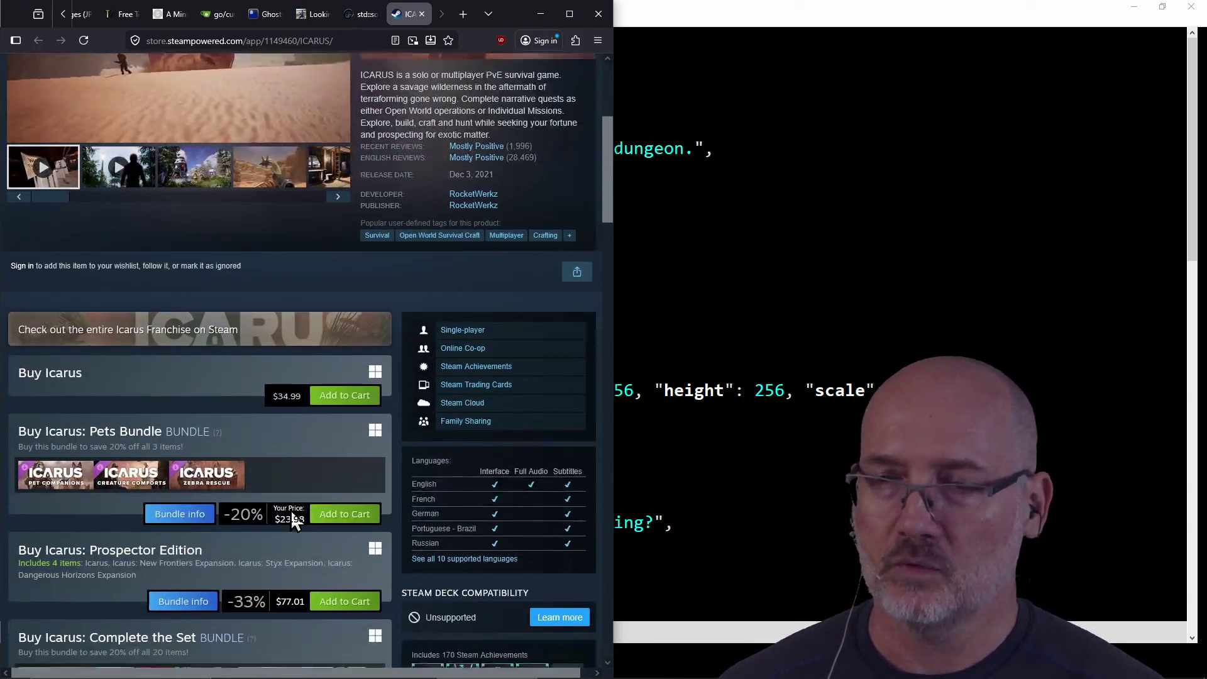
scroll(291, 515, down, 8)
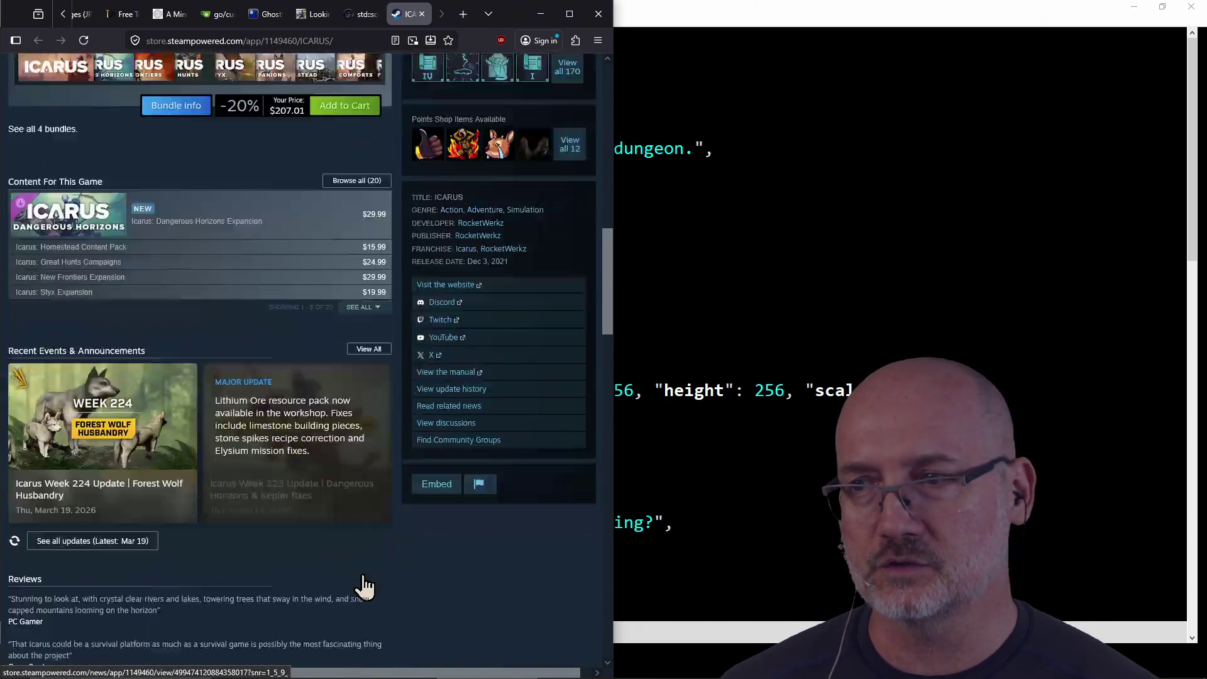
scroll(405, 512, up, 16)
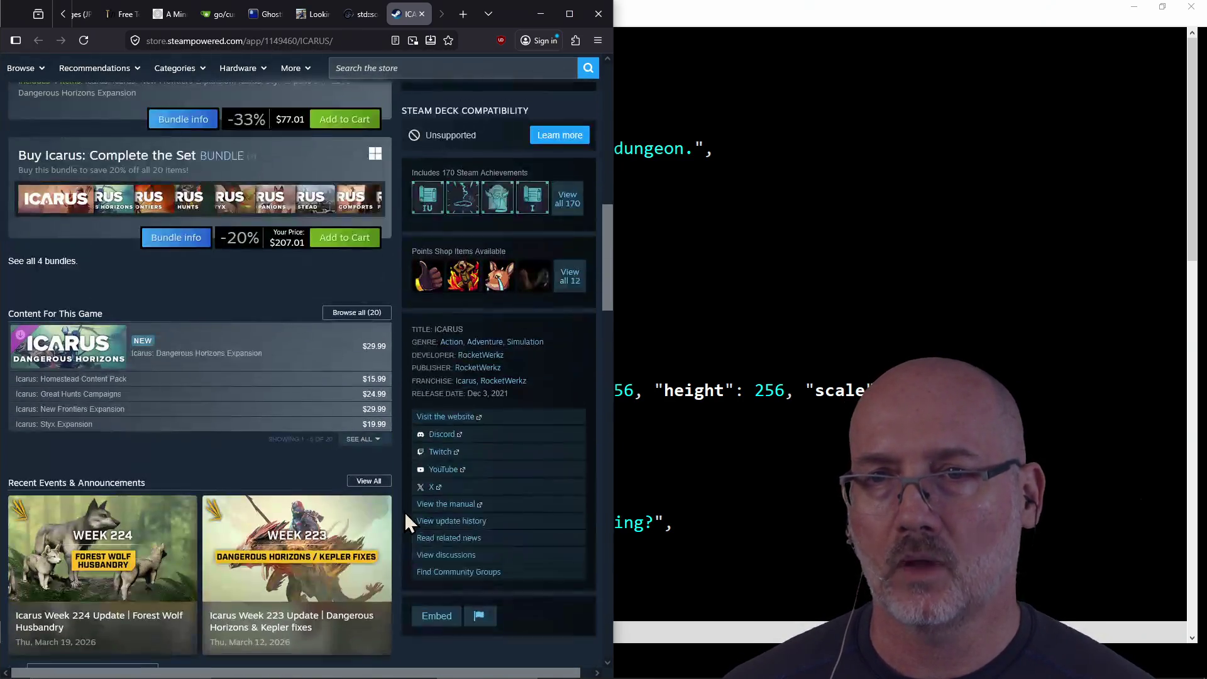
scroll(246, 324, up, 1)
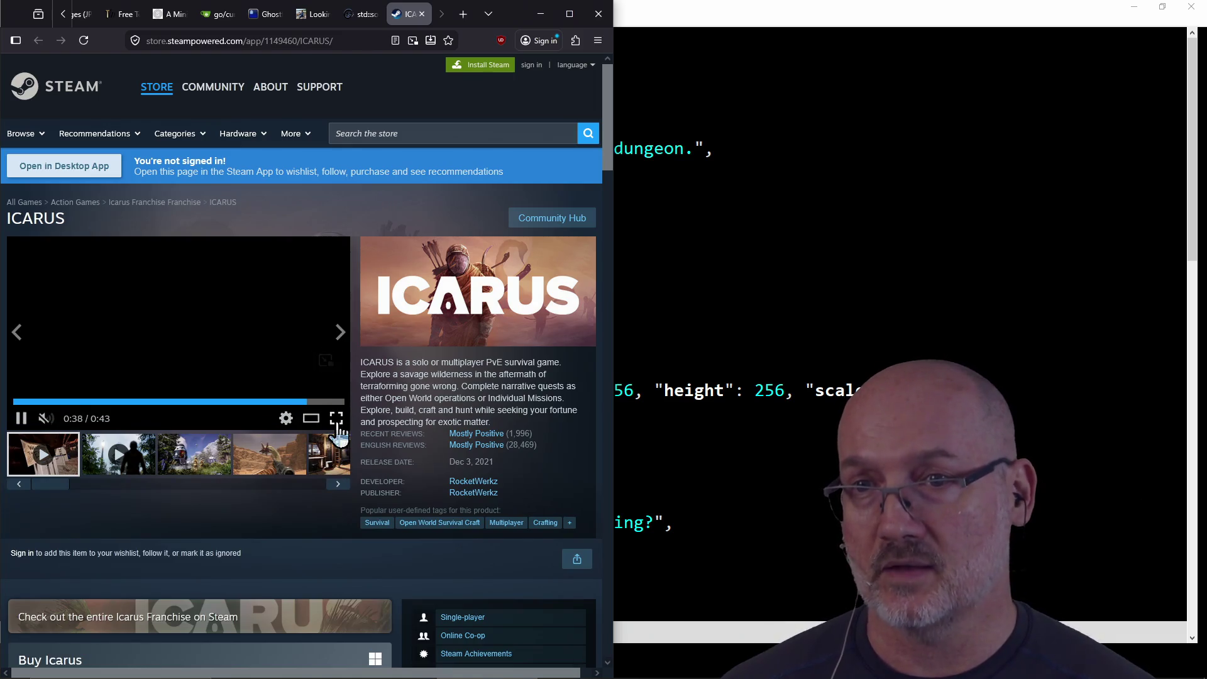
click(337, 419)
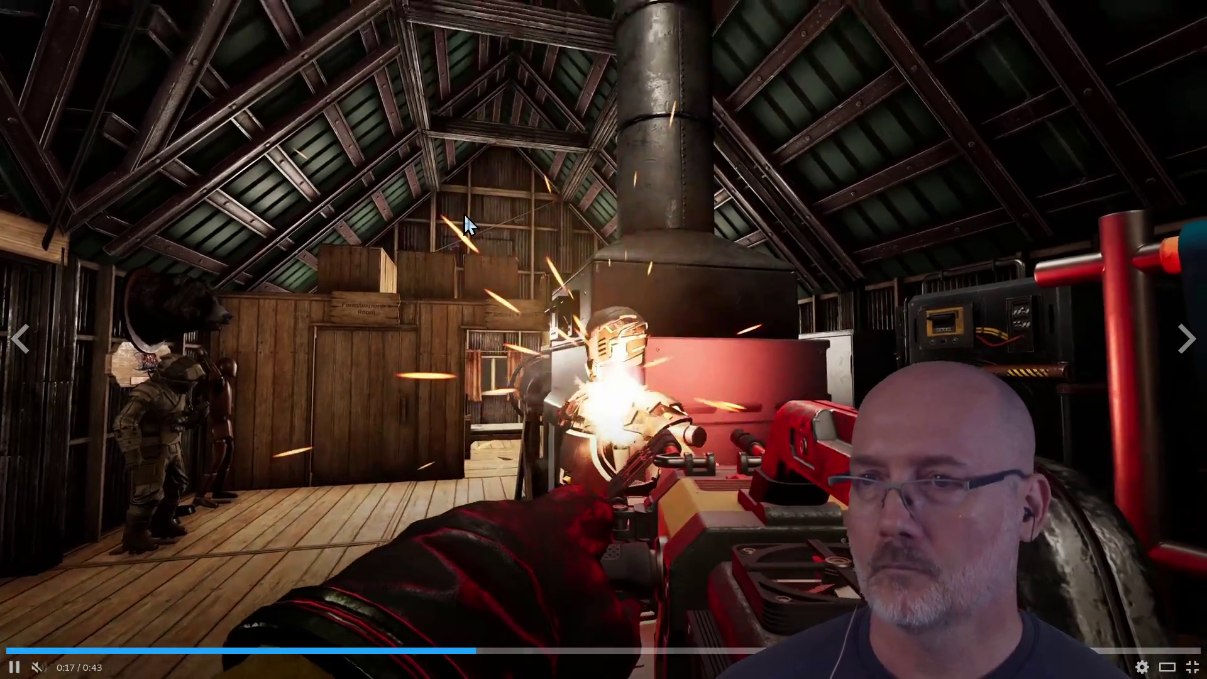
Step: Exit the fullscreen trailer, close the ICARUS tab, and return to devices.json to view DEAD_BODY_LOOTABLE
key(Escape)
click(422, 14)
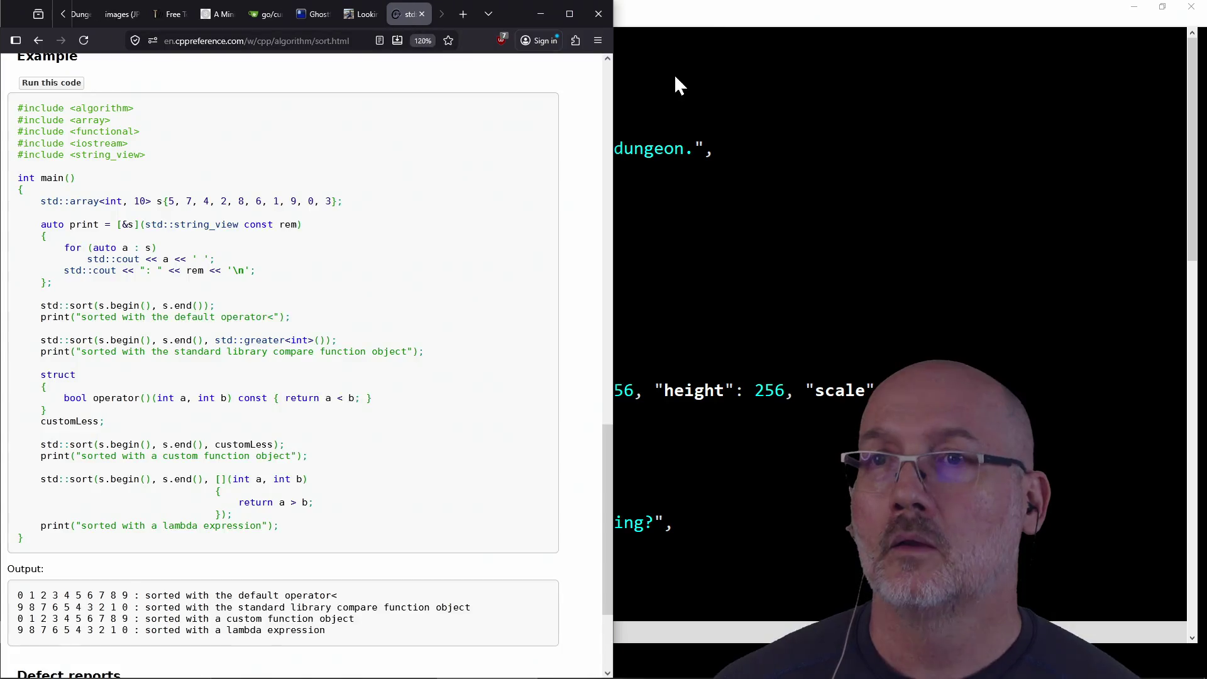
click(707, 19)
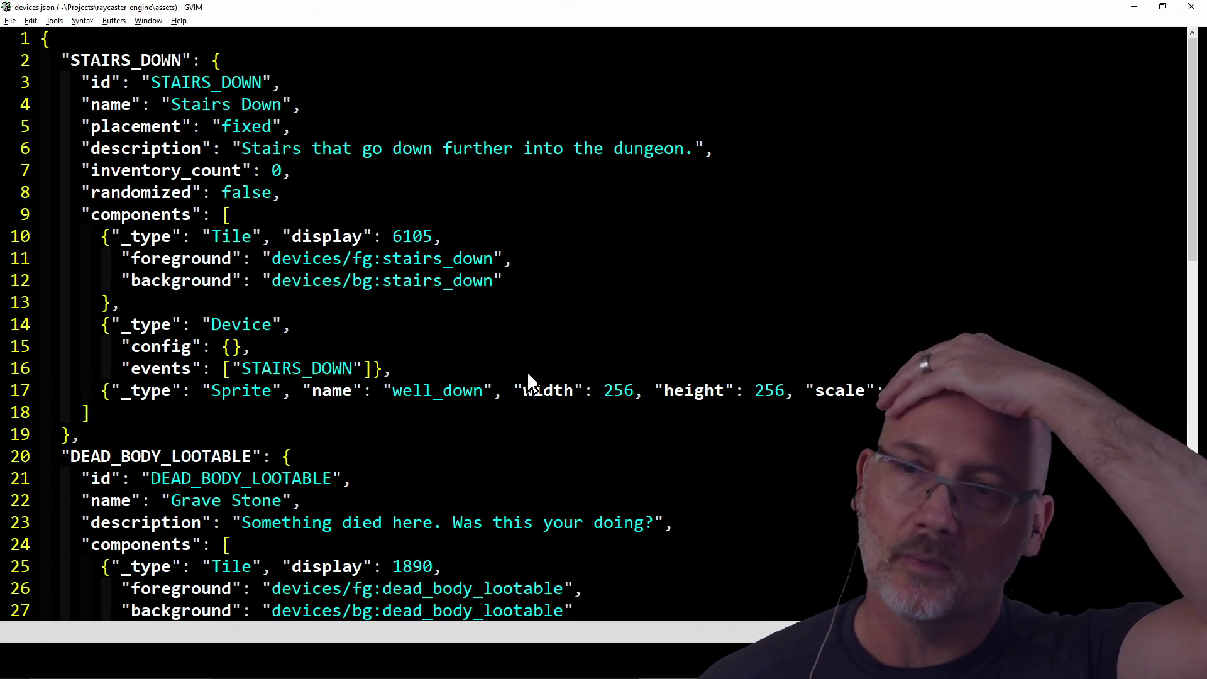
scroll(518, 391, down, 3)
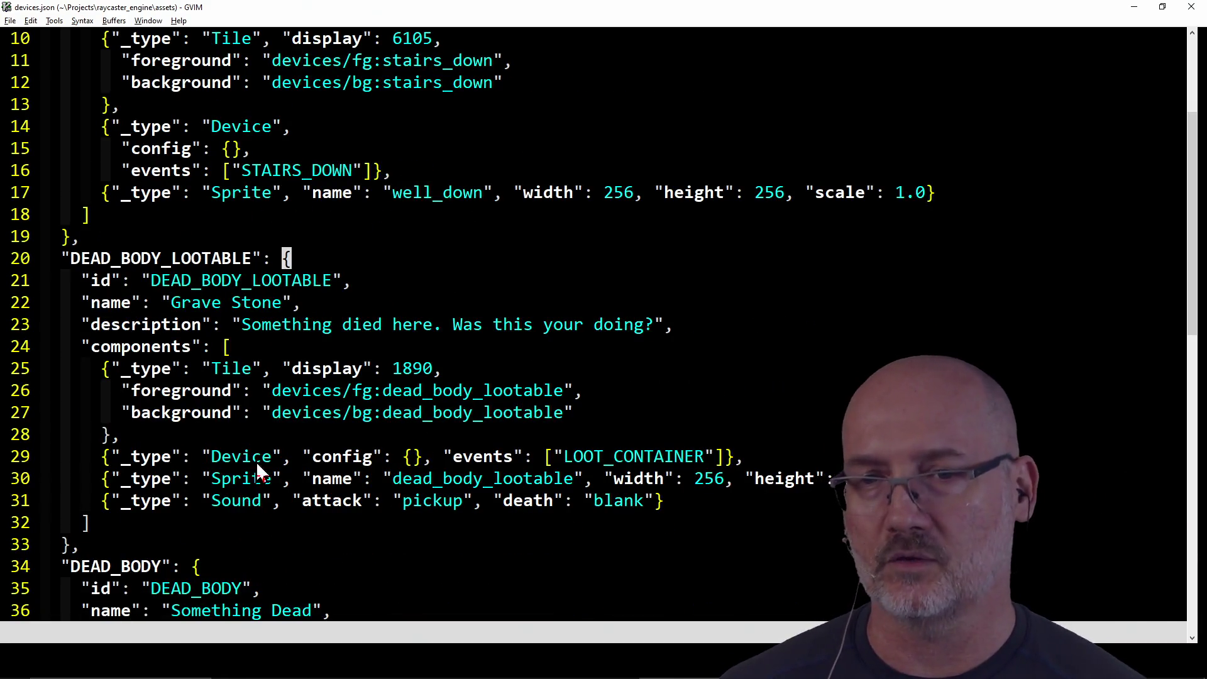